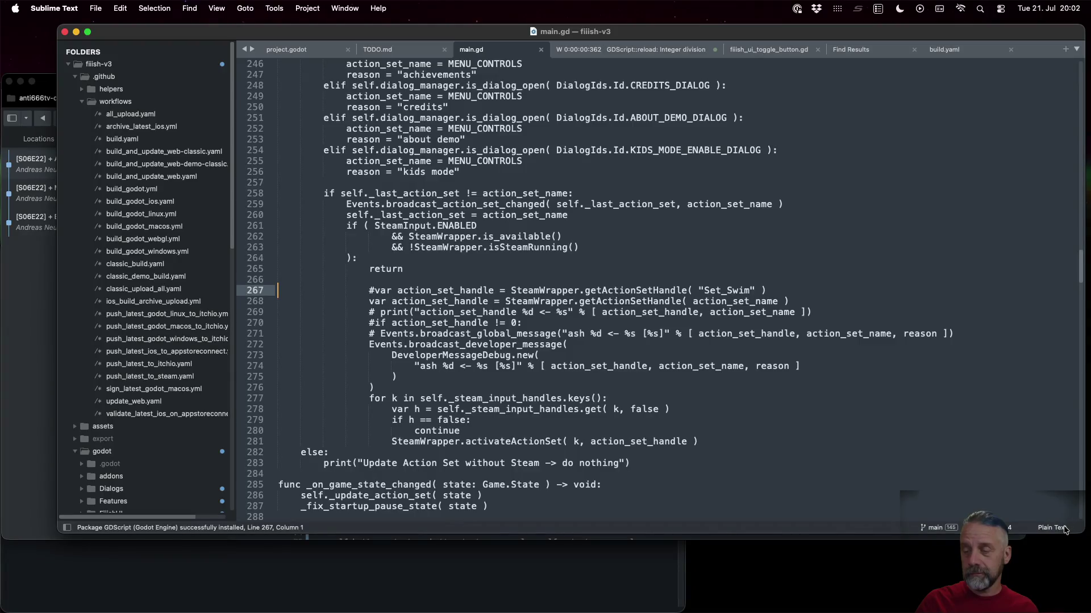
Set main.gd's syntax highlighting to GDScript
click(1053, 527)
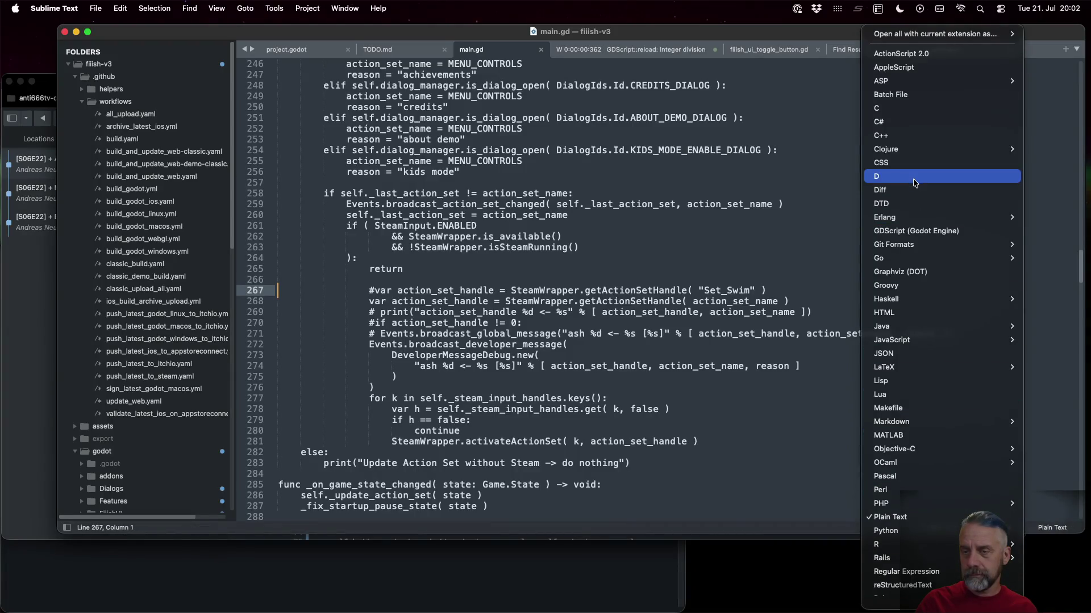
click(920, 231)
click(687, 229)
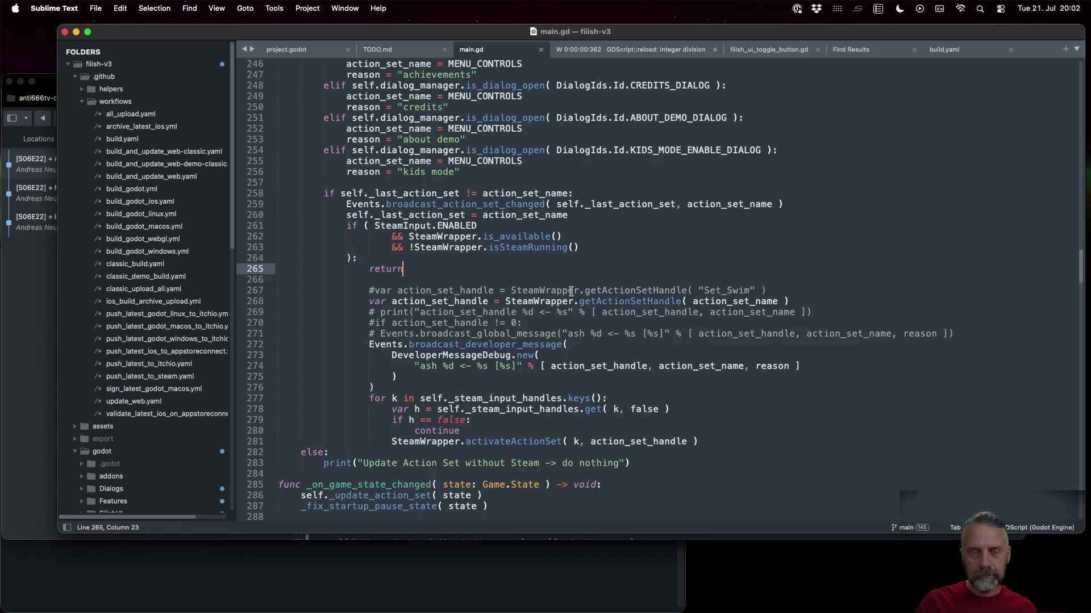
Comment out the unreachable lines 267–281 with ### and save main.gd
click(399, 290)
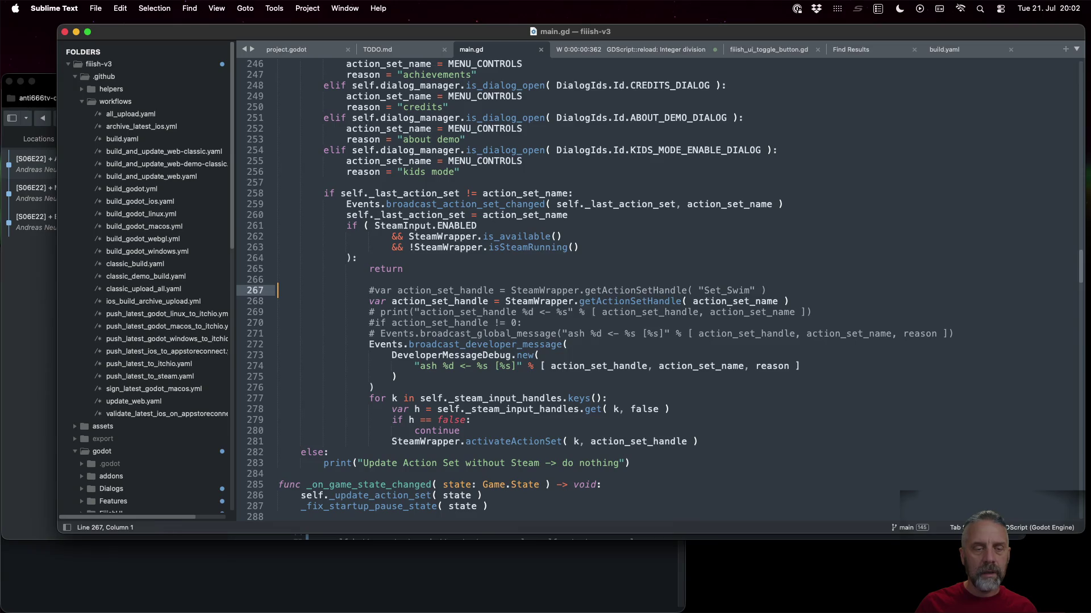
key(shift+Down)
key(shift+Down)
key(shift+Down)
key(shift+Up)
key(shift+Up)
key(shift+Up)
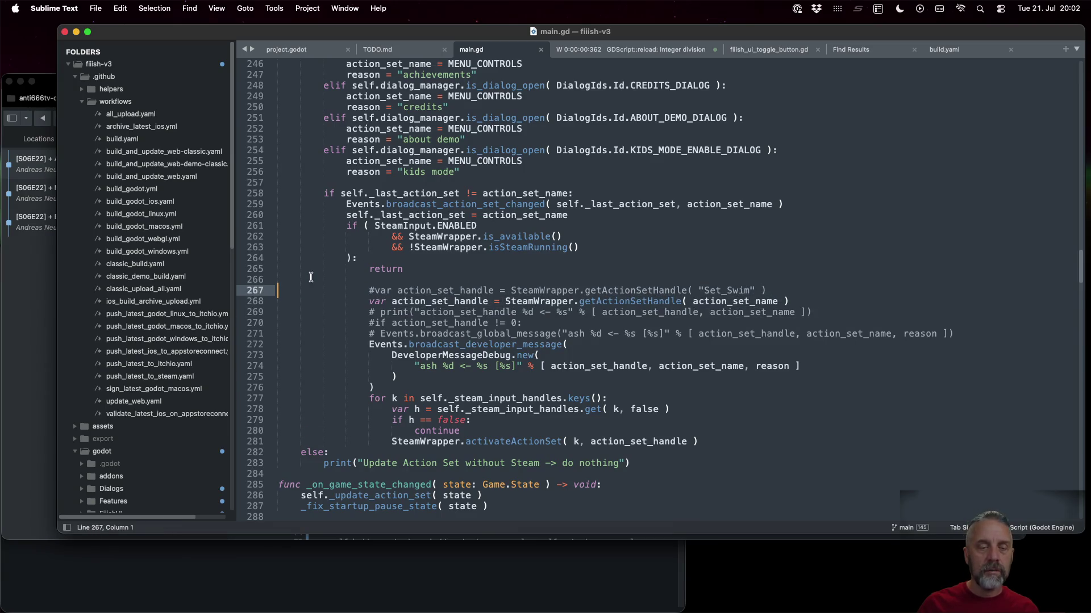
drag(277, 291, 272, 439)
text(###)
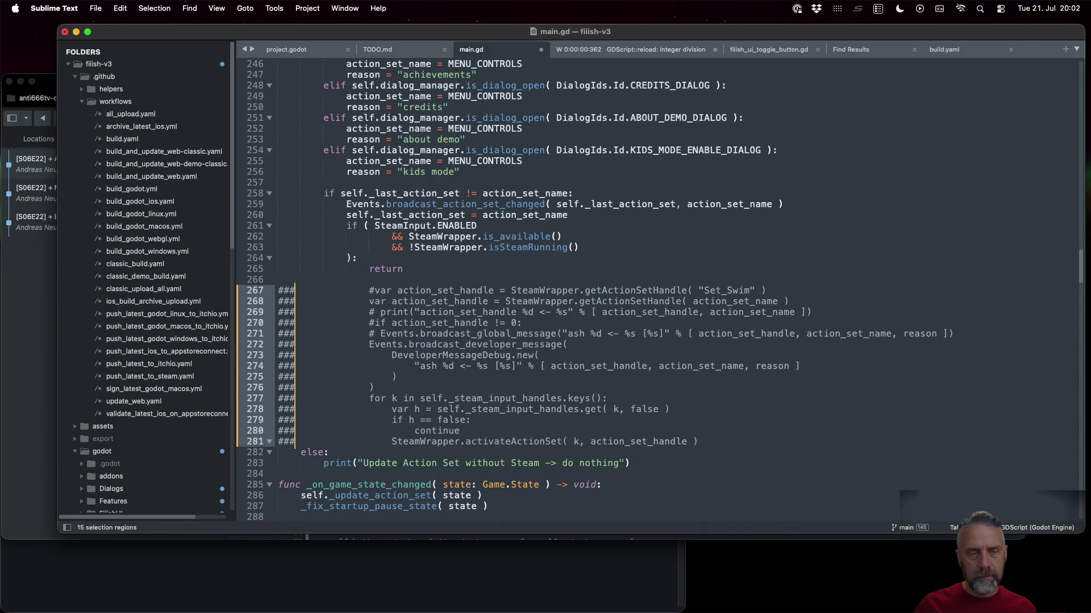
key(super+s)
key(super+Tab)
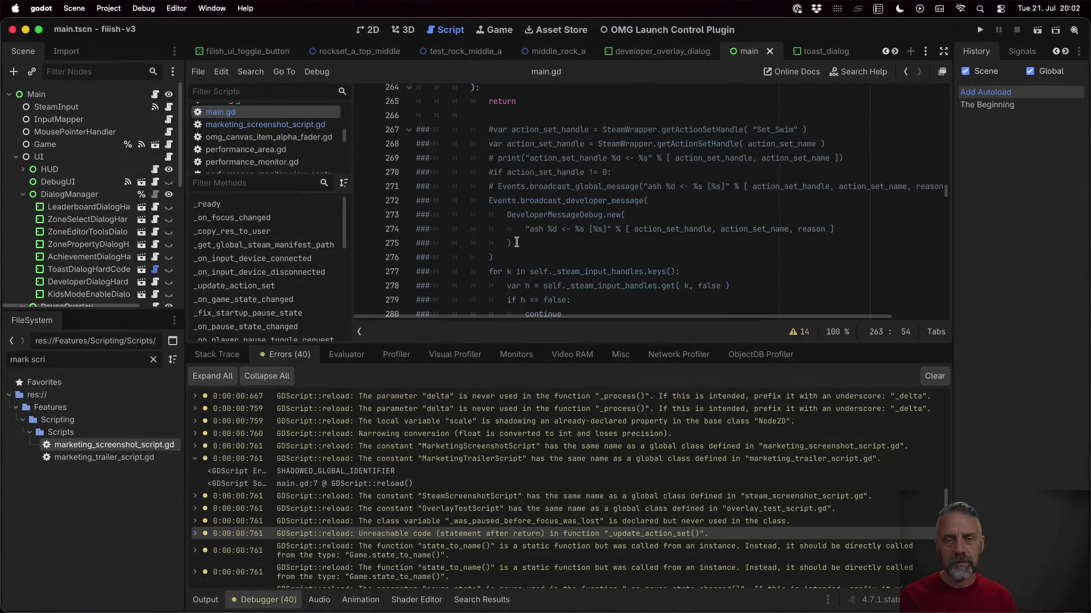
Change game to Game in the state_to_name calls on lines 292 and 297
click(499, 547)
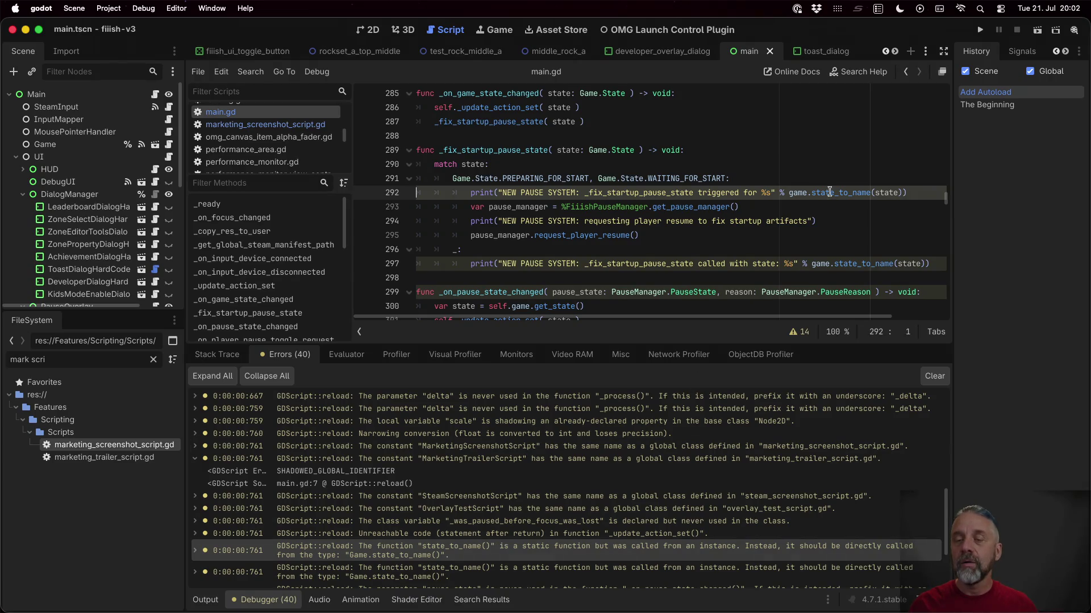
click(794, 194)
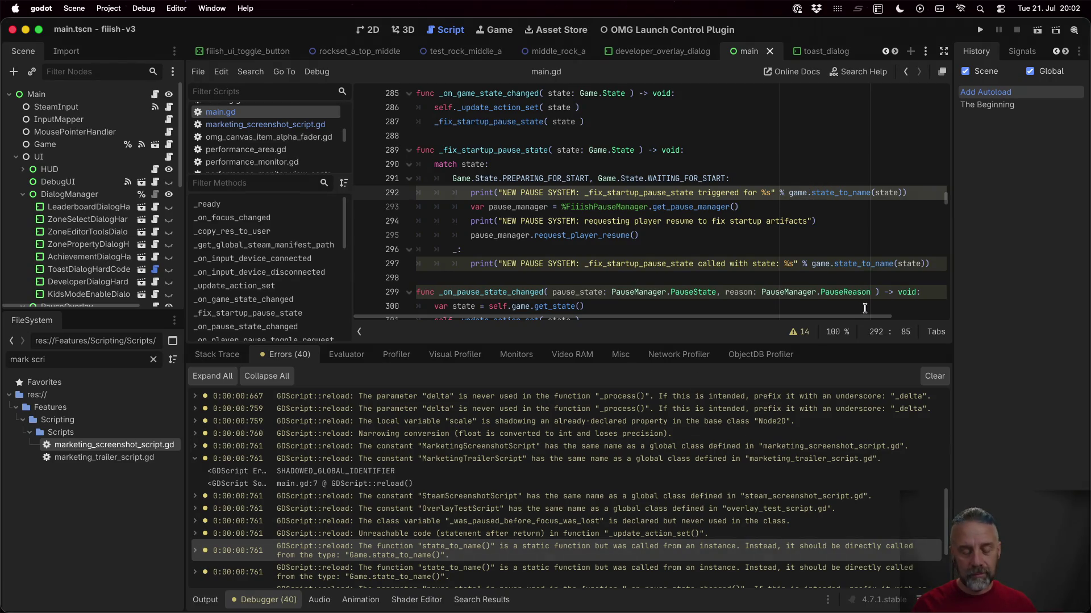
key(BackSpace)
text(G)
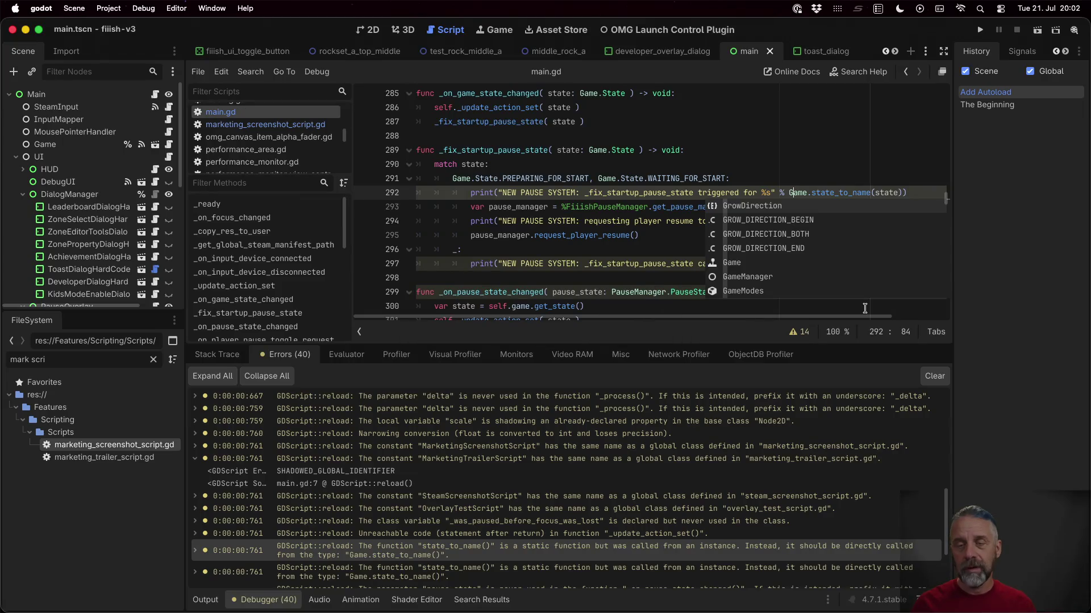
key(Escape)
click(698, 569)
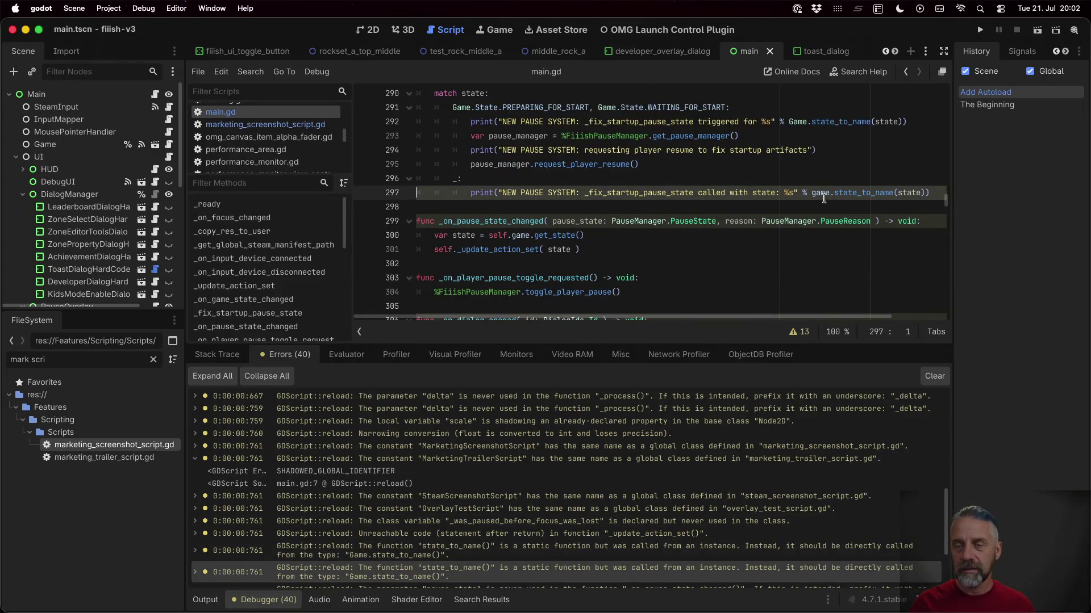
click(815, 193)
key(BackSpace)
text(G)
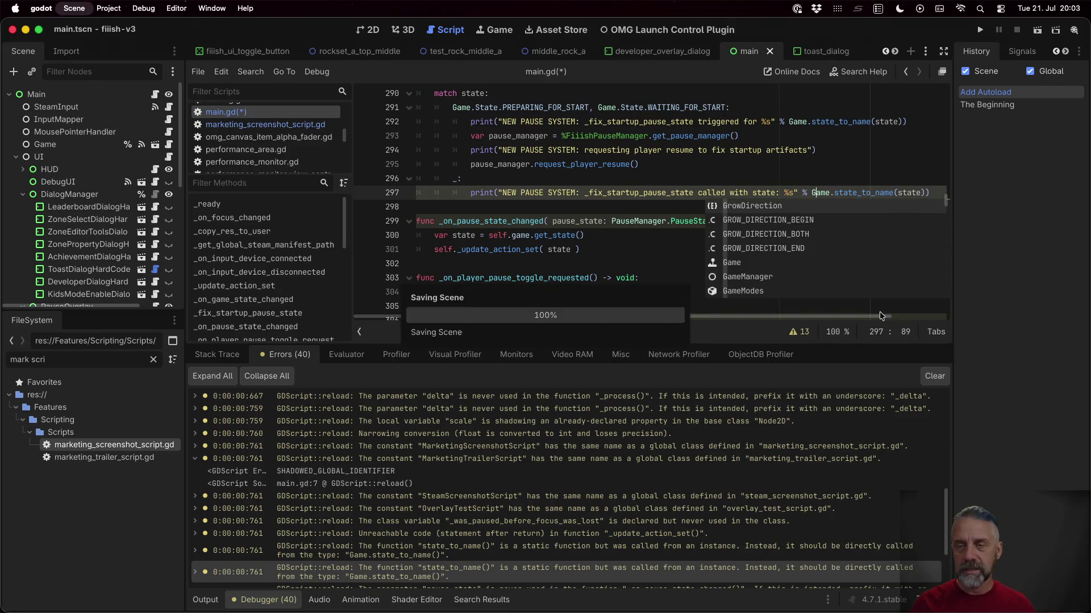
Prefix the unused pause_state and reason parameters with underscores
scroll(673, 533, down, 3)
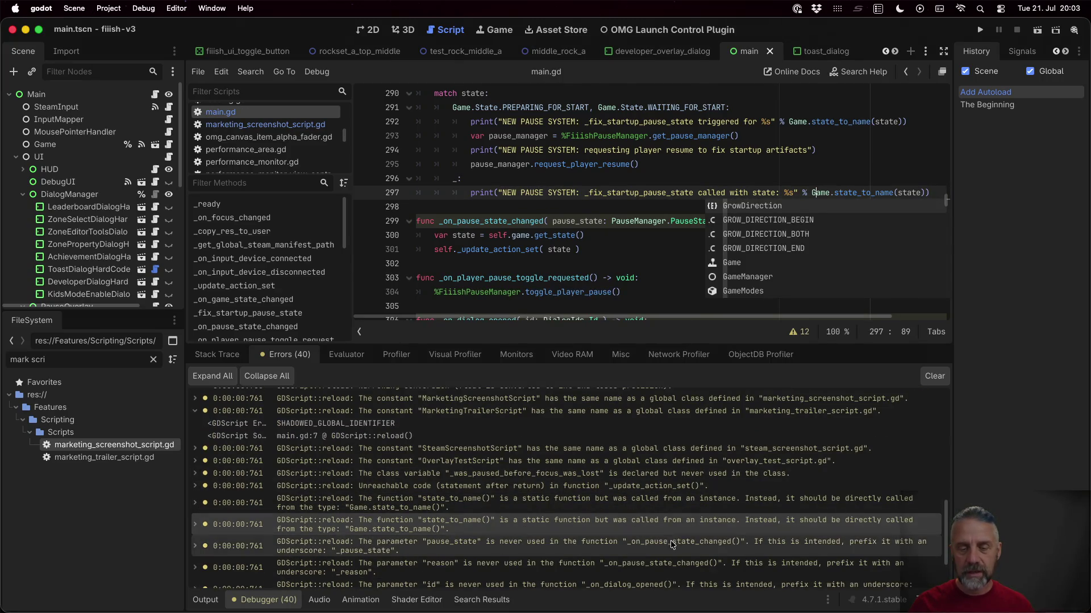
click(671, 544)
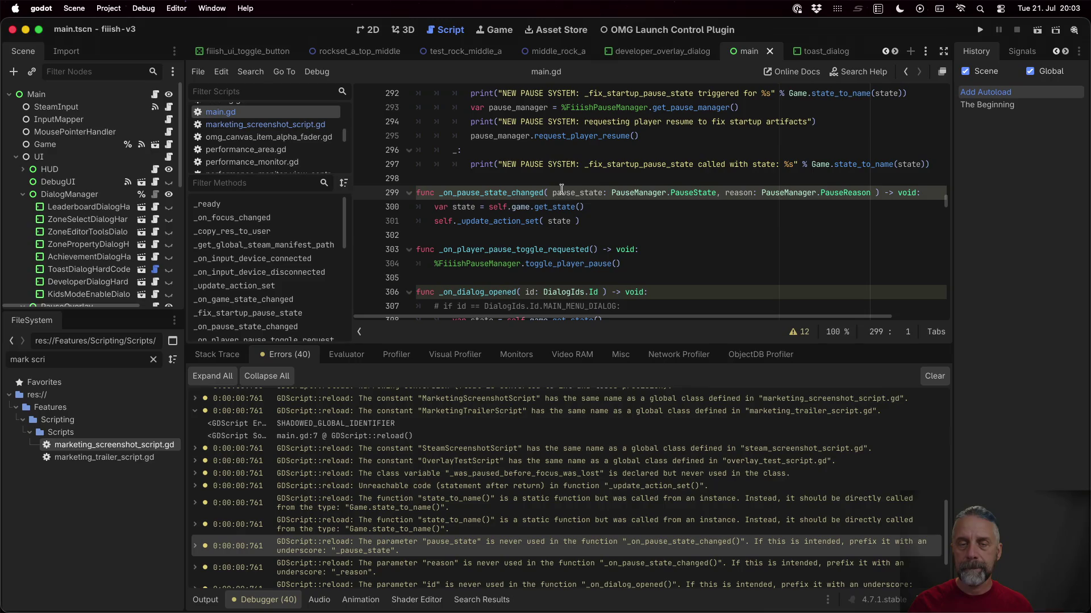
text(_on)
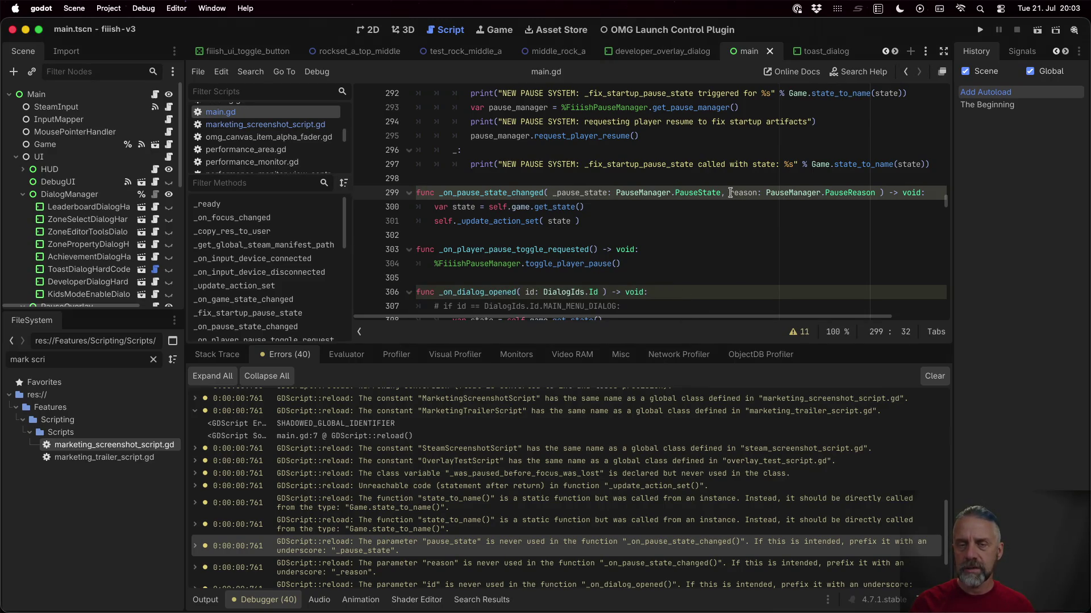
text(_)
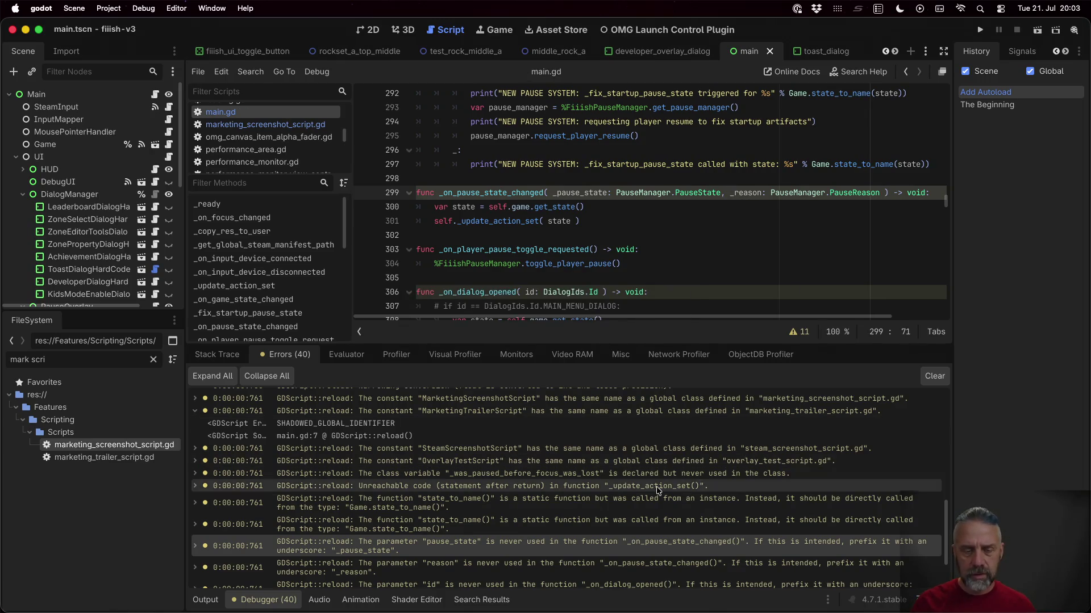
scroll(645, 499, down, 5)
Prefix the unused id parameters on lines 306 and 311 with underscores
click(578, 499)
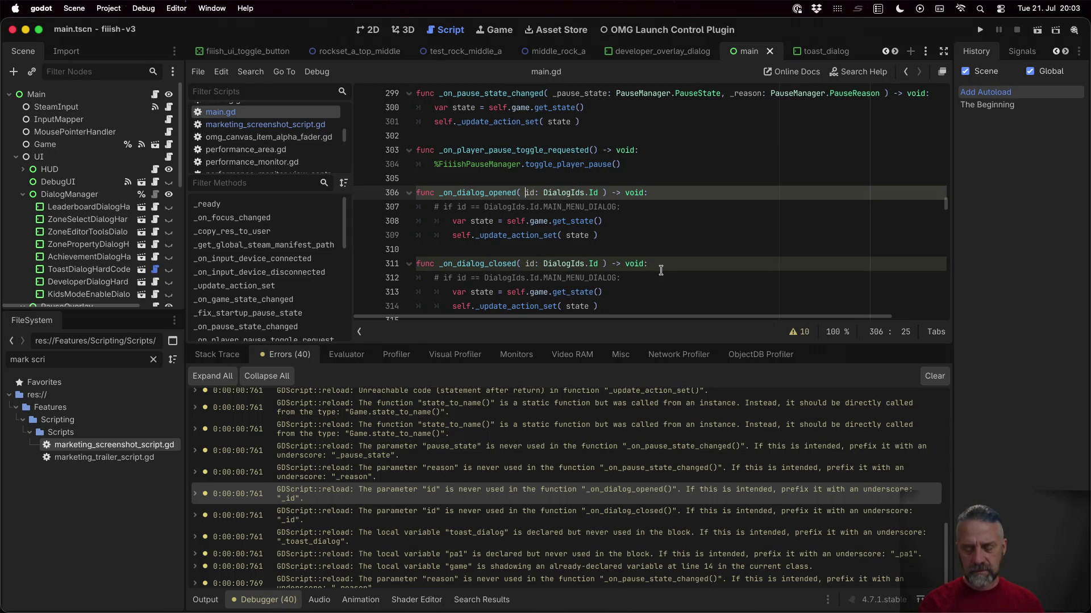
text(_)
scroll(551, 258, down, 2)
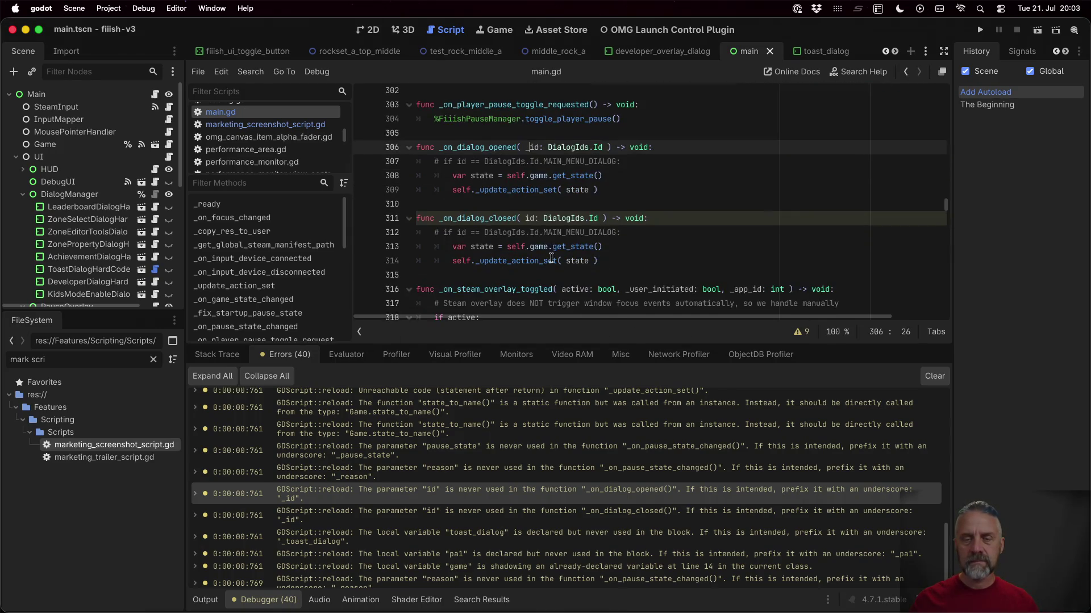
click(526, 219)
text(_)
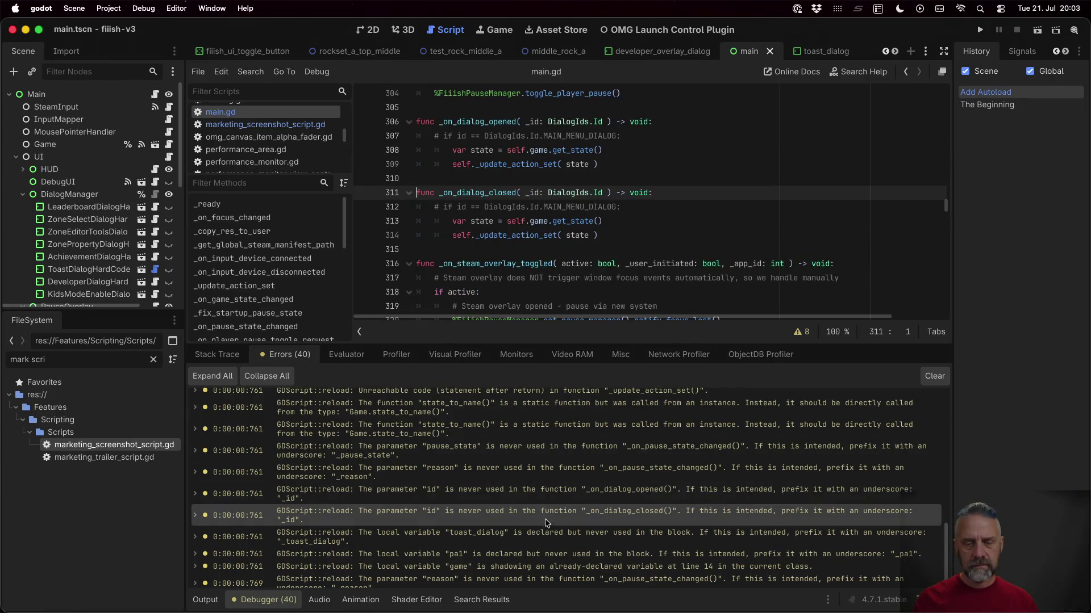
Rename toast_dialog on line 501 to _toast_dialog and save the script
click(549, 534)
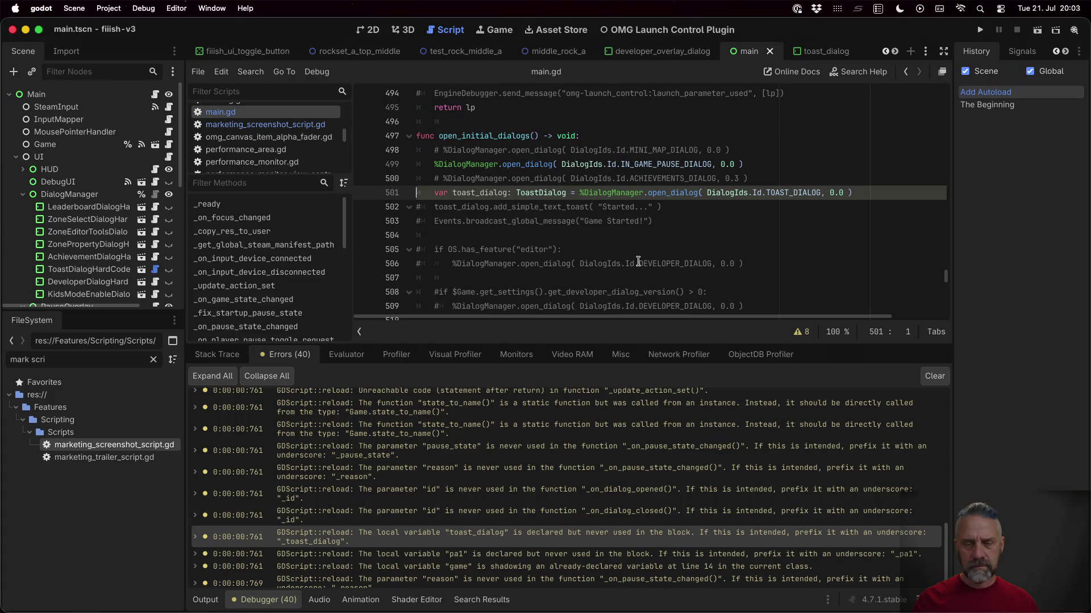
click(575, 193)
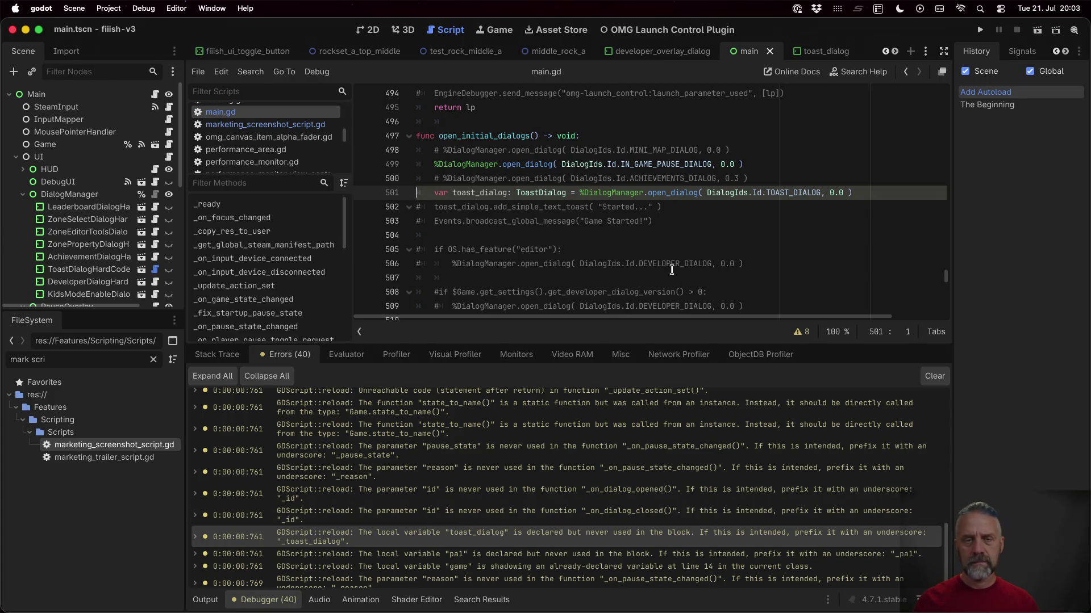
text(#)
scroll(672, 270, down, 3)
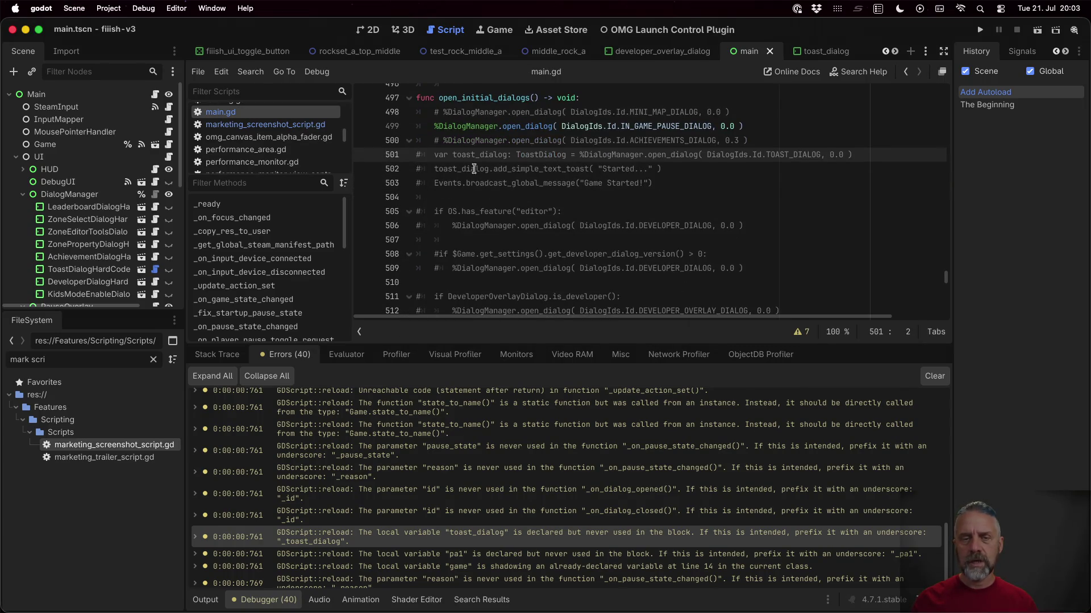
key(BackSpace)
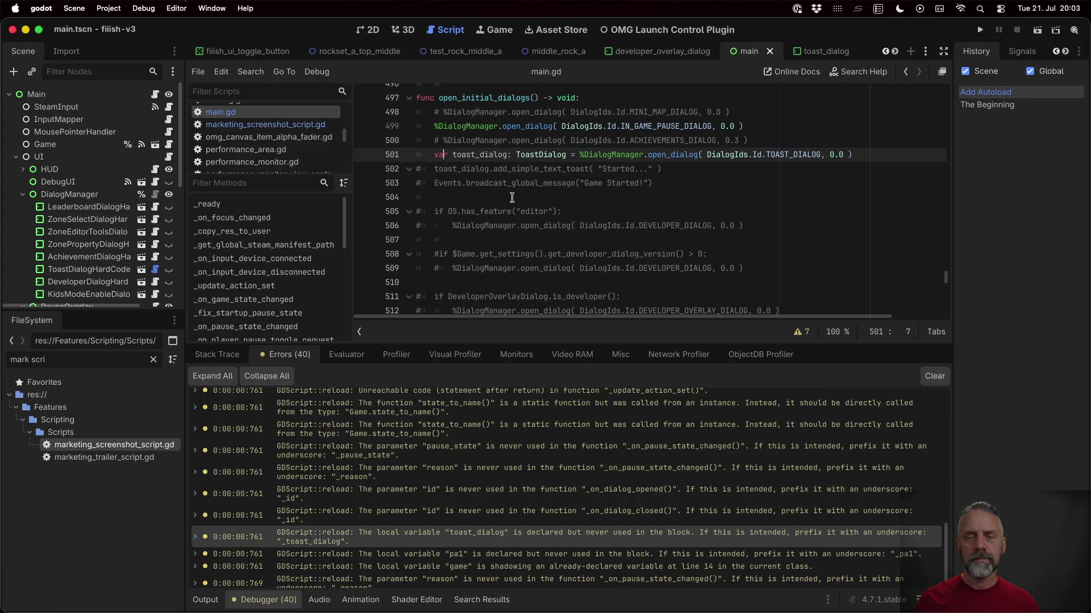
key(Right)
key(Right)
key(Right)
text(_)
key(super+s)
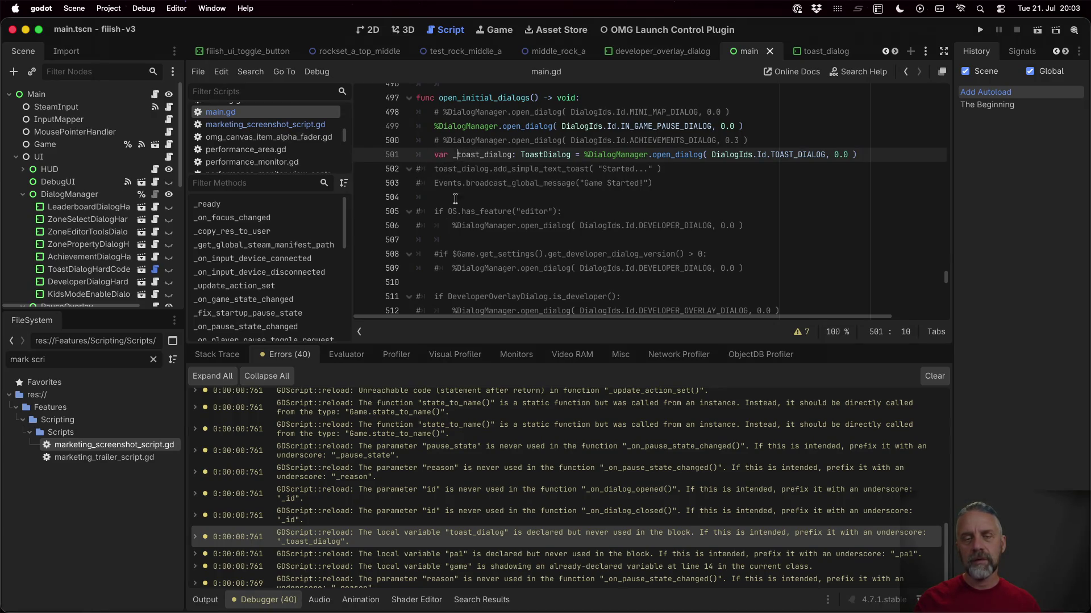
Rename the unused pa1 variable on line 518 to _pa1
click(534, 555)
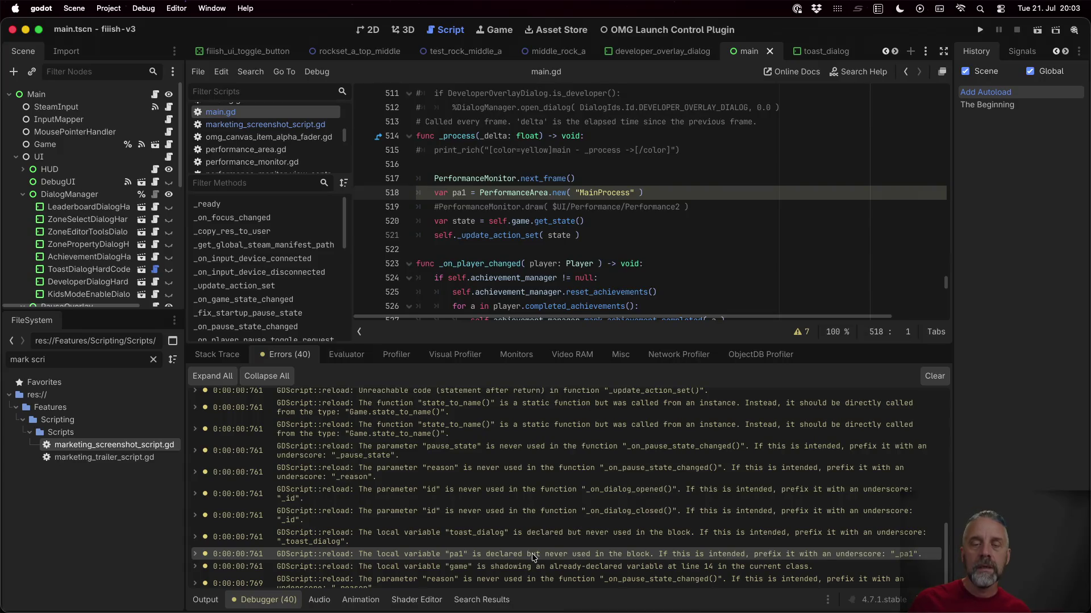
click(448, 192)
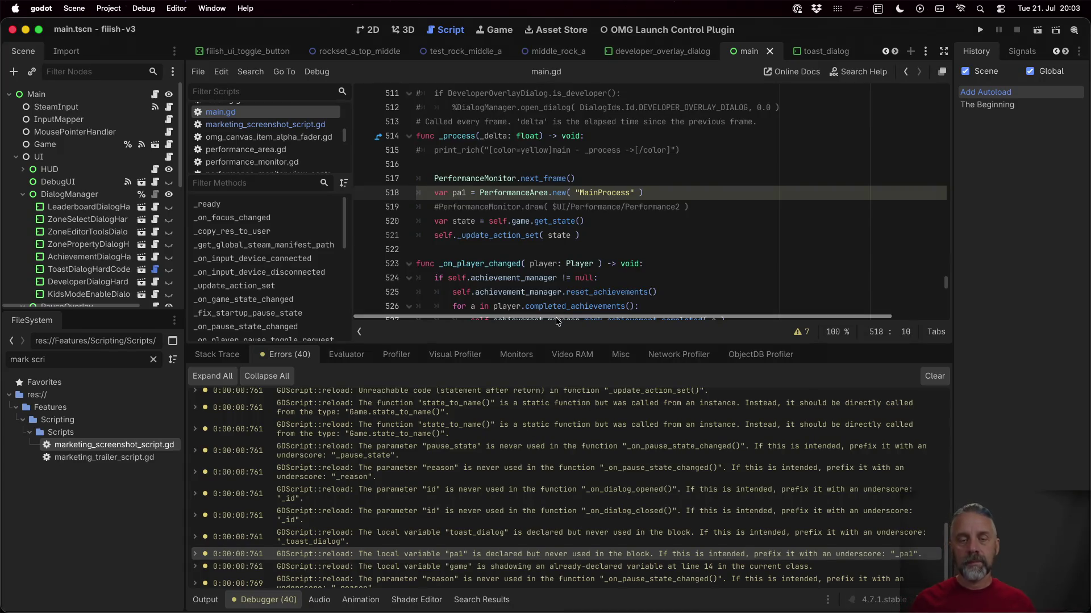
text(_)
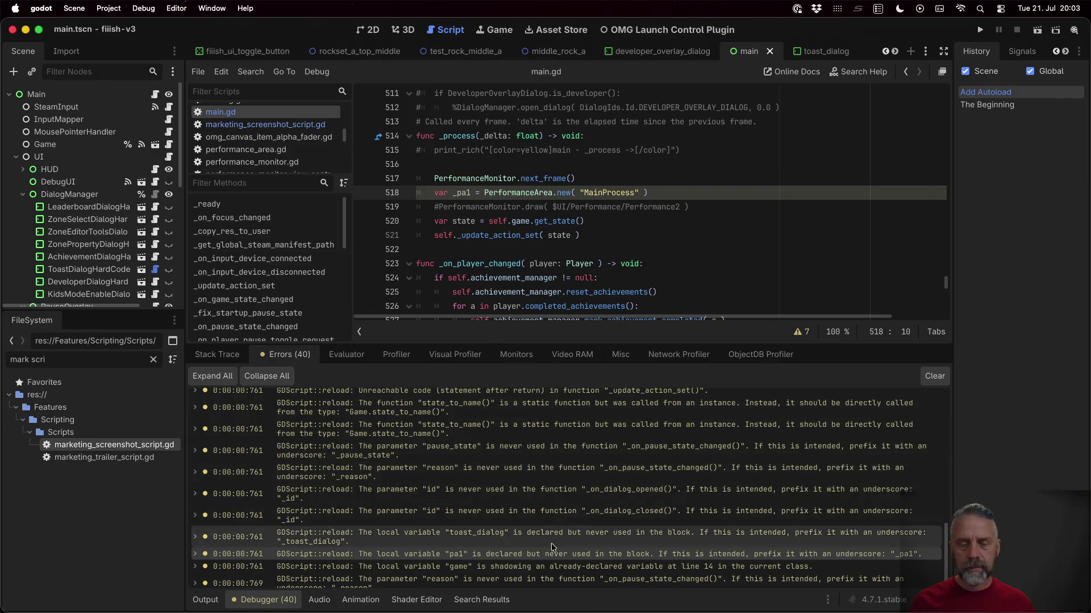
click(555, 567)
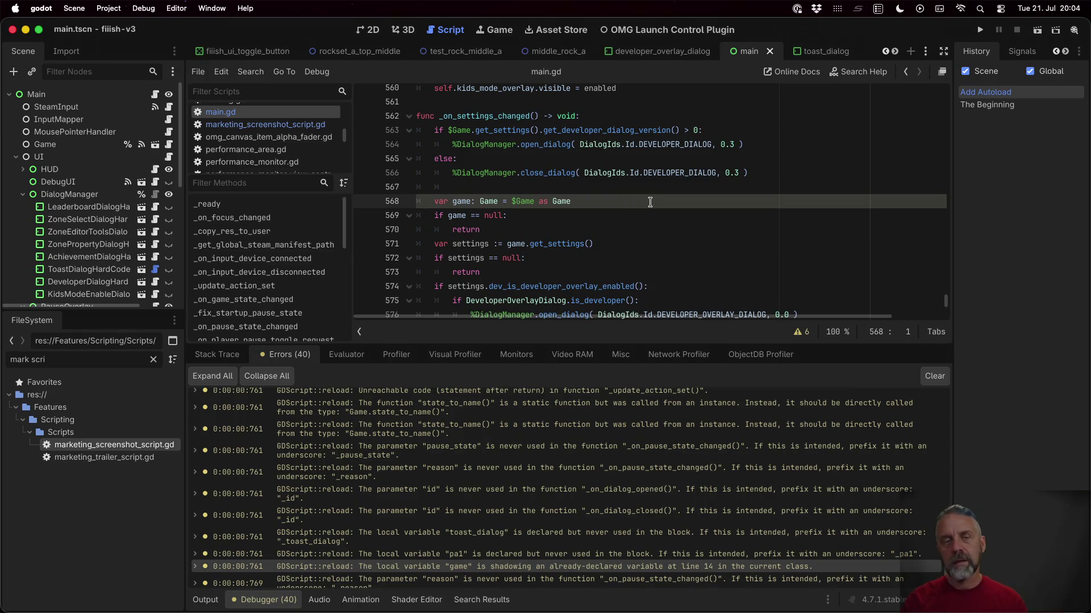
Comment out the shadowing local game variable on line 568 in _on_settings_changed
scroll(649, 202, up, 20)
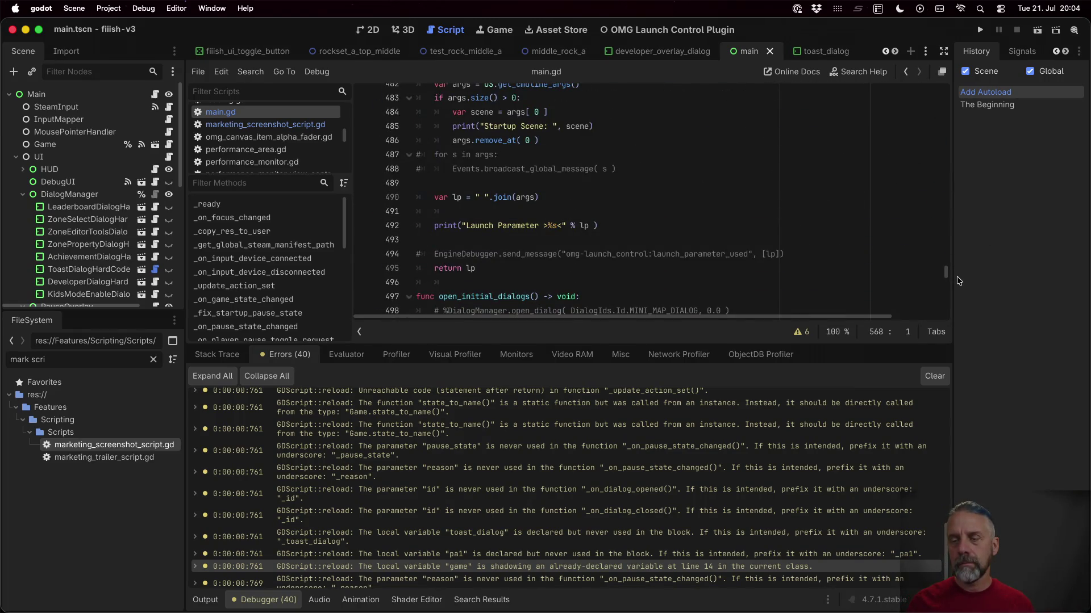
drag(946, 274, 961, 81)
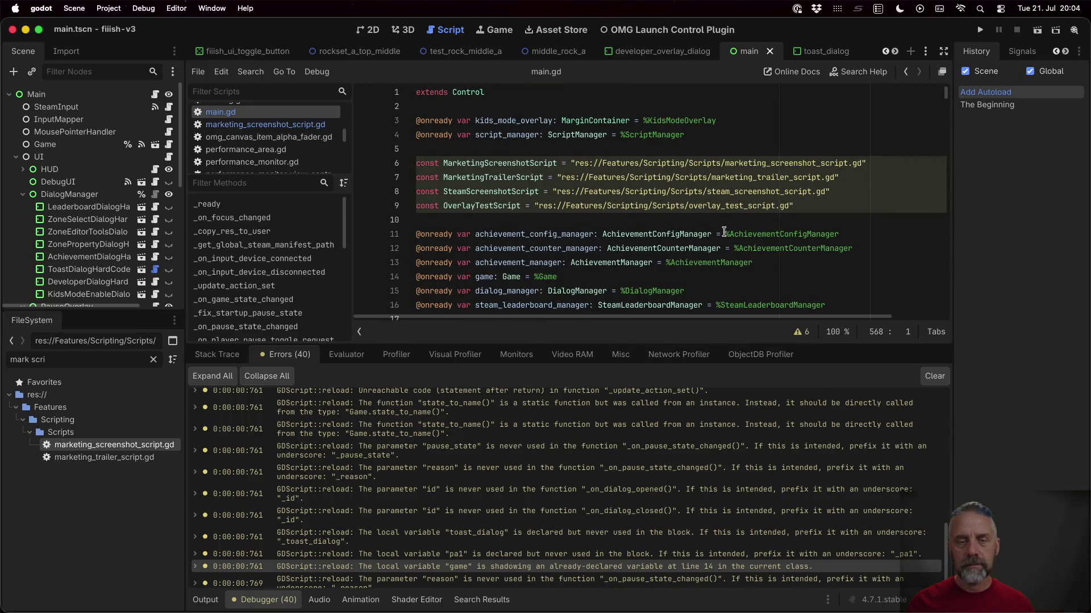
scroll(723, 233, down, 1)
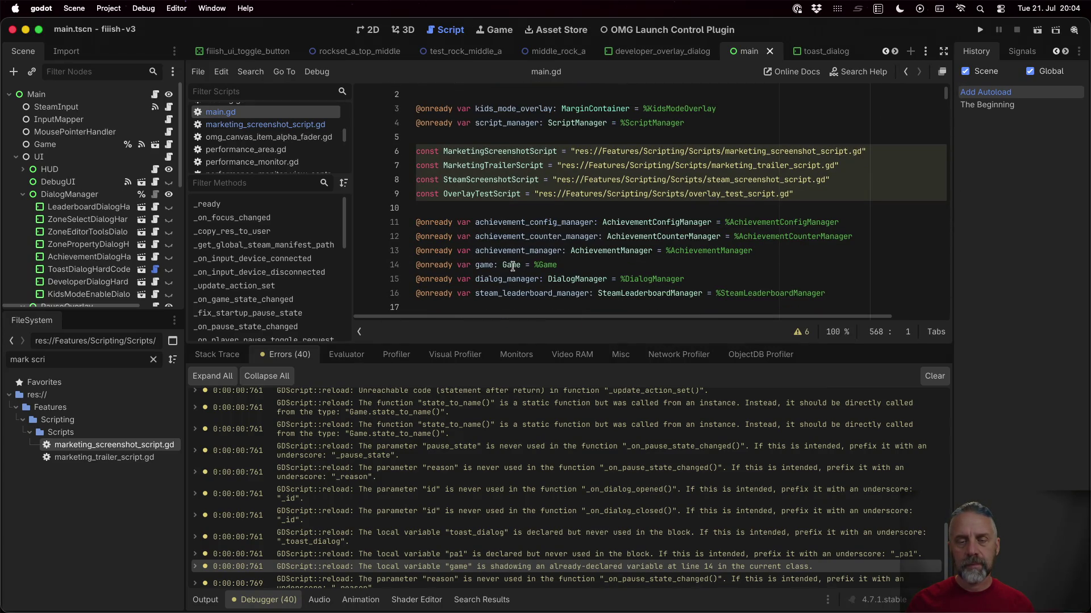
double_click(750, 566)
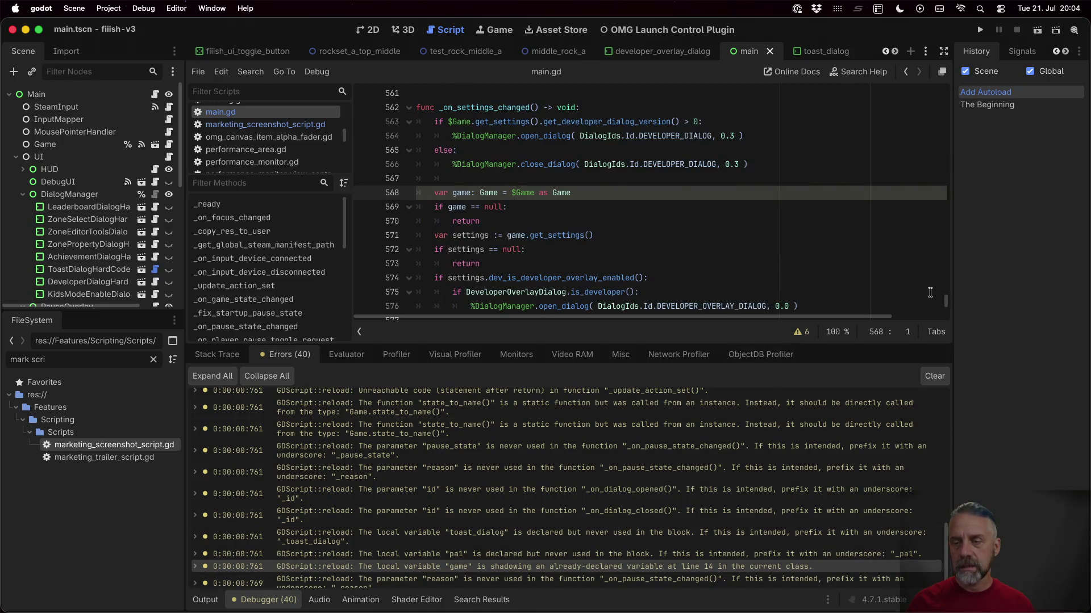
drag(944, 299, 937, 51)
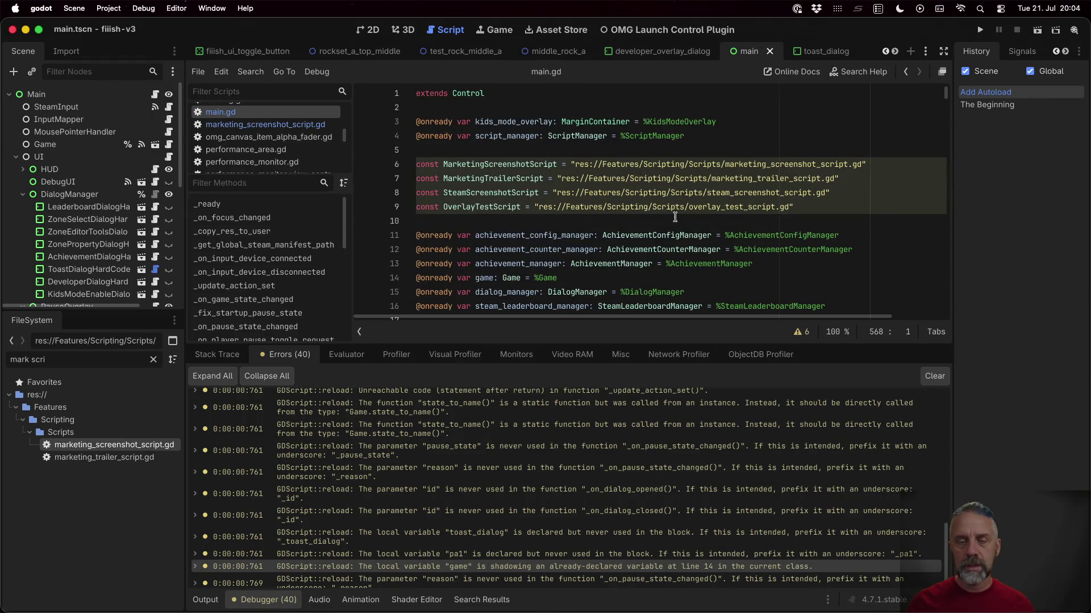
double_click(822, 562)
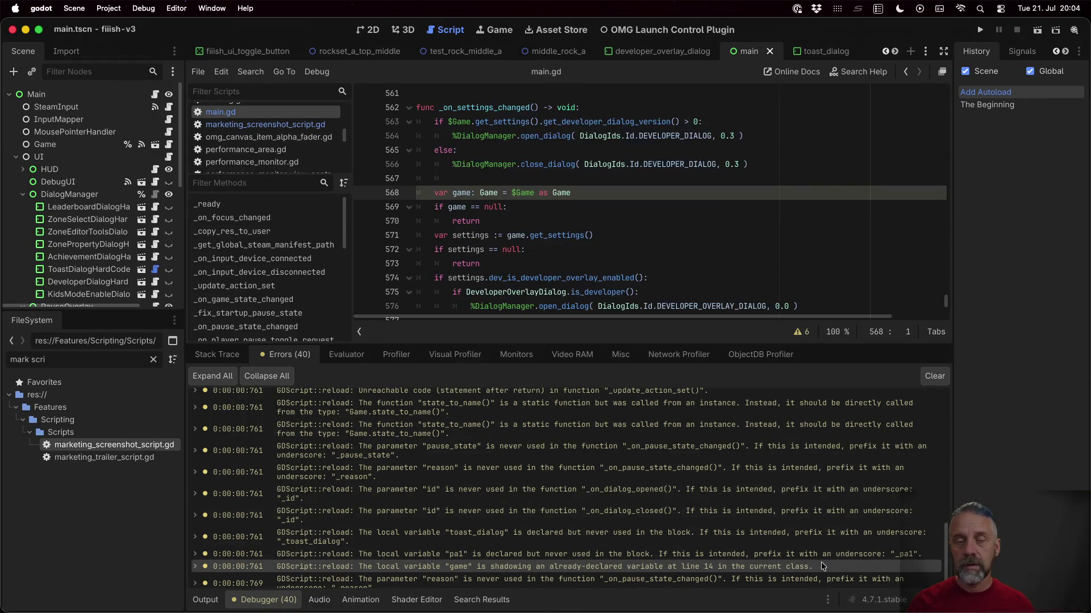
click(628, 182)
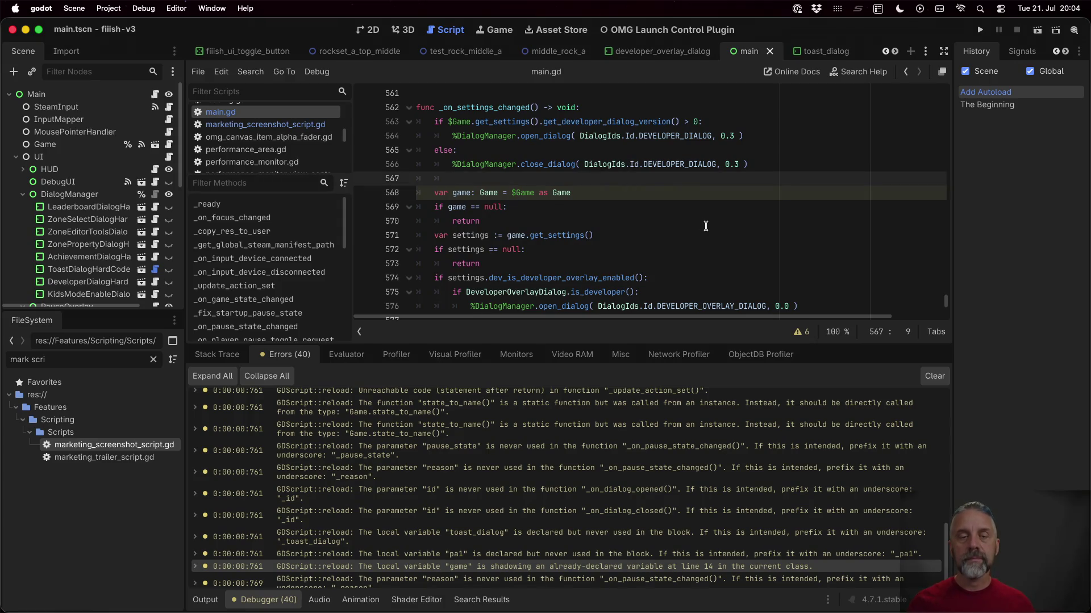
key(Down)
key(super+k)
Change game to self.game on lines 569 and 571 and save main.gd
key(Down)
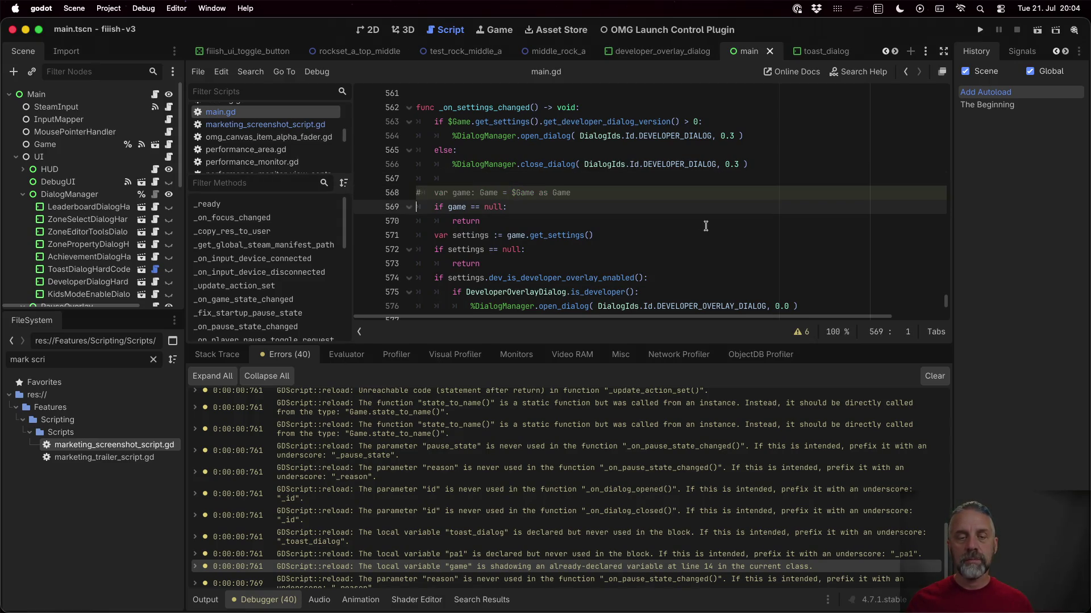
key(Right)
text(self.)
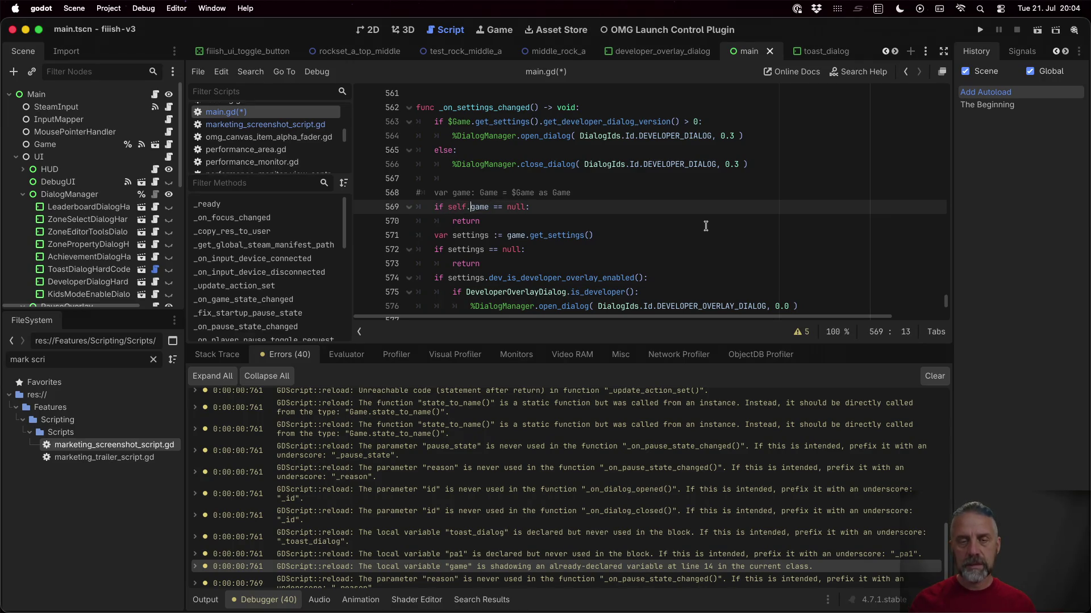
key(Escape)
key(Down)
key(Down)
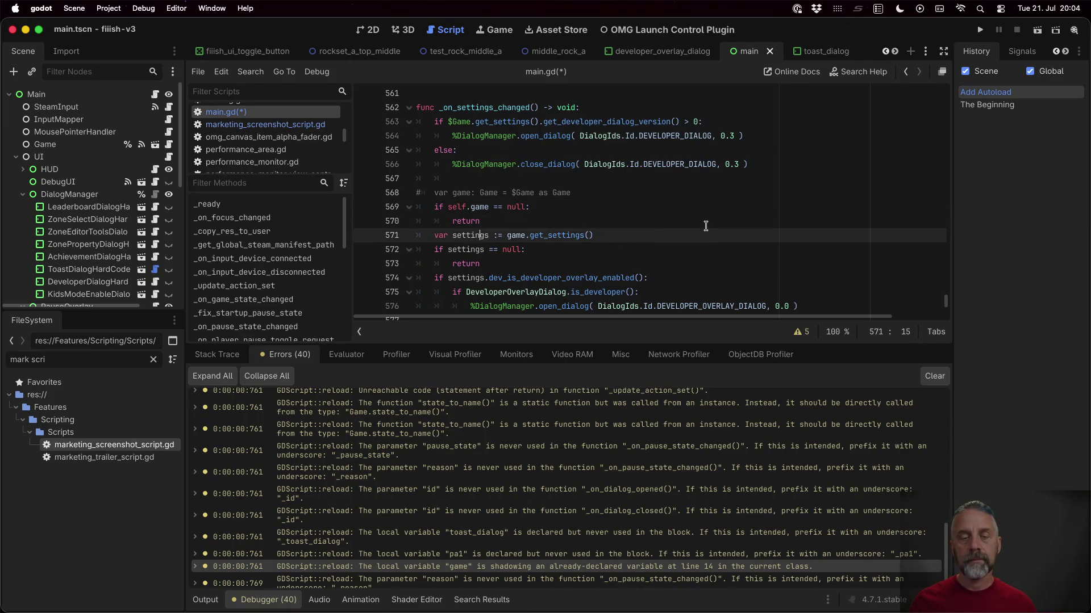
text(self.`)
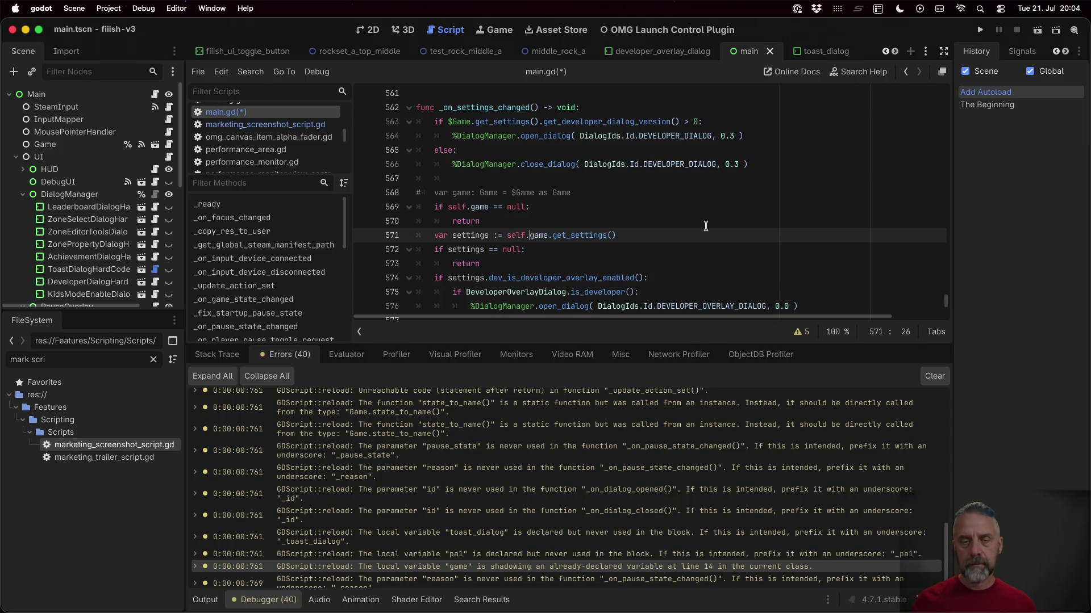
key(super+s)
scroll(462, 188, down, 1)
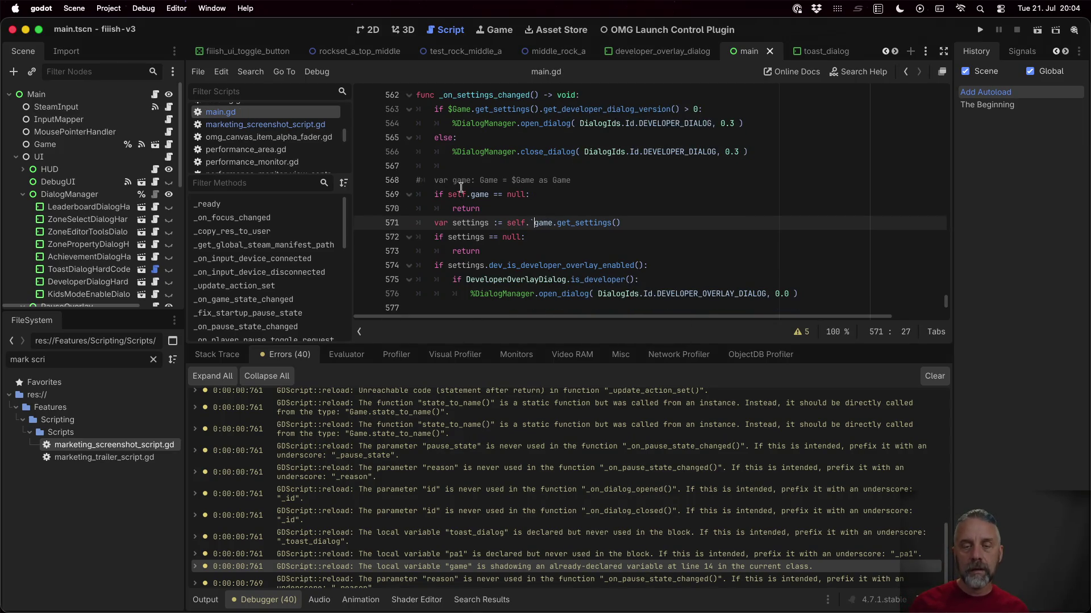
key(BackSpace)
scroll(543, 221, down, 4)
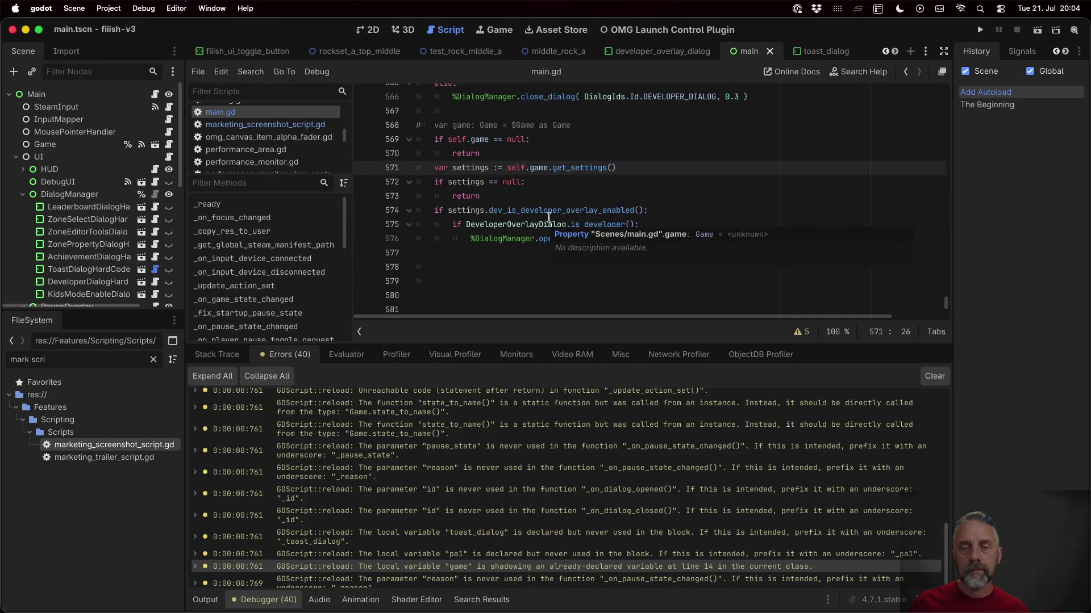
scroll(492, 549, down, 1)
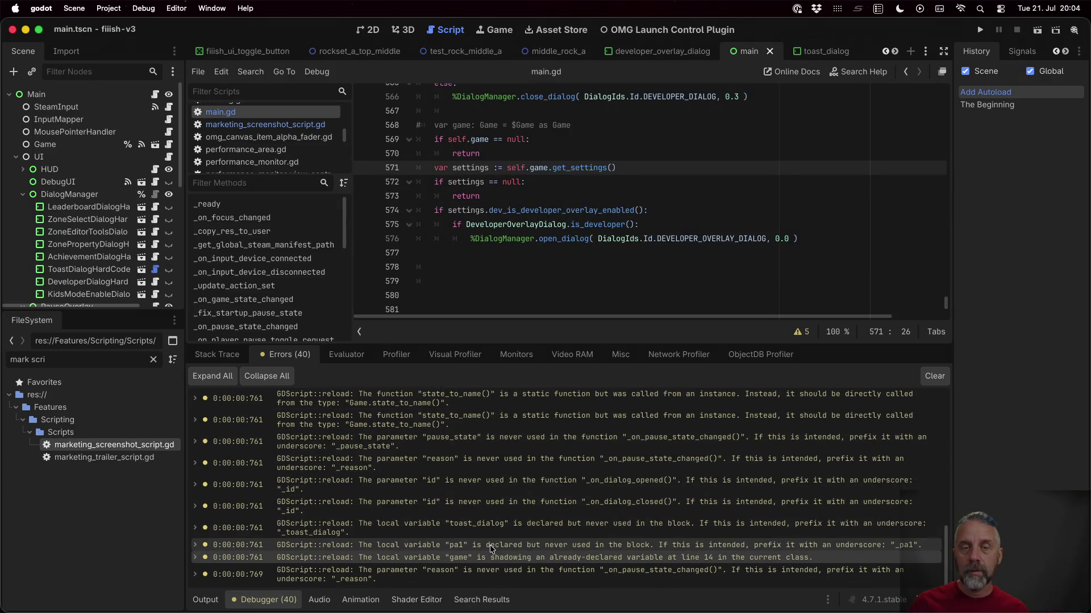
Rename reason to _reason on line 9 of pause_overlay.gd, then test-run the game
click(539, 573)
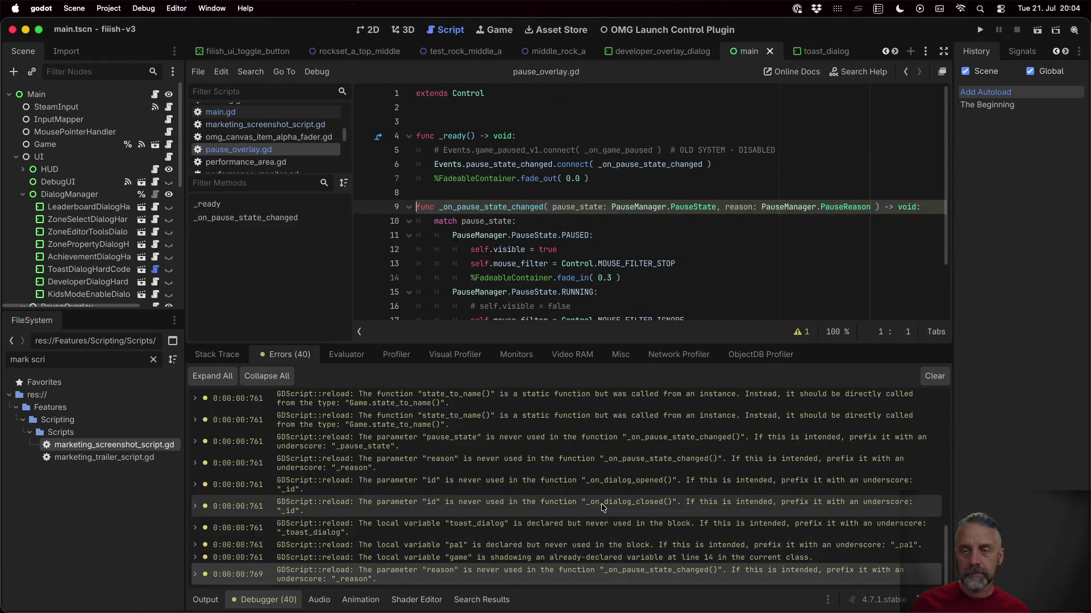
click(727, 208)
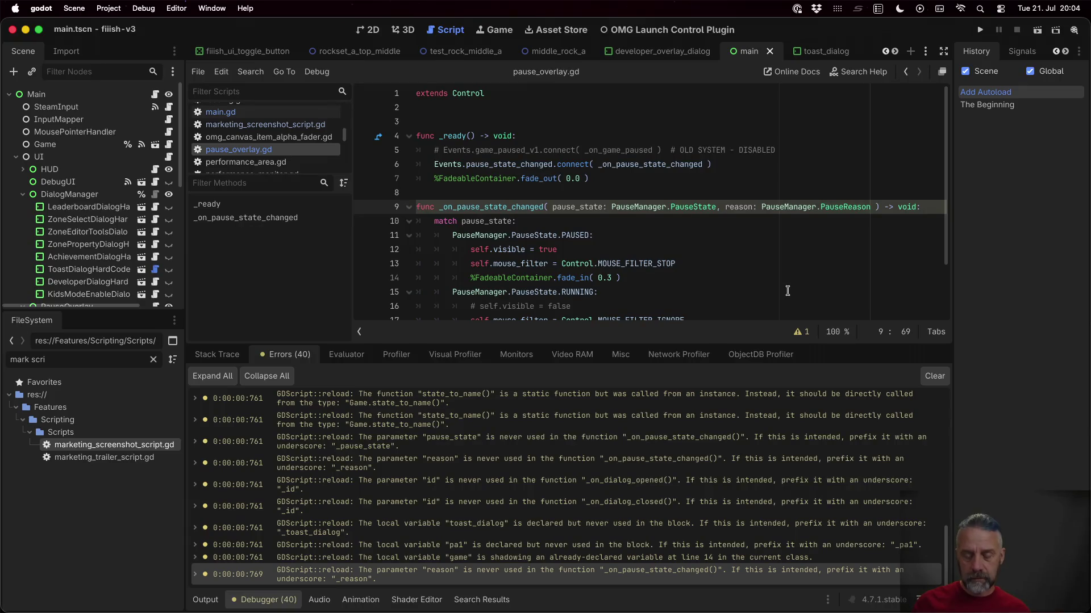
text(_)
key(super+b)
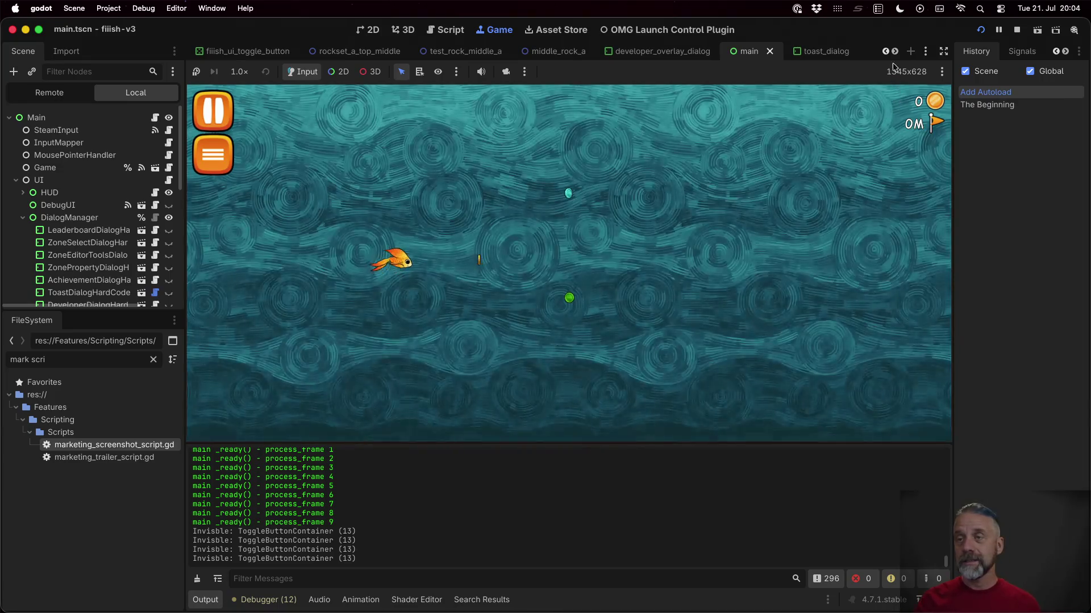
click(1017, 29)
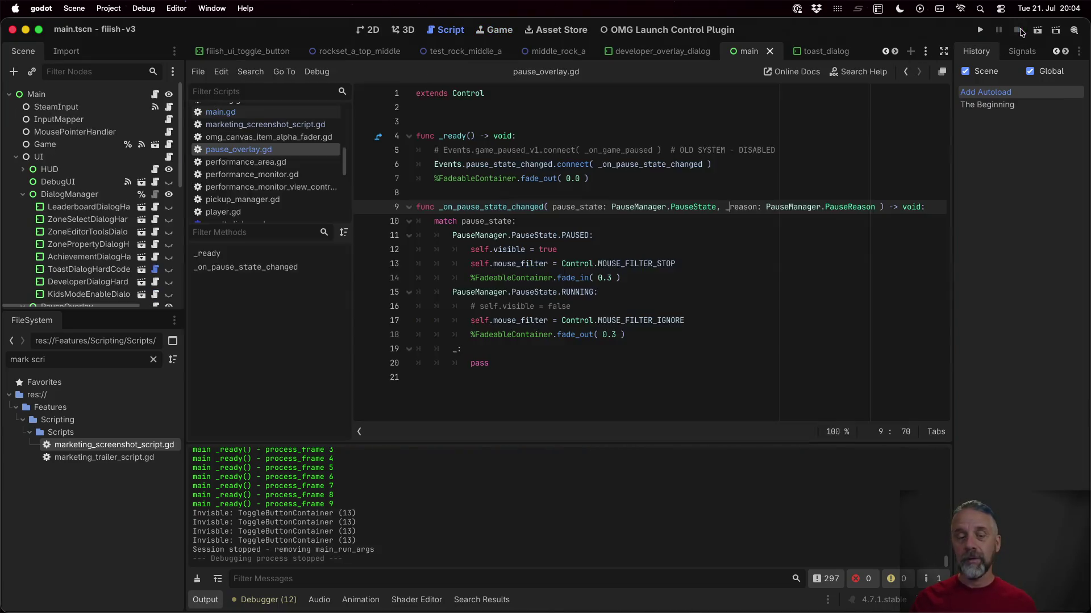
Rename developer_message_button_change.gd's _init parameters and assignments to i_name and i_pressed, then save
click(278, 598)
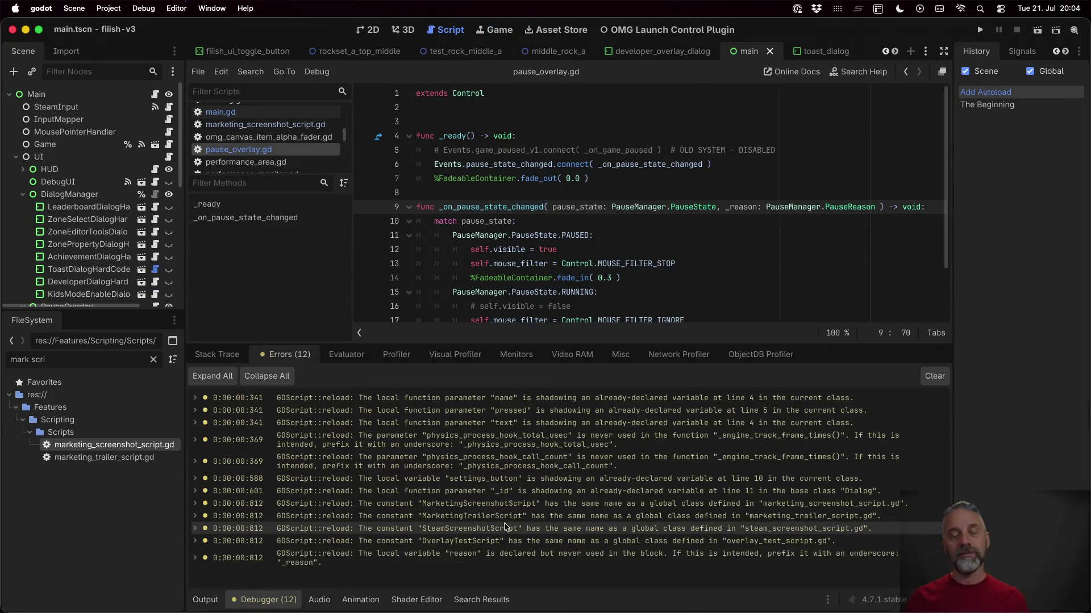
click(500, 404)
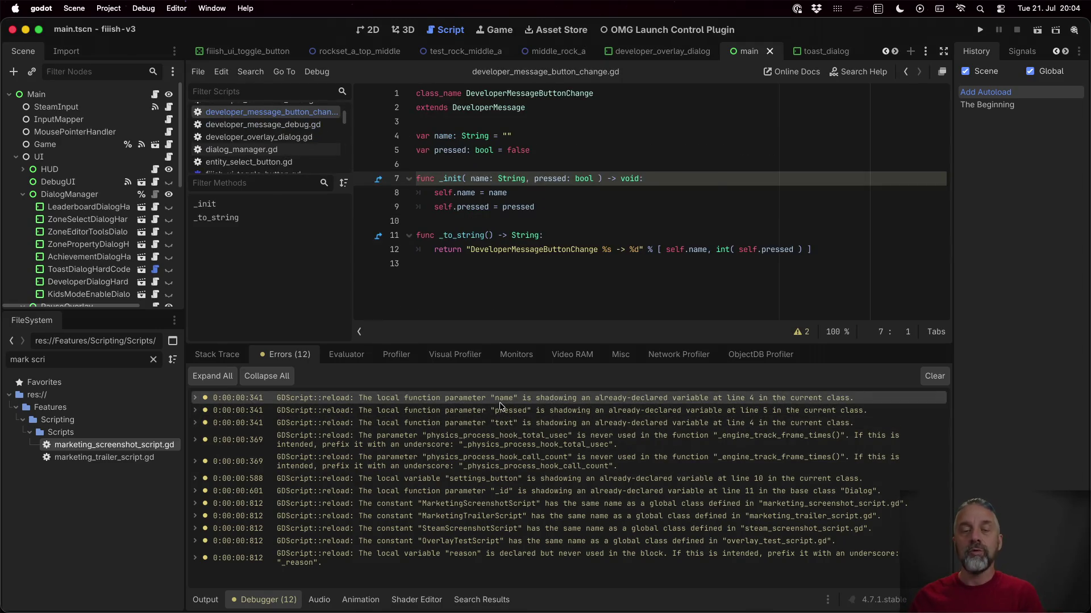
click(482, 171)
key(Down)
key(Right)
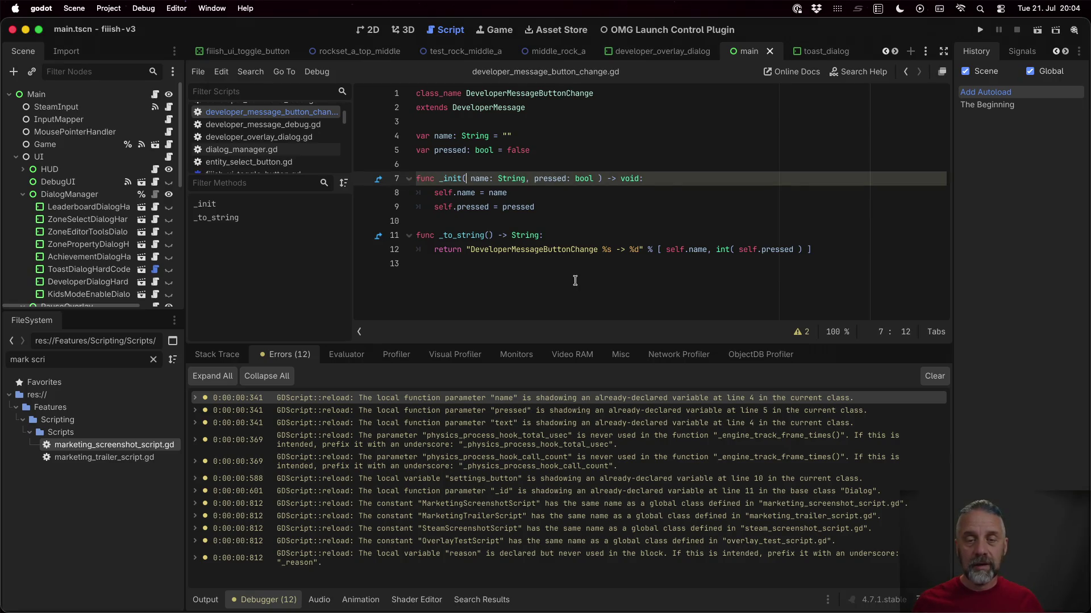
text(i_)
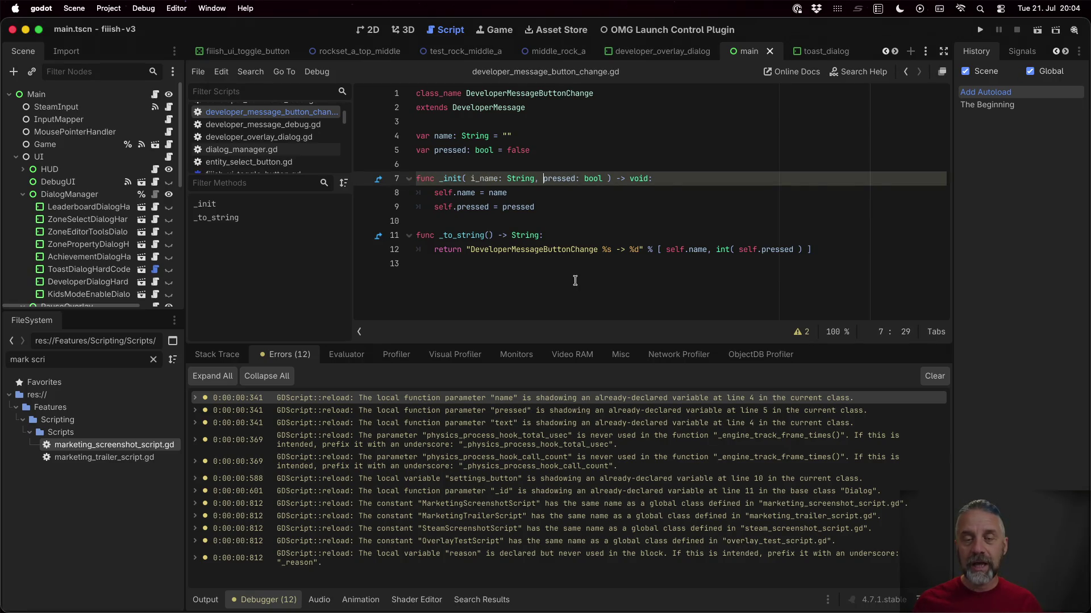
text(i_)
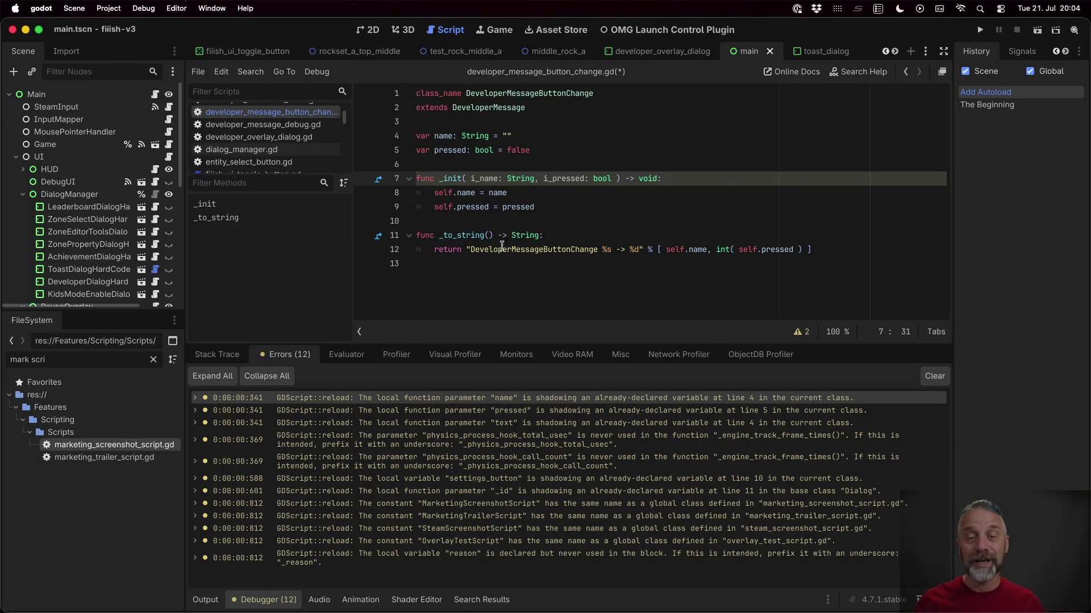
click(489, 193)
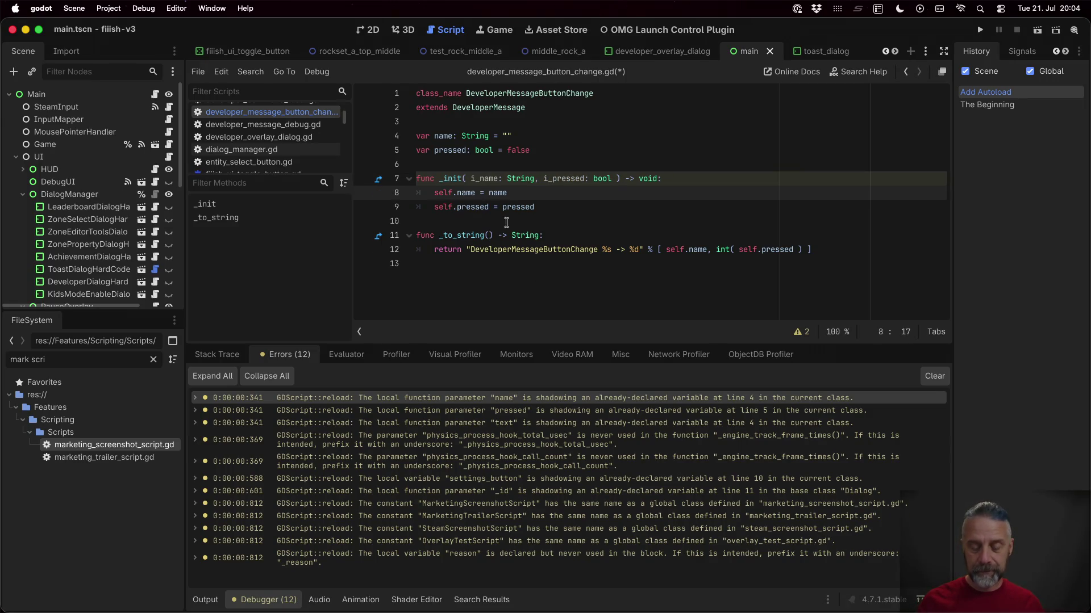
text(i_)
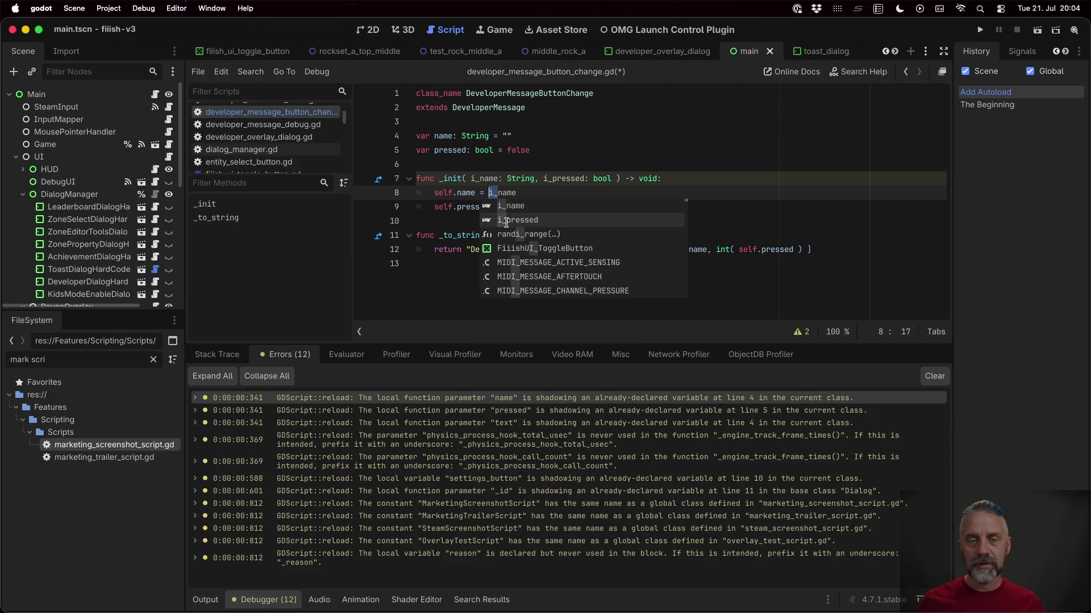
key(Escape)
key(Down)
key(Right)
text(i_)
key(ctrl+s)
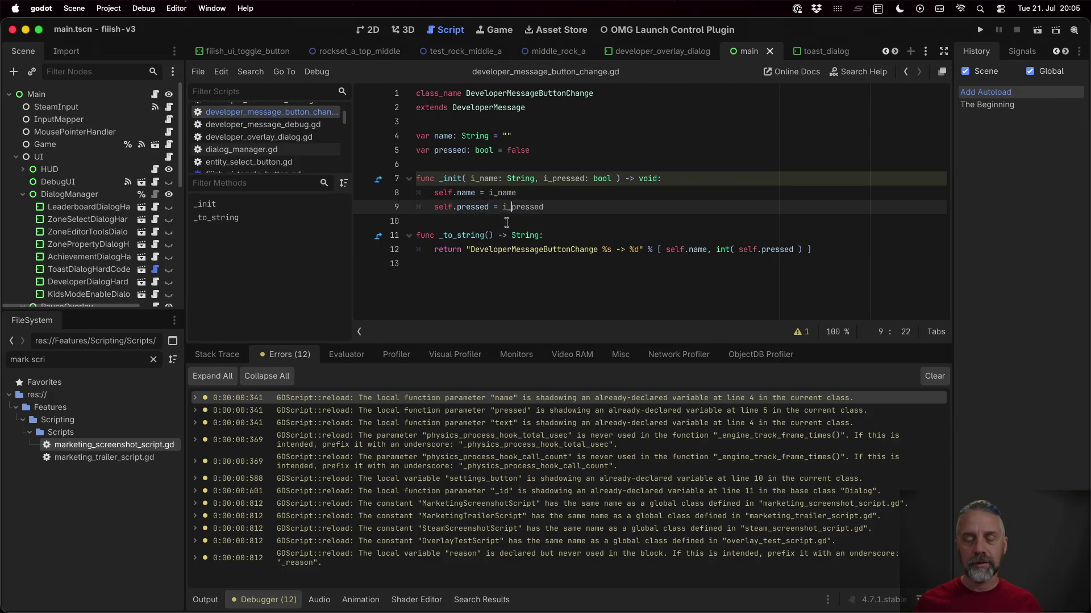
Rename the text parameter of developer_message_debug.gd's _init to i_text
click(586, 424)
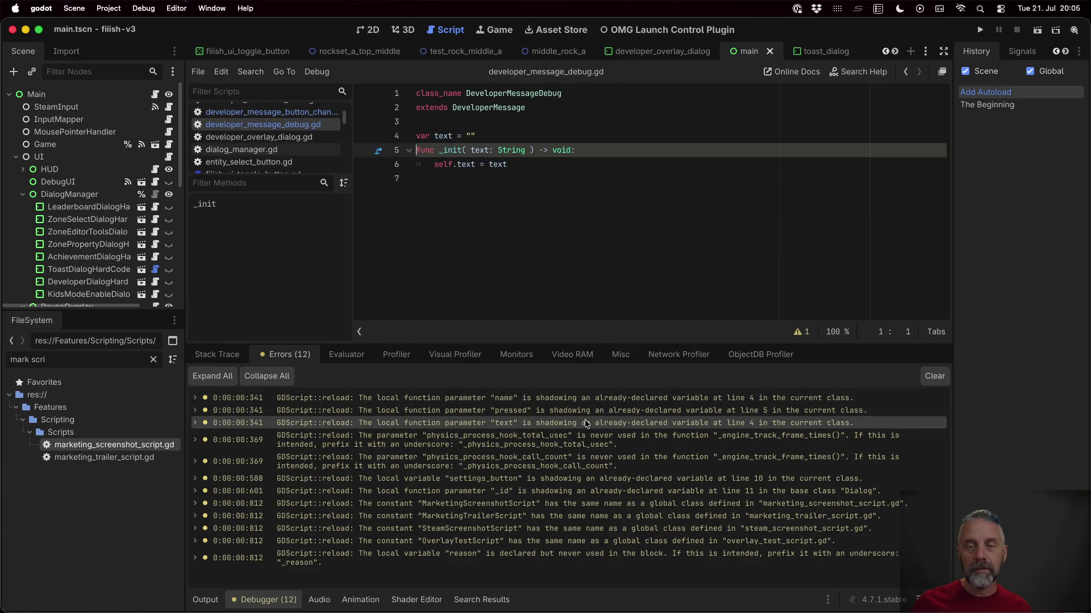
click(470, 150)
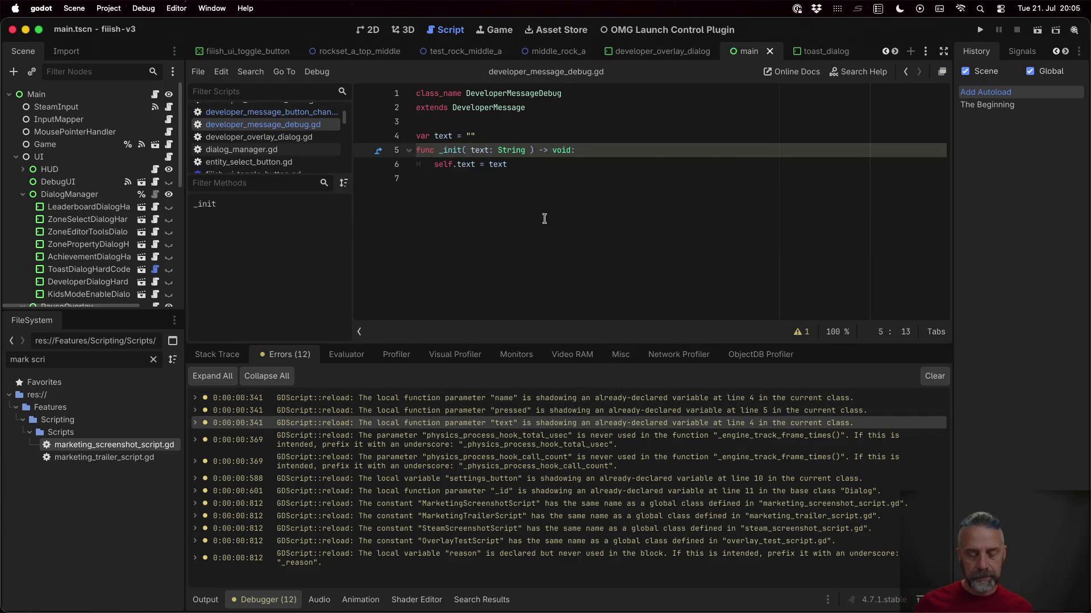
text(i_)
key(Down)
Comment out the unused physics_process_hook fields on lines 265–266, save, and open in_game_pause_menu.gd:83
text(i_)
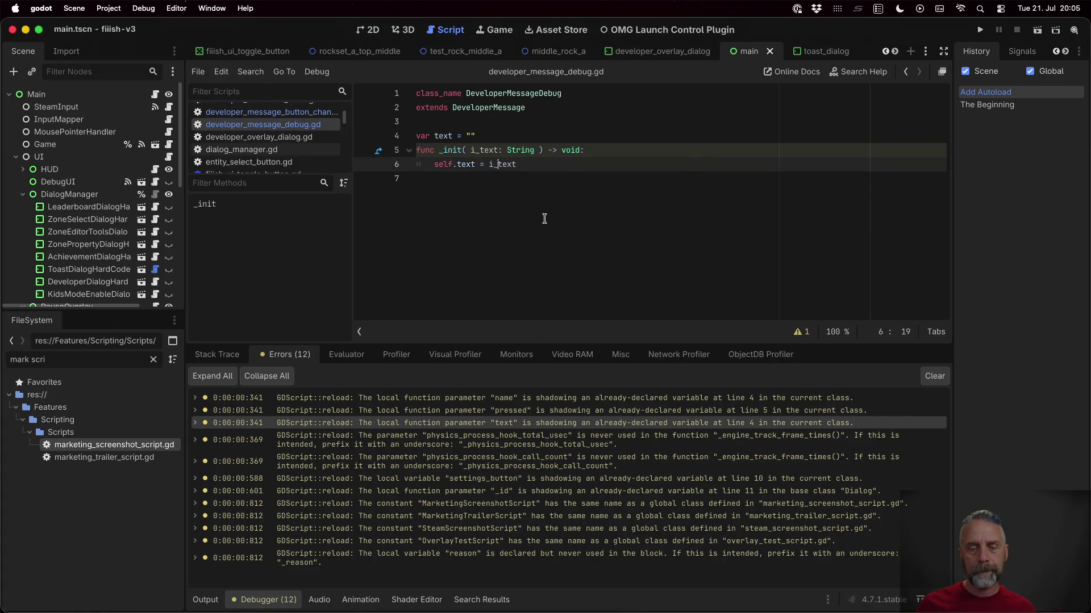
click(596, 436)
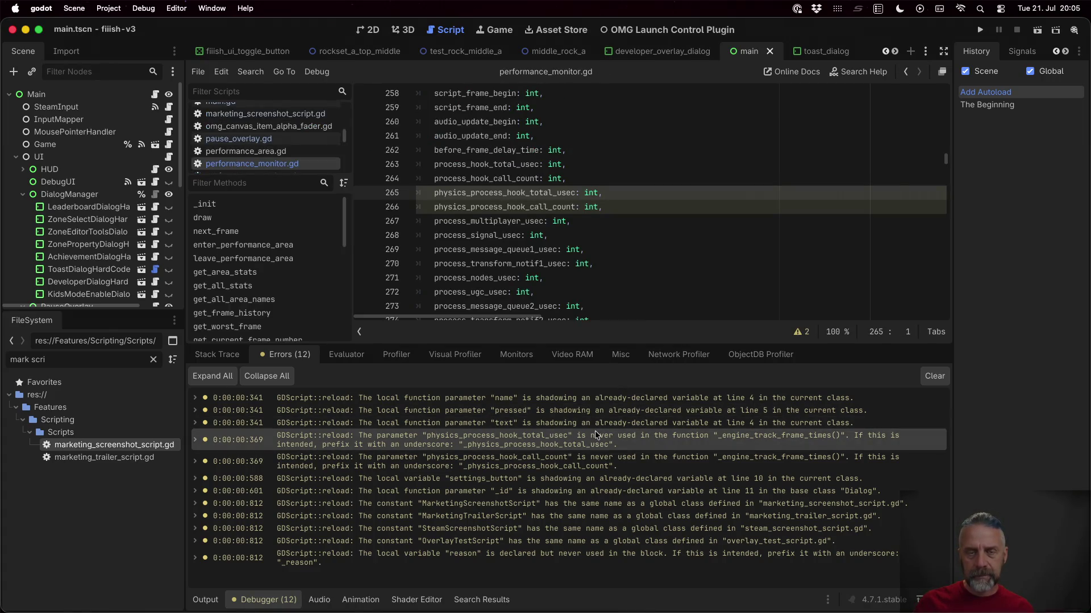
click(597, 461)
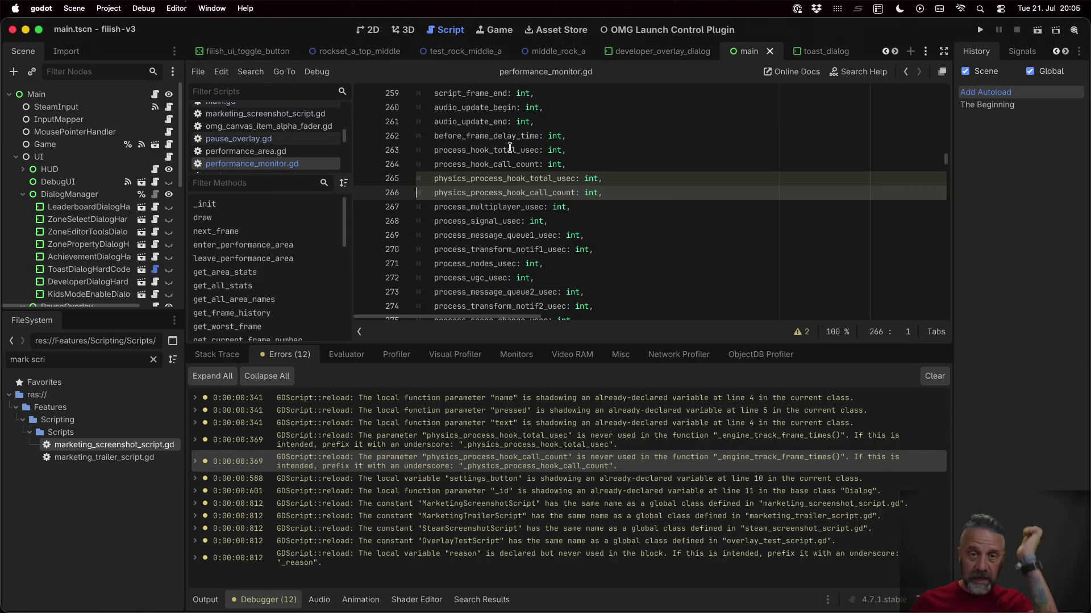
click(518, 179)
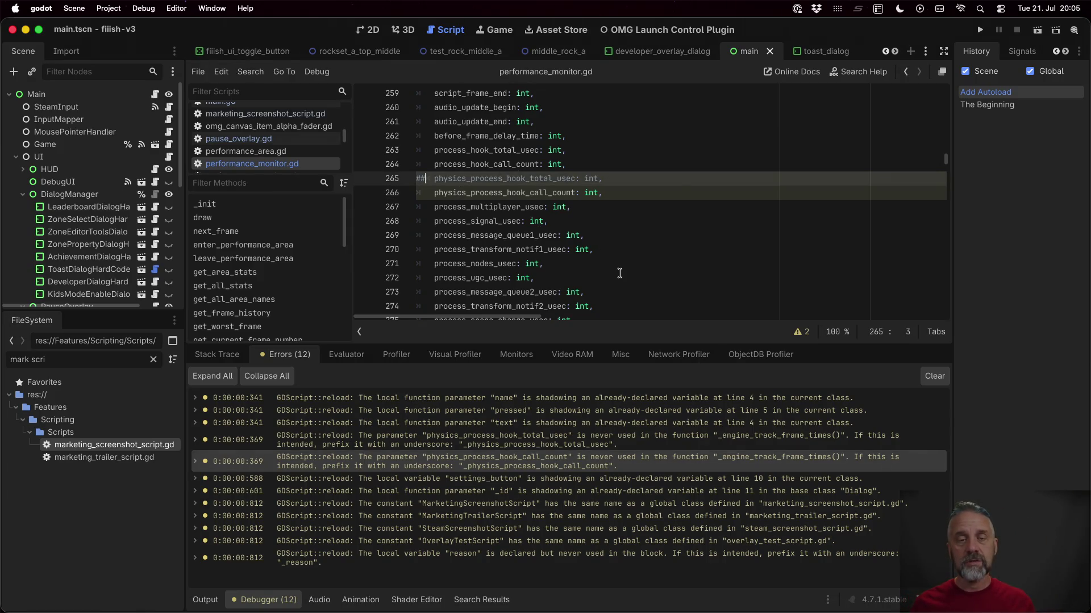
key(super+k)
key(super+s)
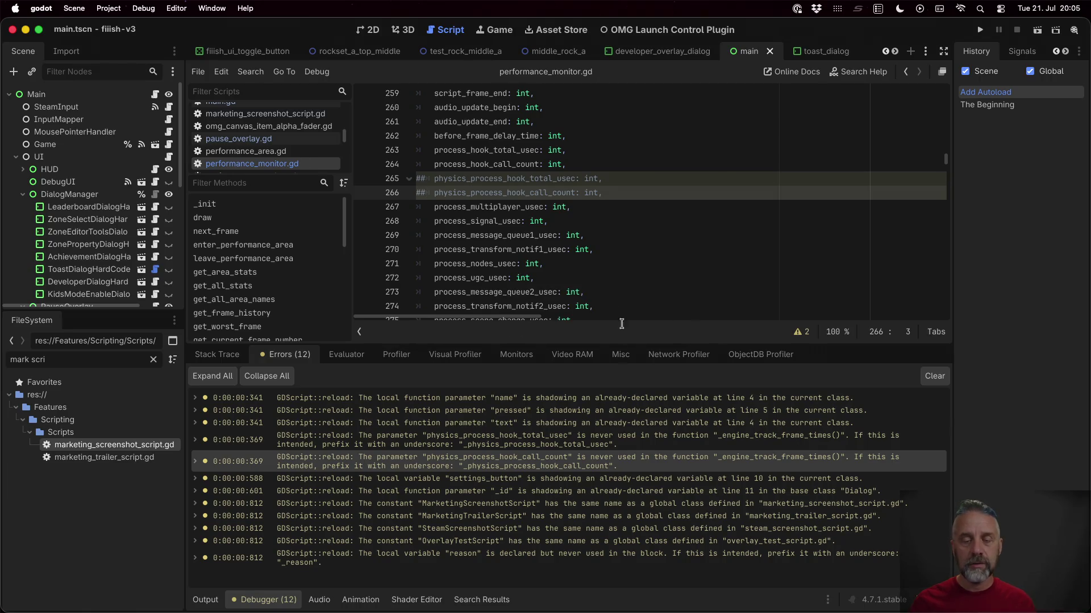
click(606, 479)
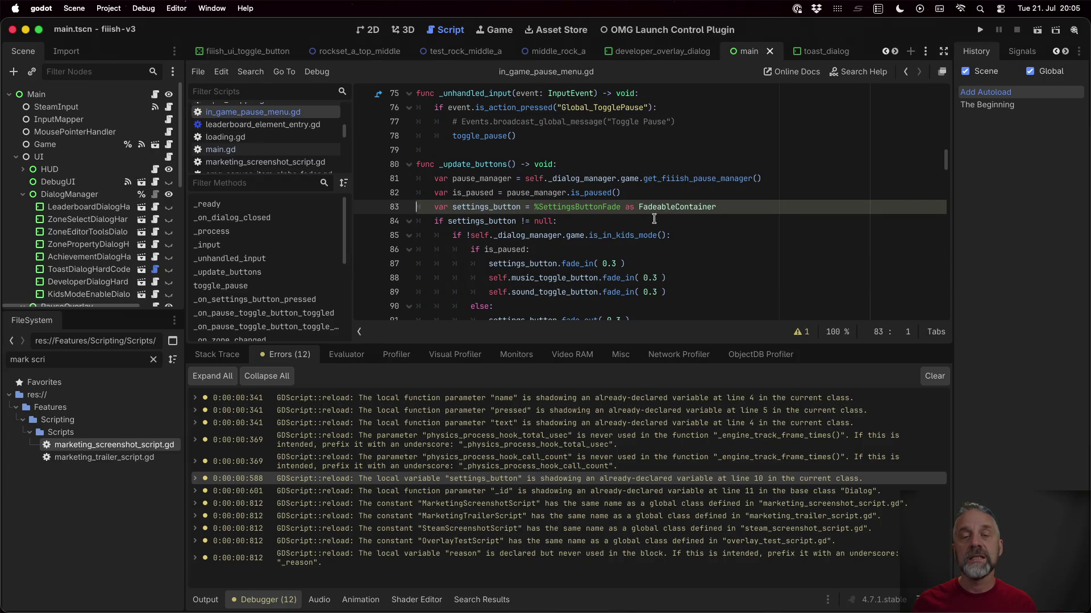
Check TODO.md line 18 lists the settings_button cleanup at in_game_pause_menu.gd:83
key(super+Tab)
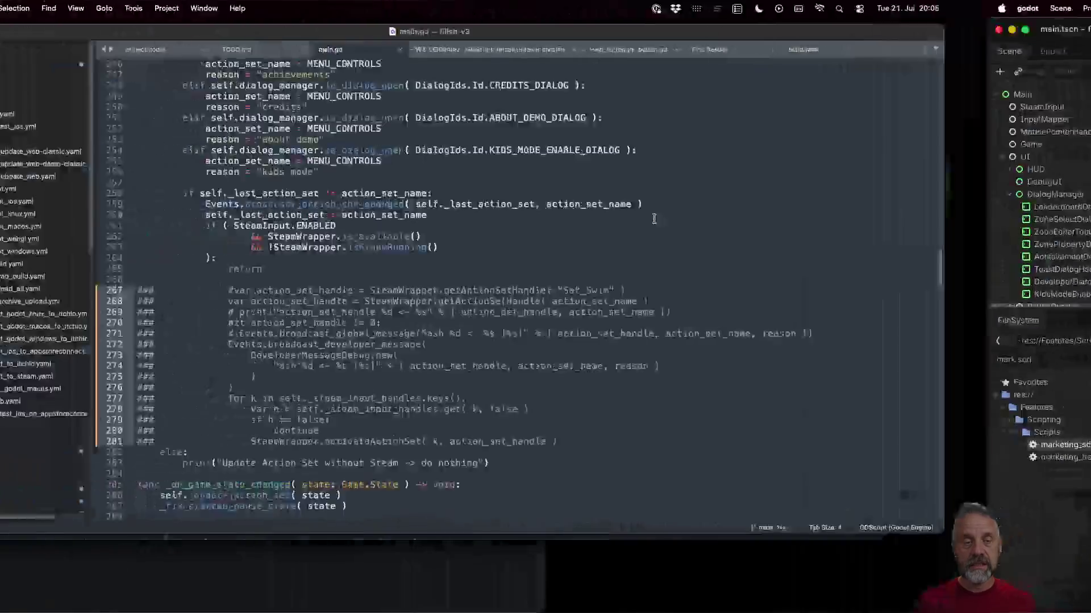
click(407, 53)
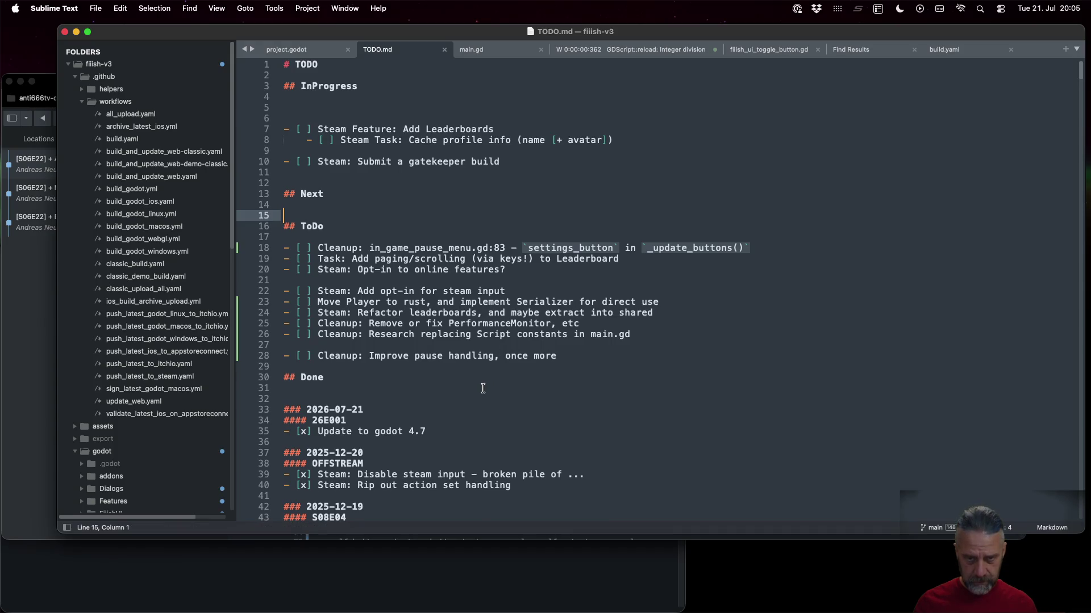
key(Down)
key(Down)
key(Down)
key(super+Right)
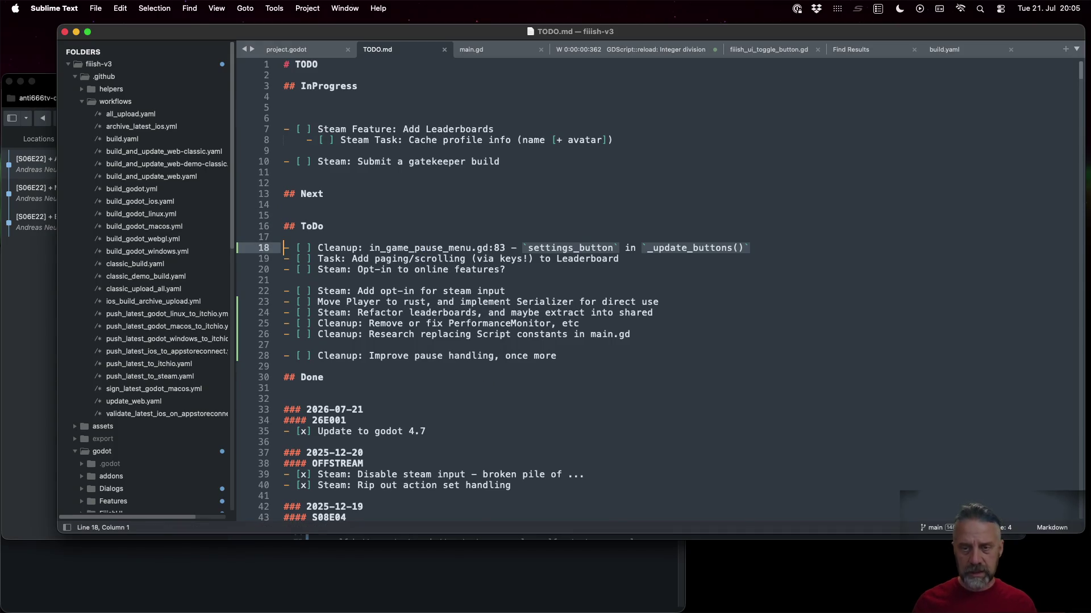
key(super+Tab)
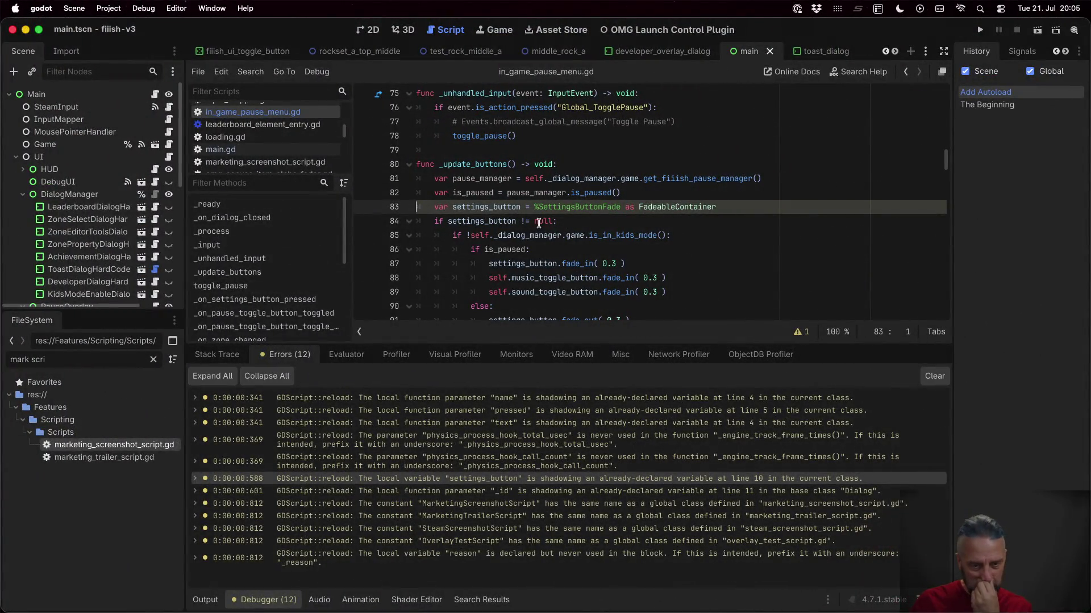
Rename the _id parameter on line 38 of achievement_dialog.gd to _achievement_id and save
click(533, 492)
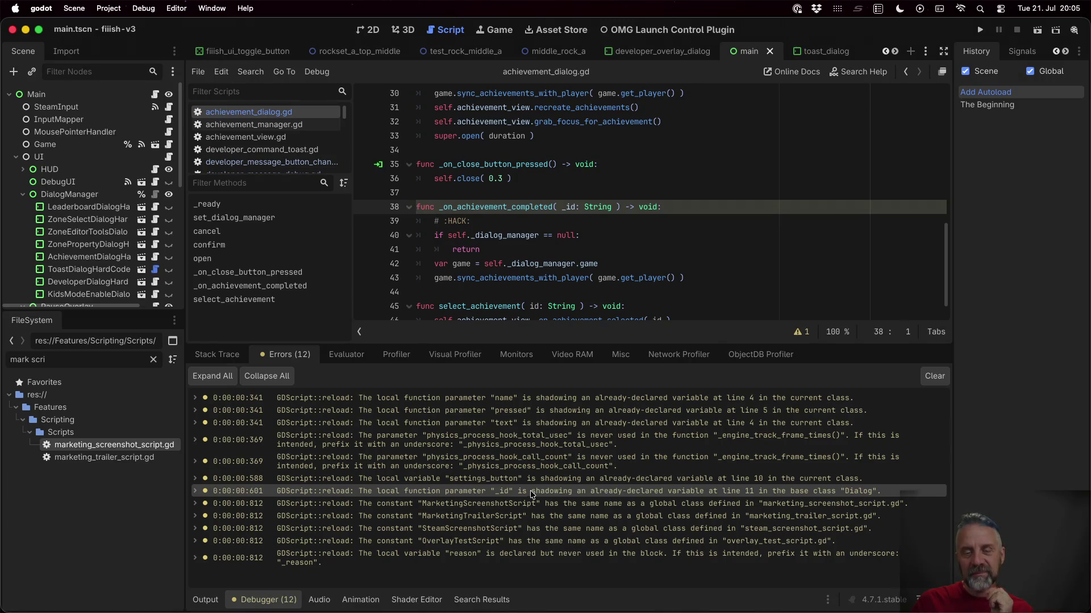
click(561, 208)
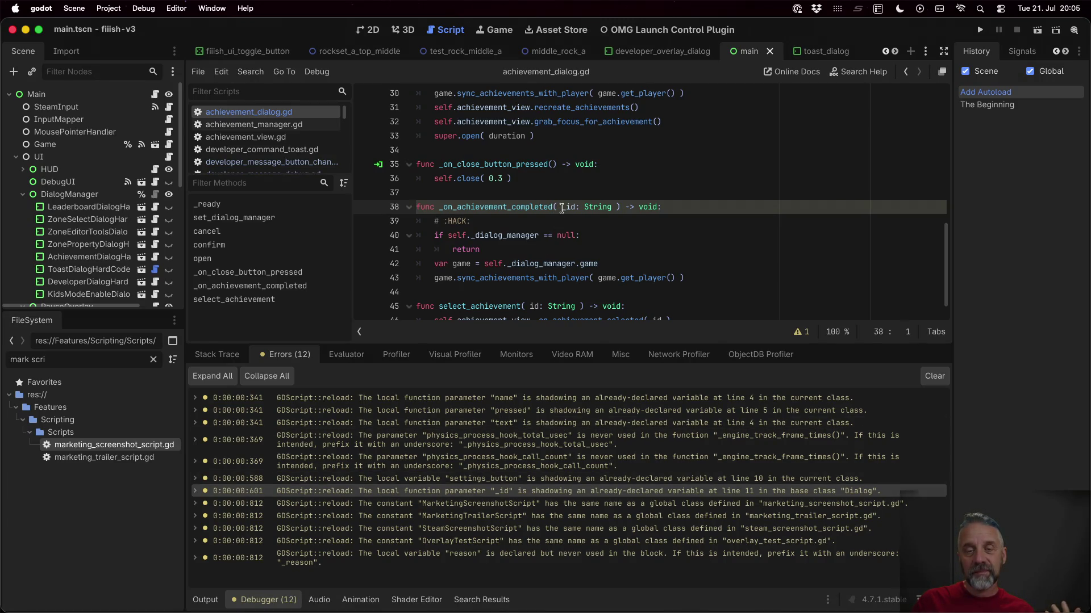
text(achi9ev)
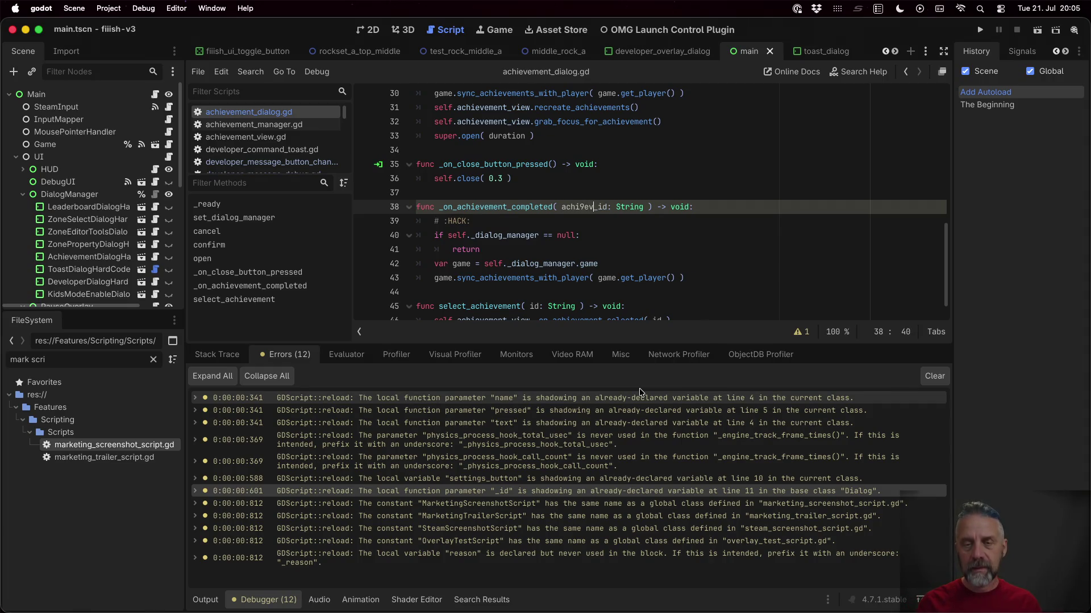
key(BackSpace)
key(BackSpace)
key(BackSpace)
text(evement)
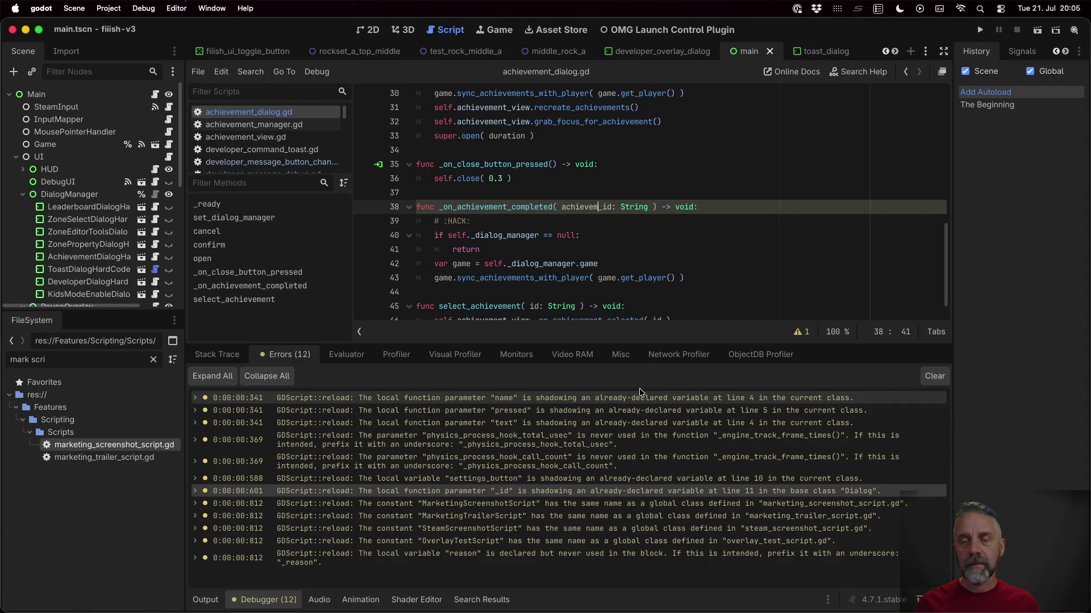
key(Left)
key(Left)
key(Left)
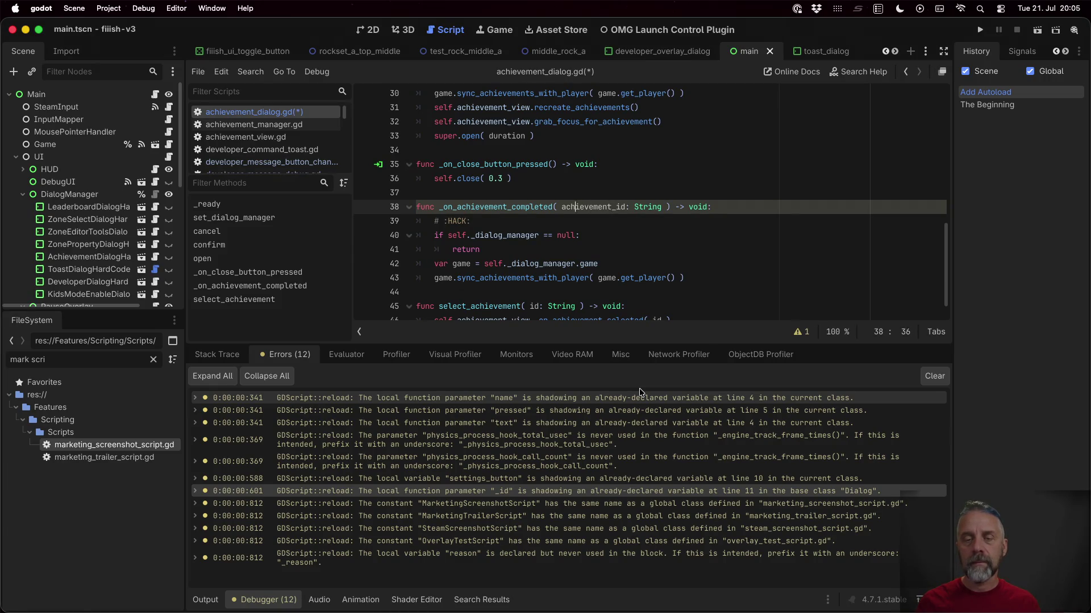
text(_)
key(cmd+s)
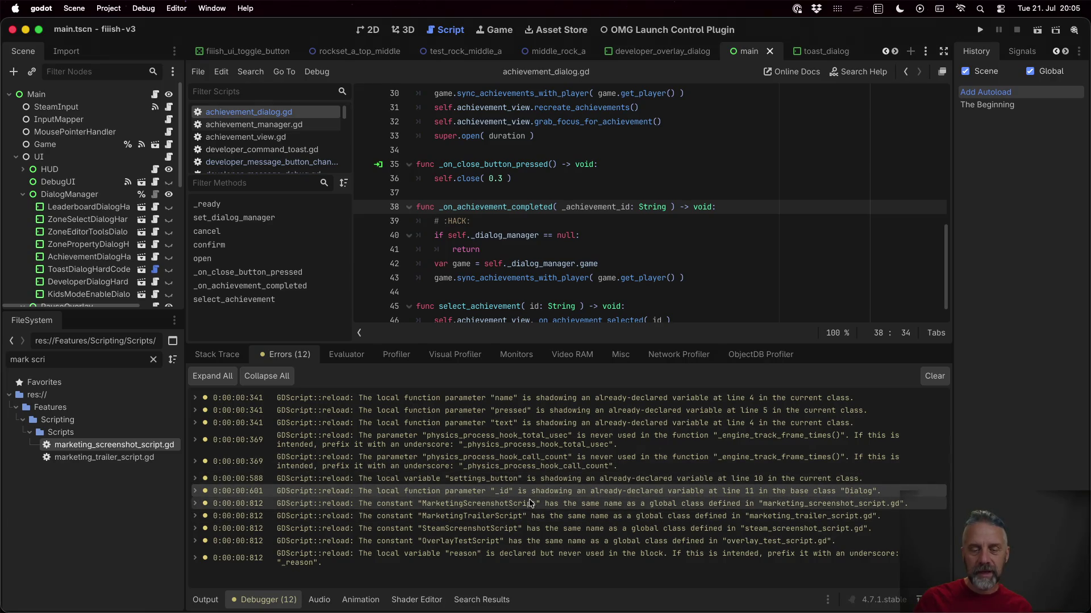
click(537, 554)
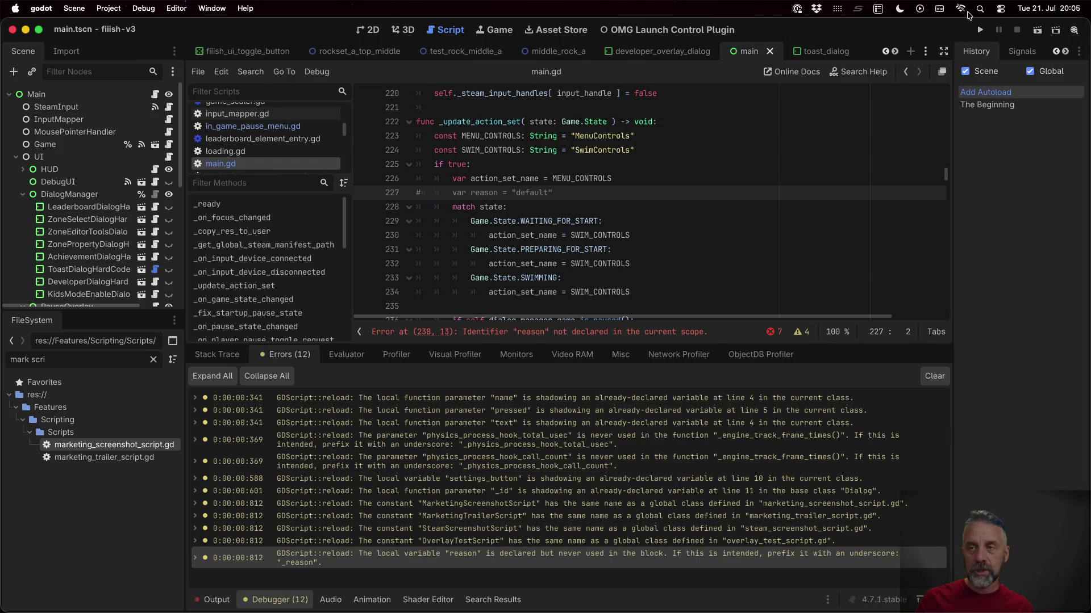
Trace the parser error at line 238, restore var reason on line 227, and re-run the game
click(978, 28)
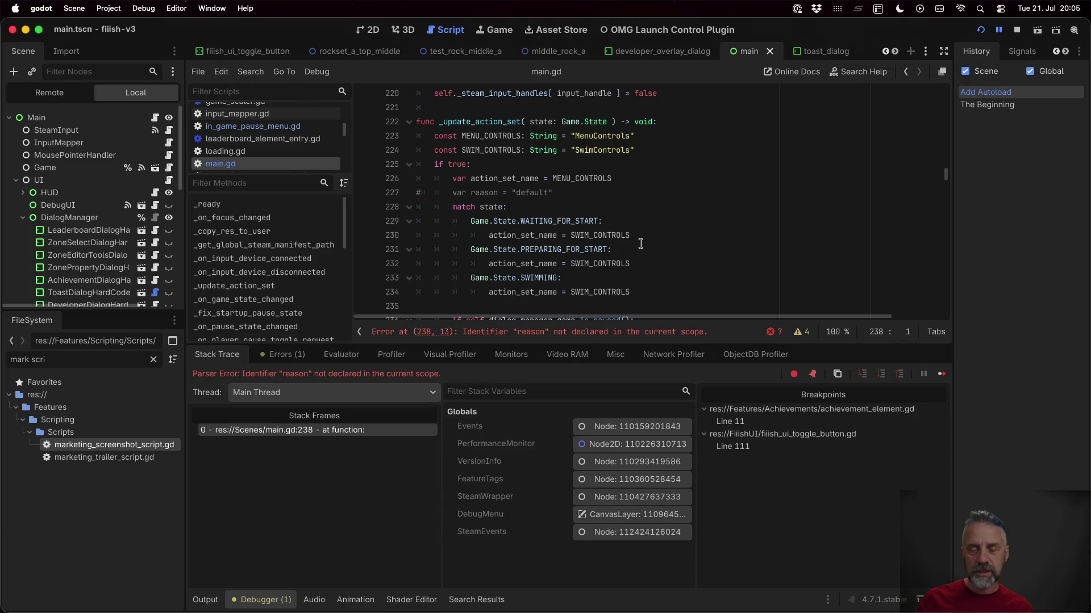
click(580, 335)
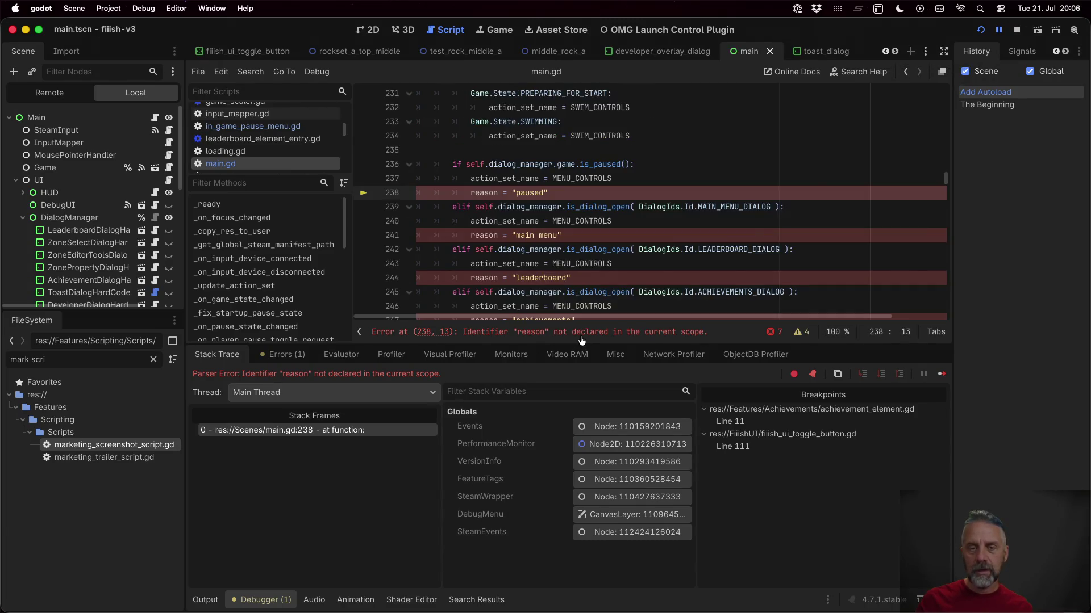
scroll(676, 209, up, 4)
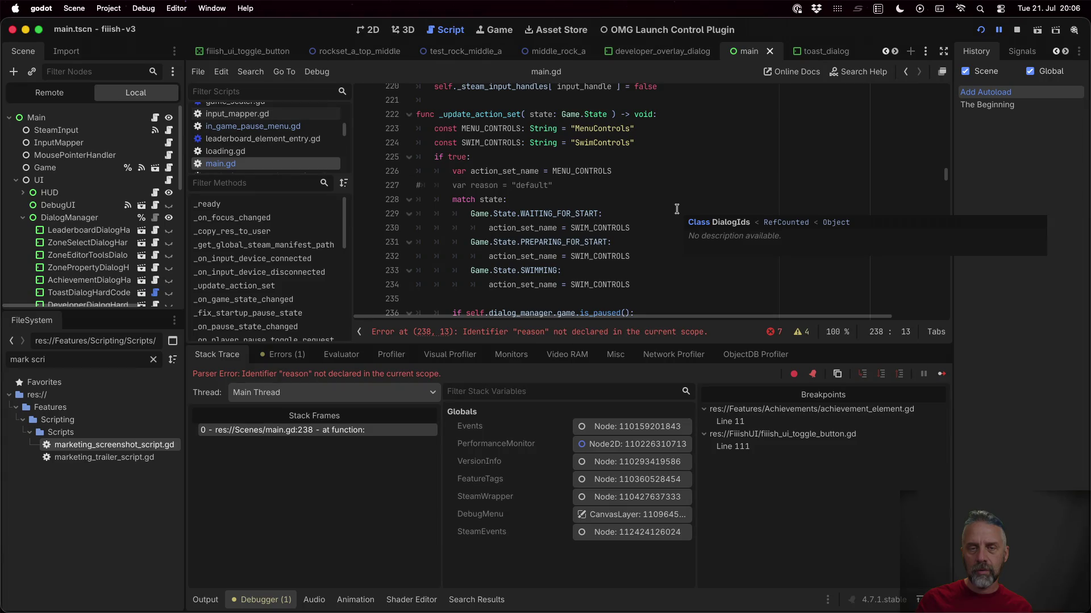
scroll(676, 209, down, 1)
click(486, 179)
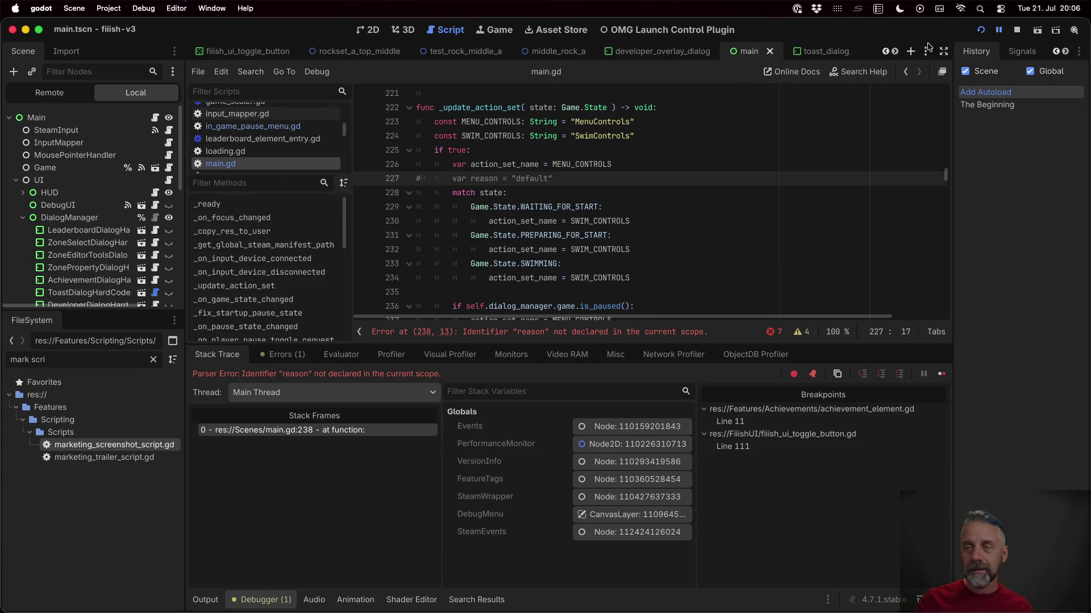
click(1016, 33)
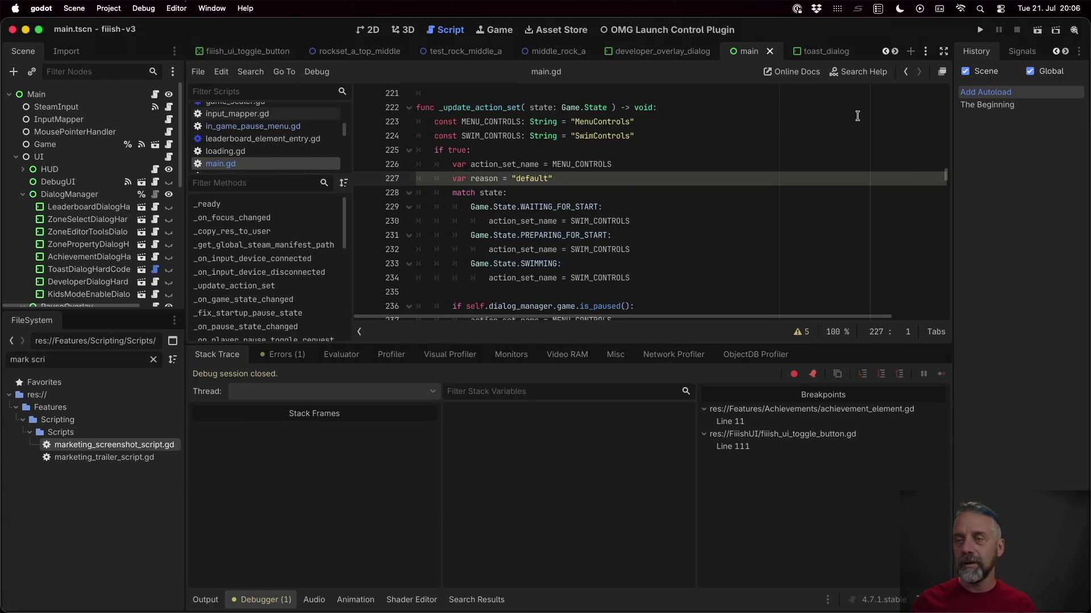
click(979, 31)
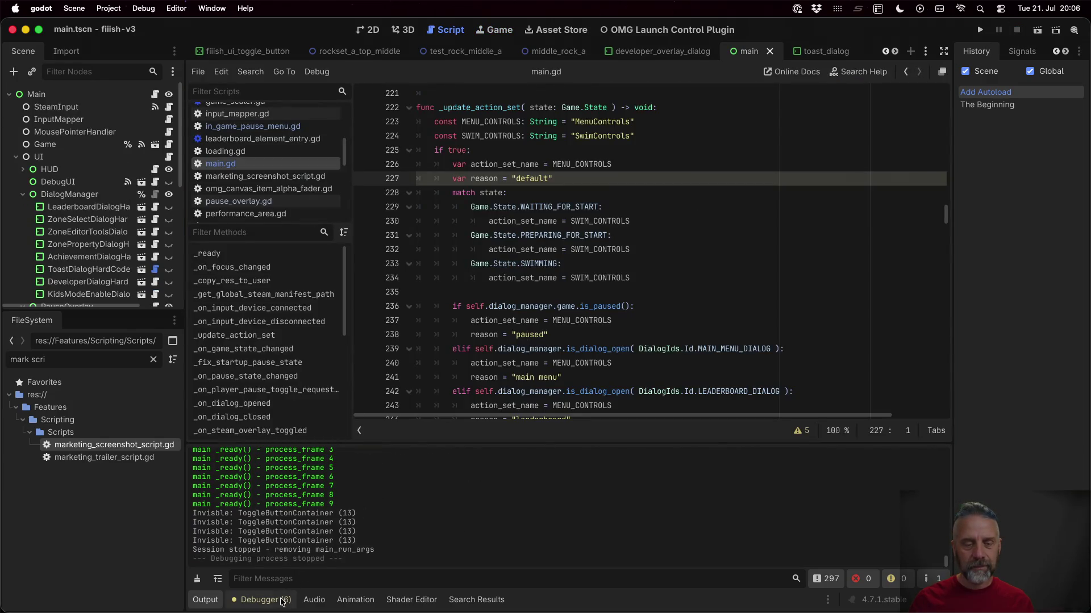
Stop the game and jump from the Errors list to the unused reason warning in main.gd
click(283, 601)
click(282, 355)
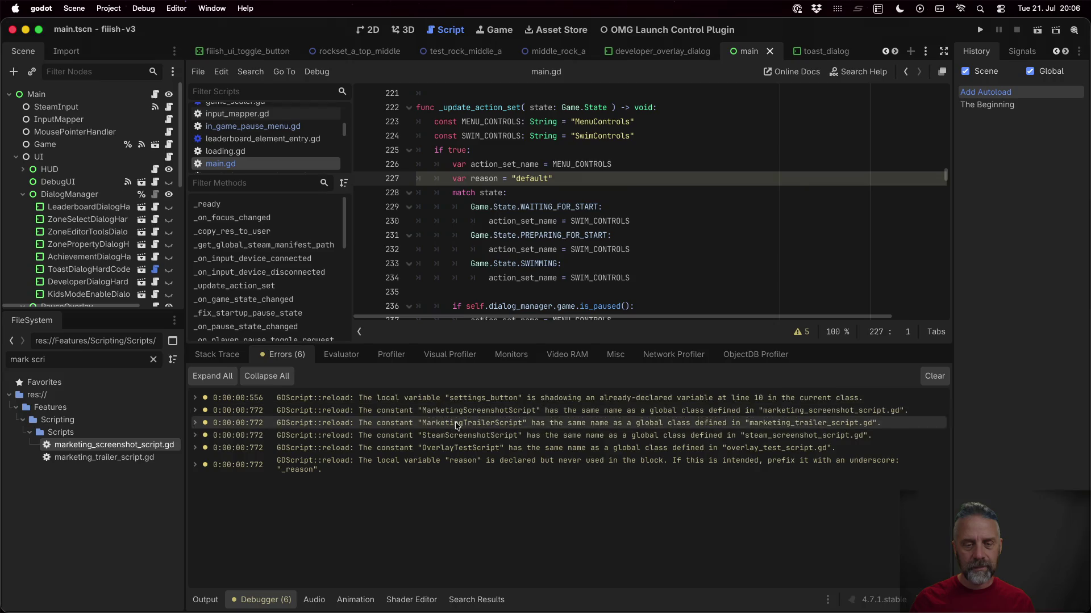
click(494, 469)
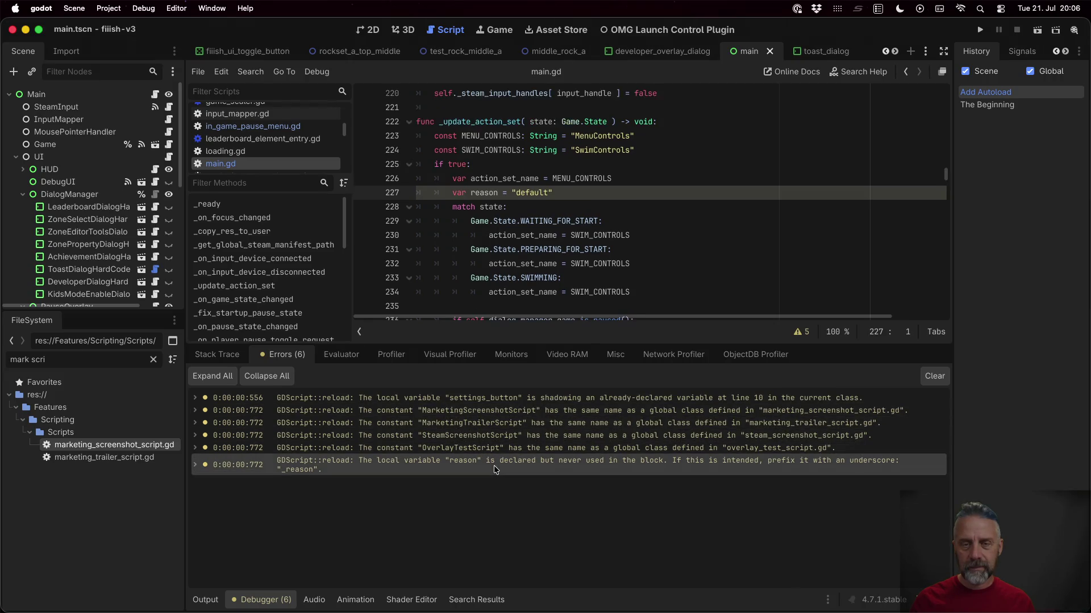
scroll(538, 236, down, 2)
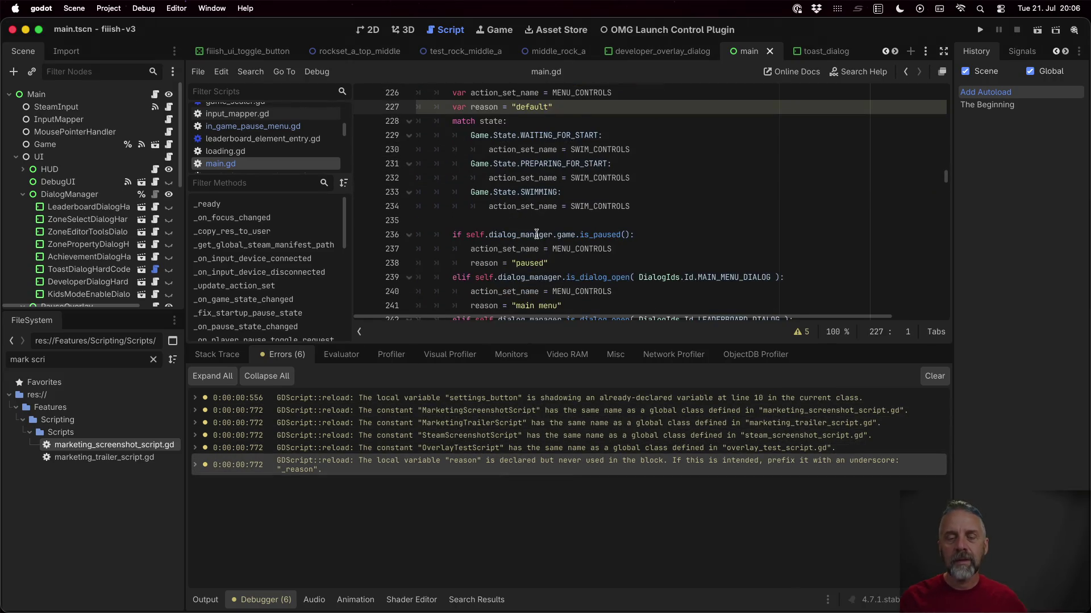
scroll(536, 235, down, 2)
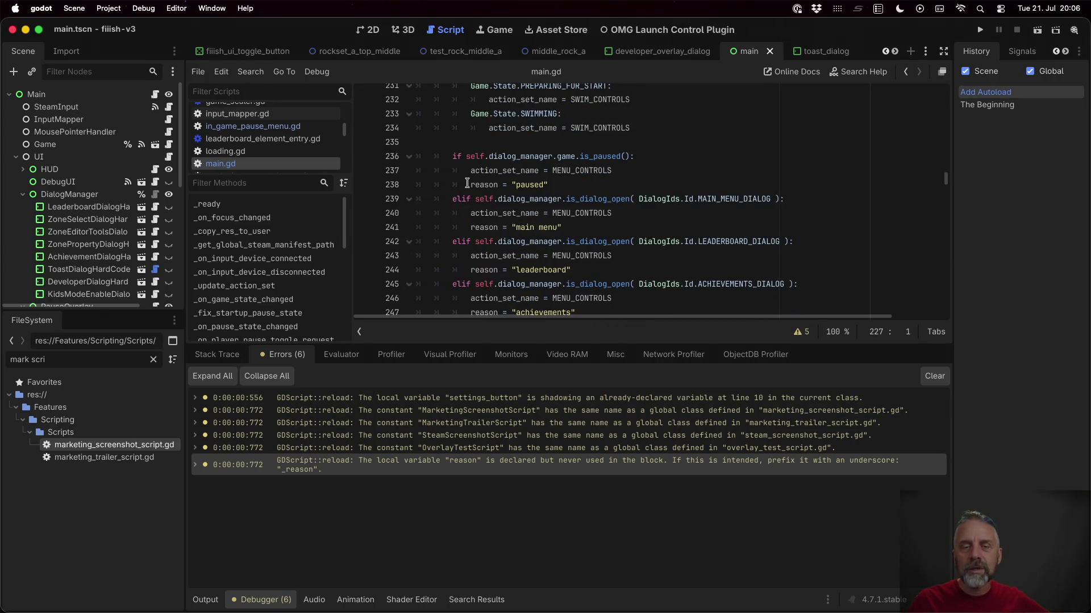
scroll(482, 191, up, 2)
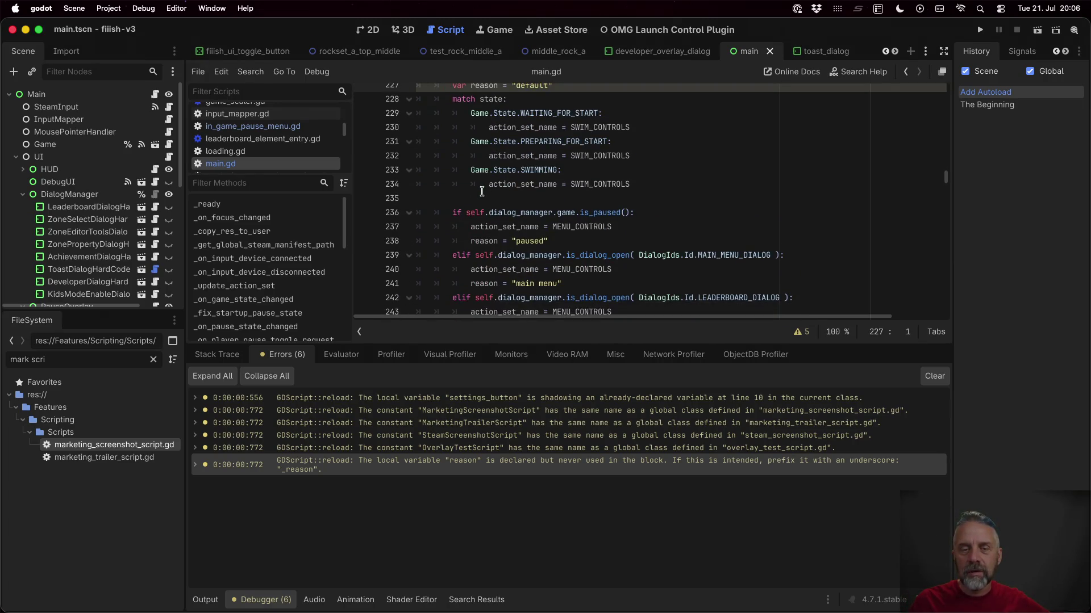
double_click(473, 241)
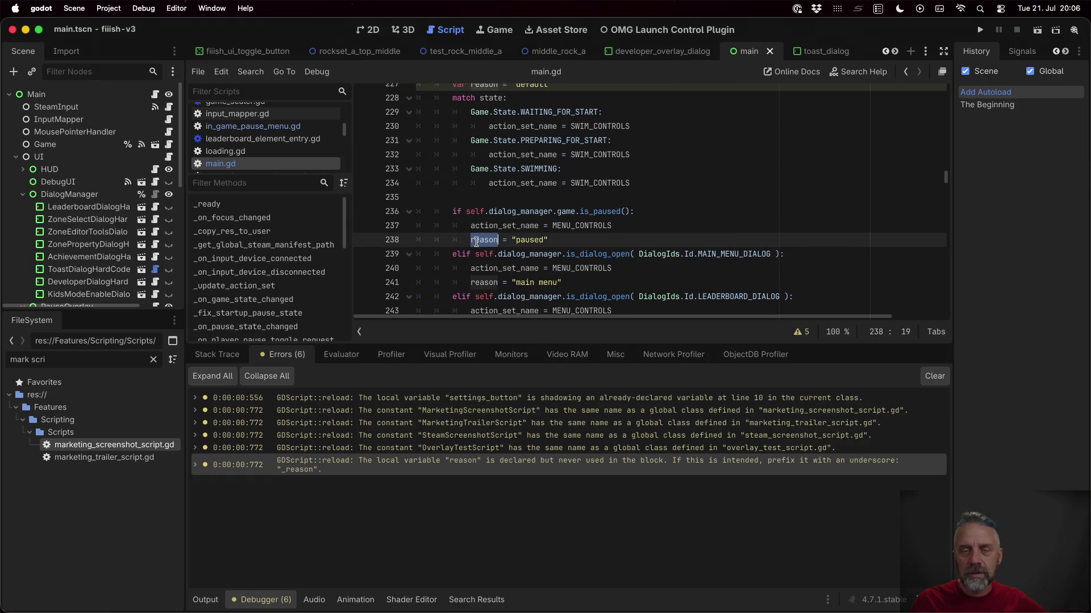
scroll(485, 212, up, 2)
Comment out reason's "default" value on line 227, test-run, and recheck the reason warning
click(501, 146)
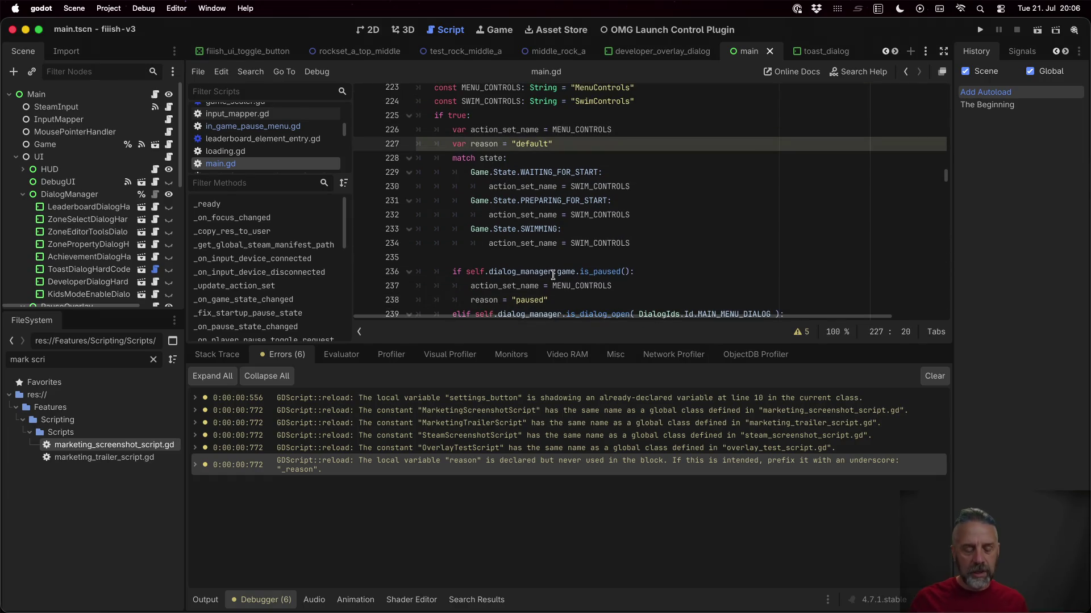
key(Left)
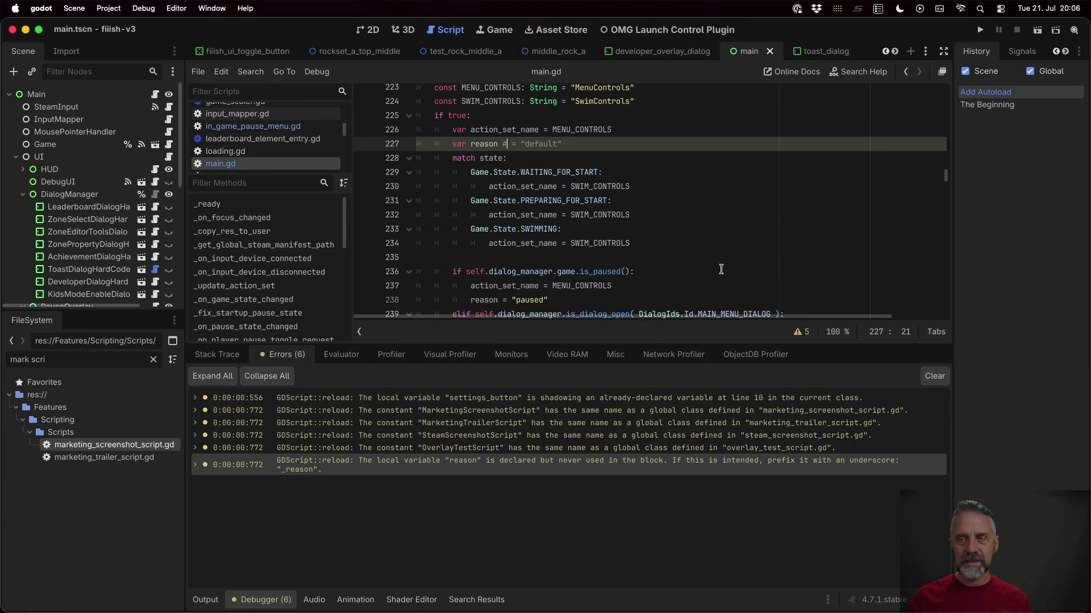
click(978, 32)
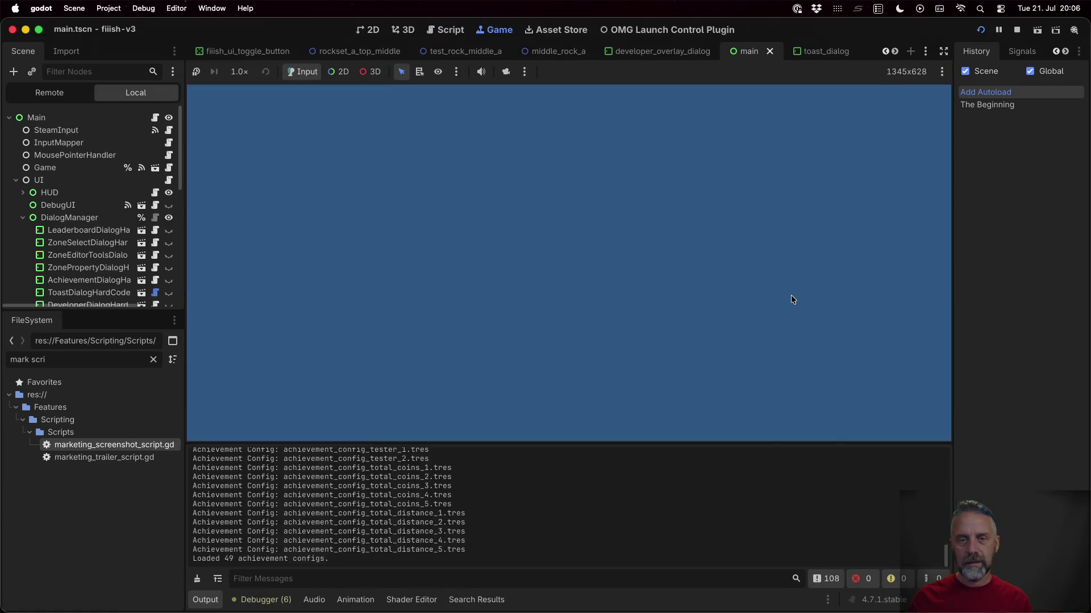
click(1011, 34)
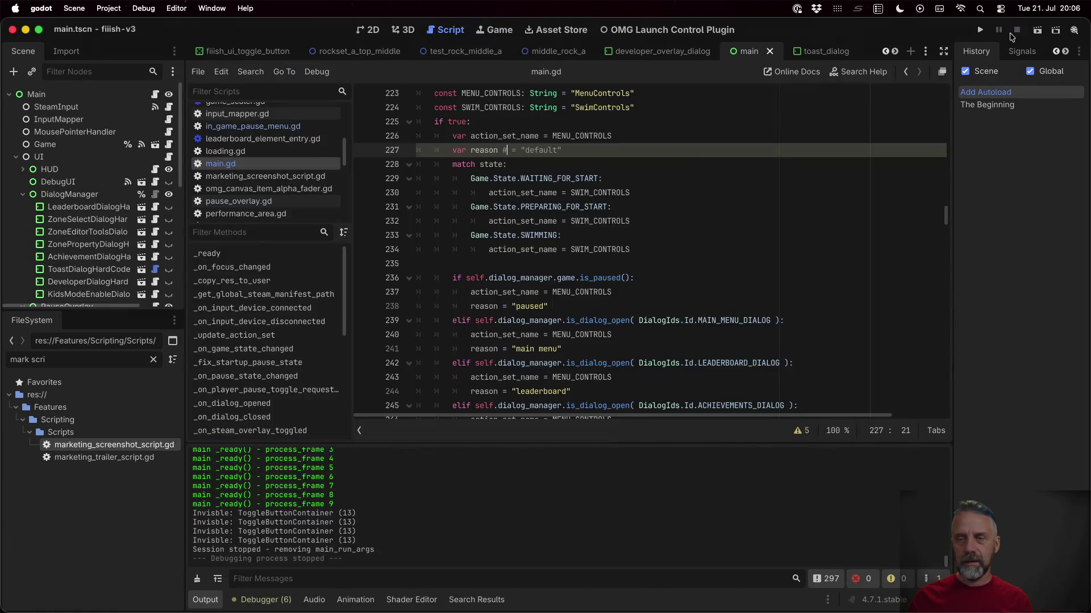
click(262, 600)
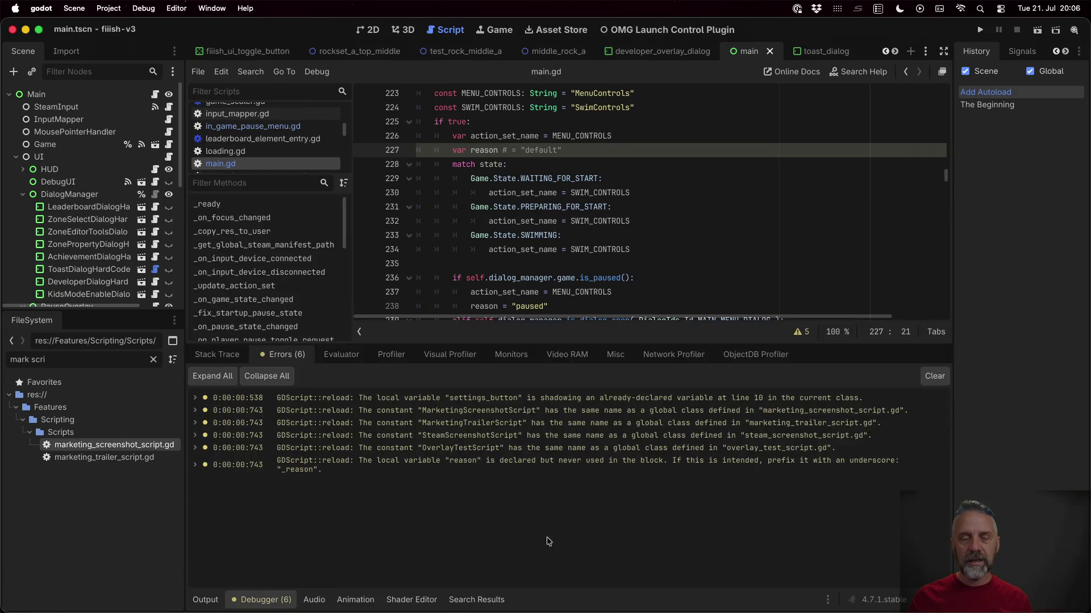
double_click(535, 461)
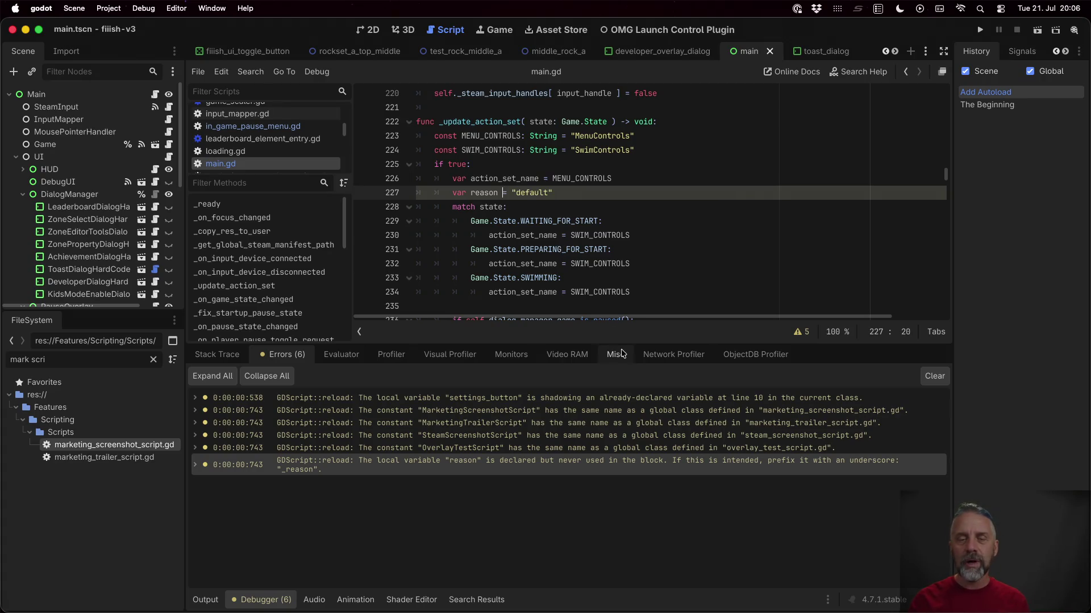
scroll(568, 259, down, 2)
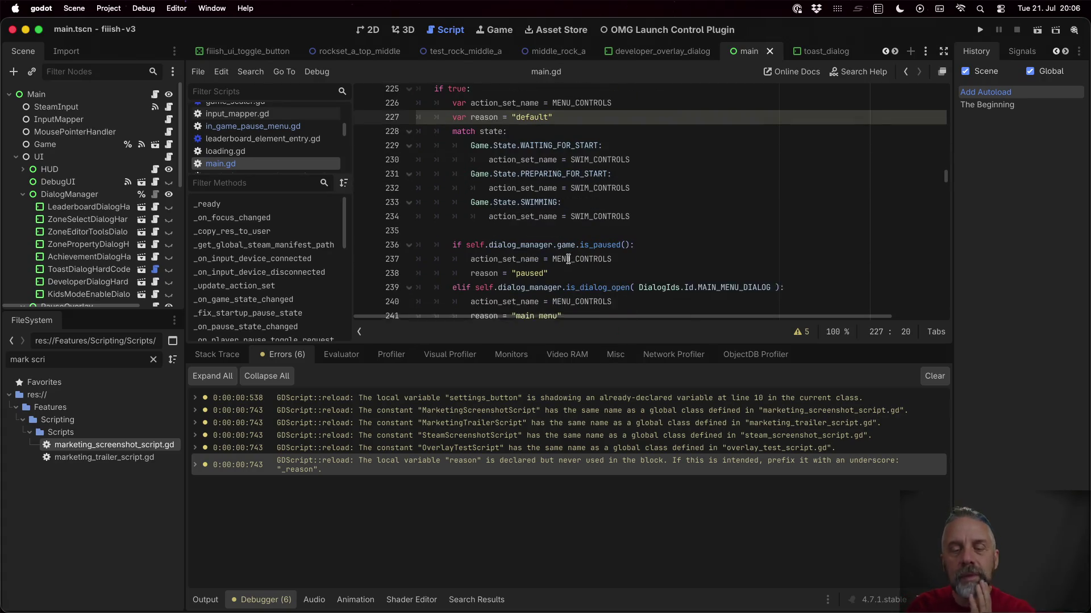
scroll(568, 259, down, 5)
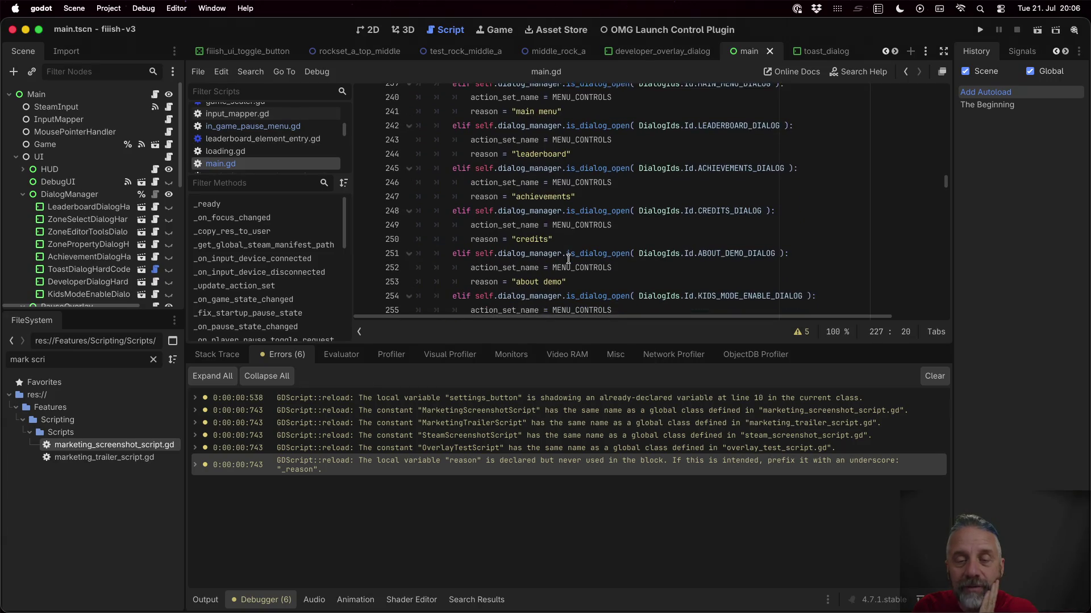
scroll(568, 259, down, 4)
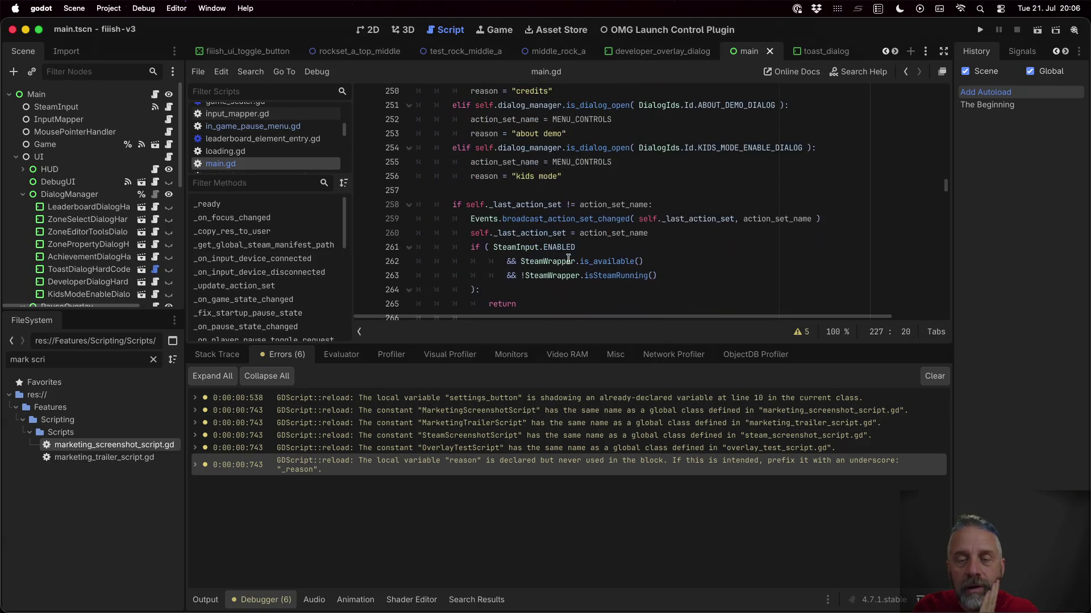
scroll(568, 259, down, 5)
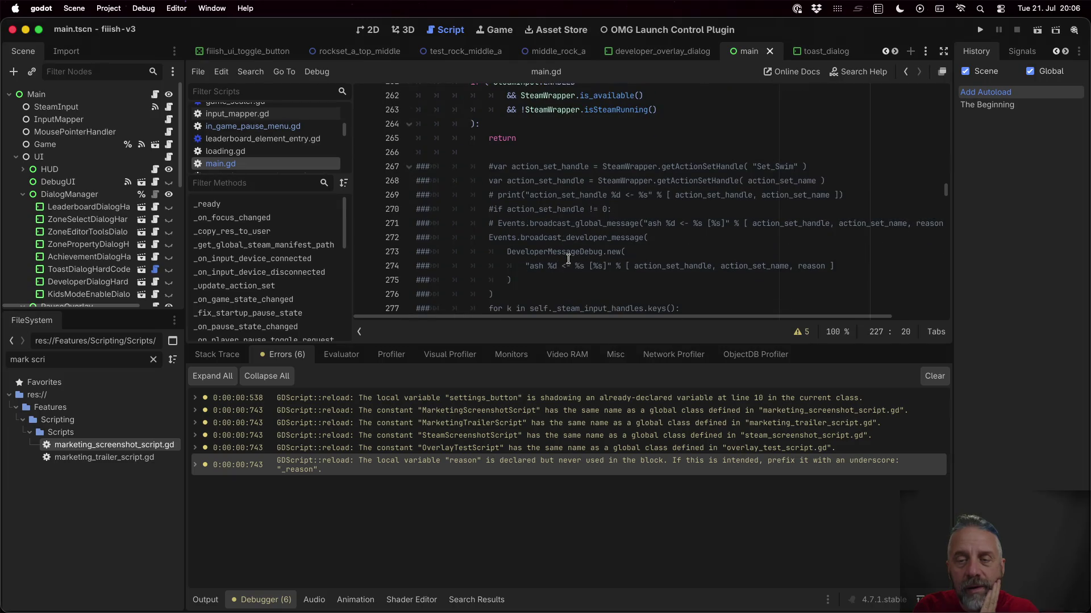
scroll(568, 259, down, 4)
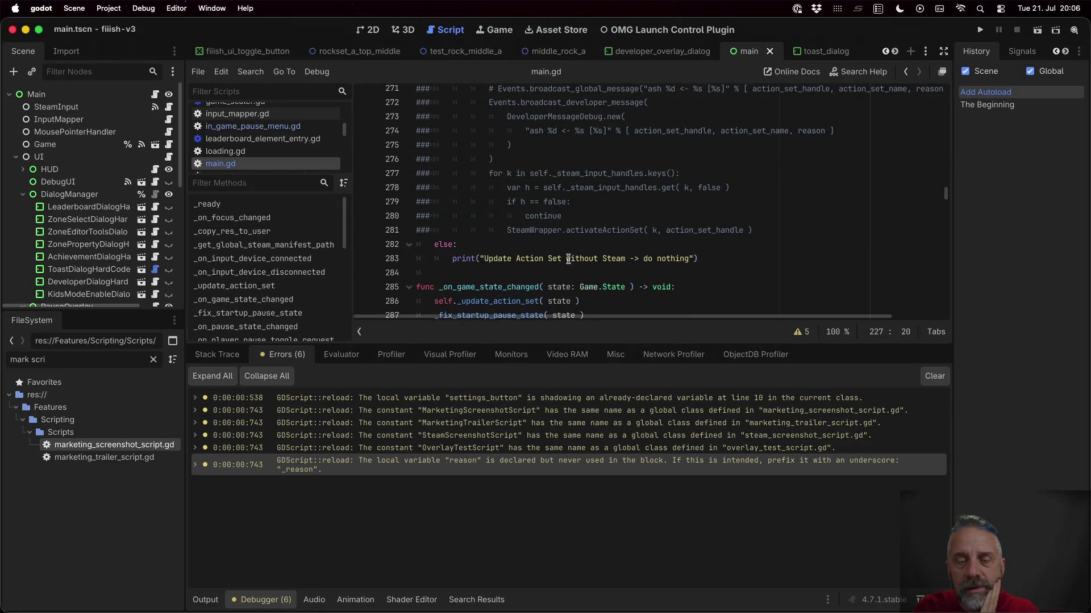
scroll(568, 259, up, 7)
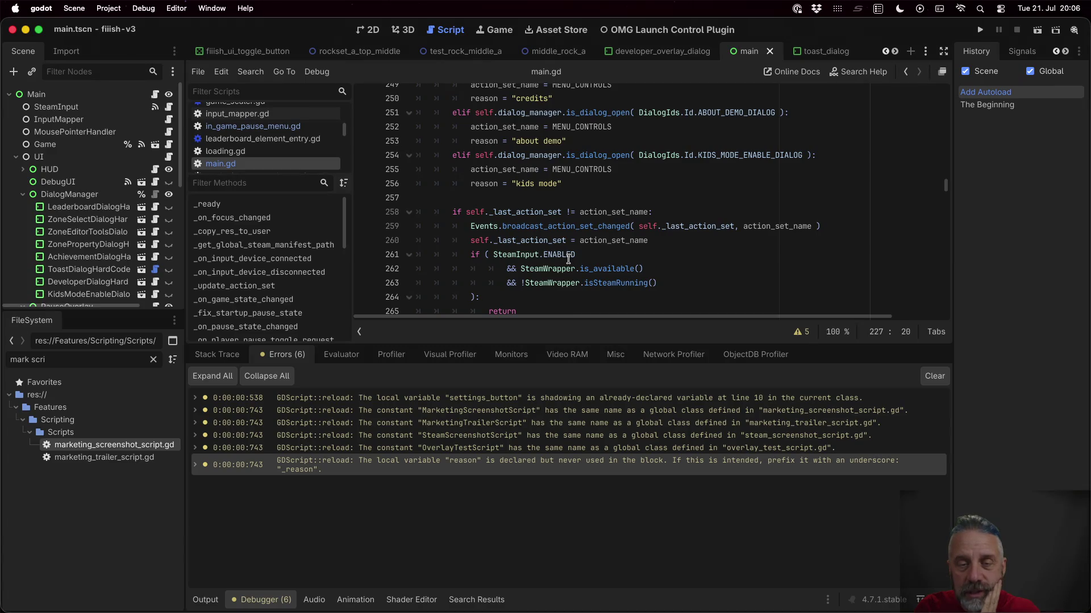
scroll(568, 259, down, 3)
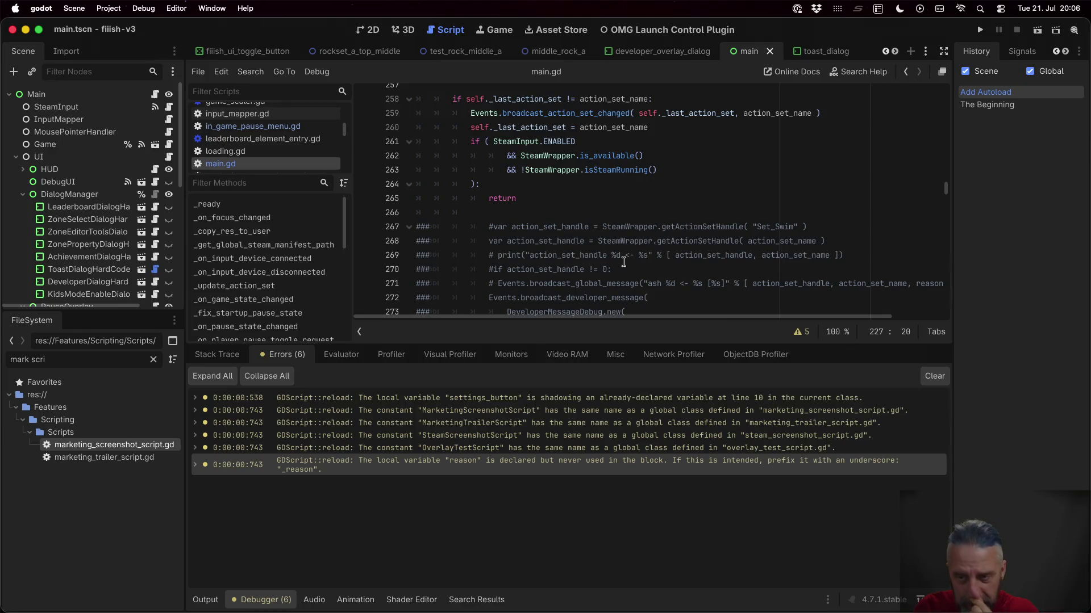
scroll(624, 262, down, 1)
Add a new line 'var _use_reason = reason' after the return in main.gd
click(613, 257)
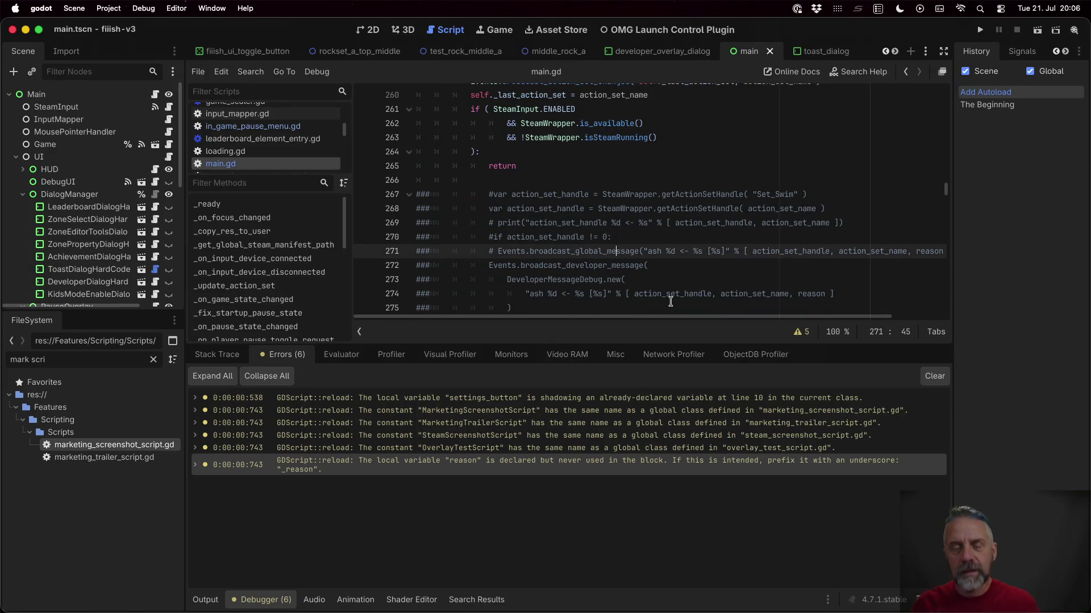
key(Home)
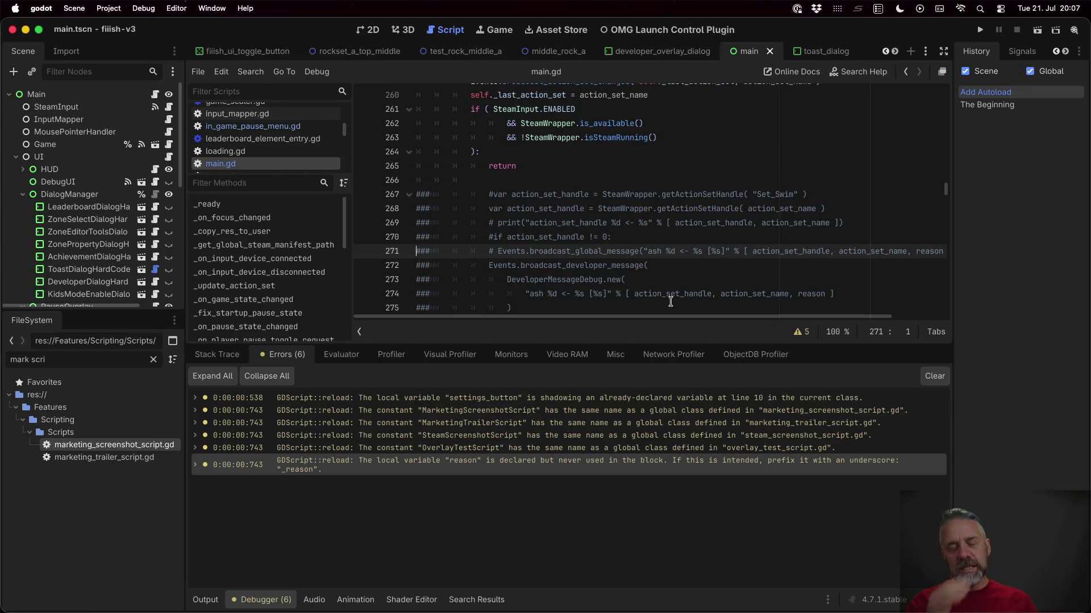
key(Up)
key(Up)
key(Up)
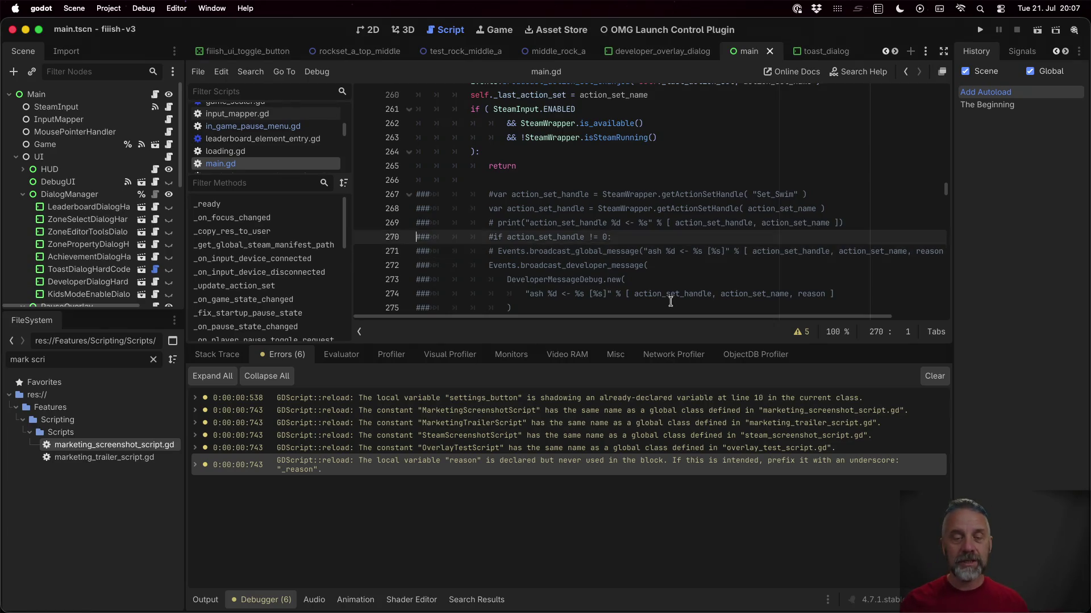
key(Return)
text(var _use_reason =)
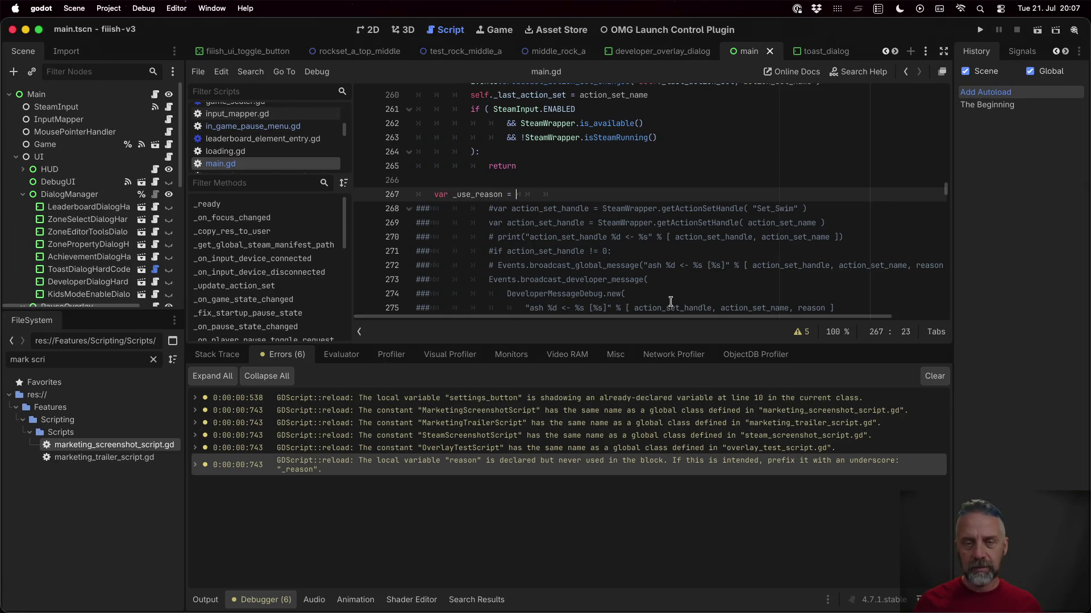
text(r)
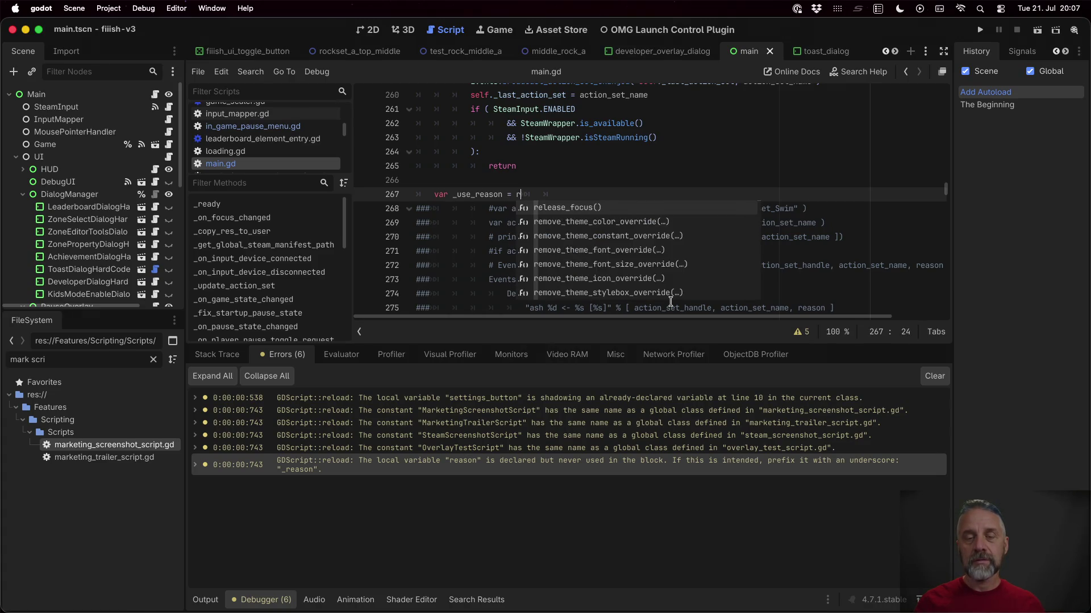
text(eason)
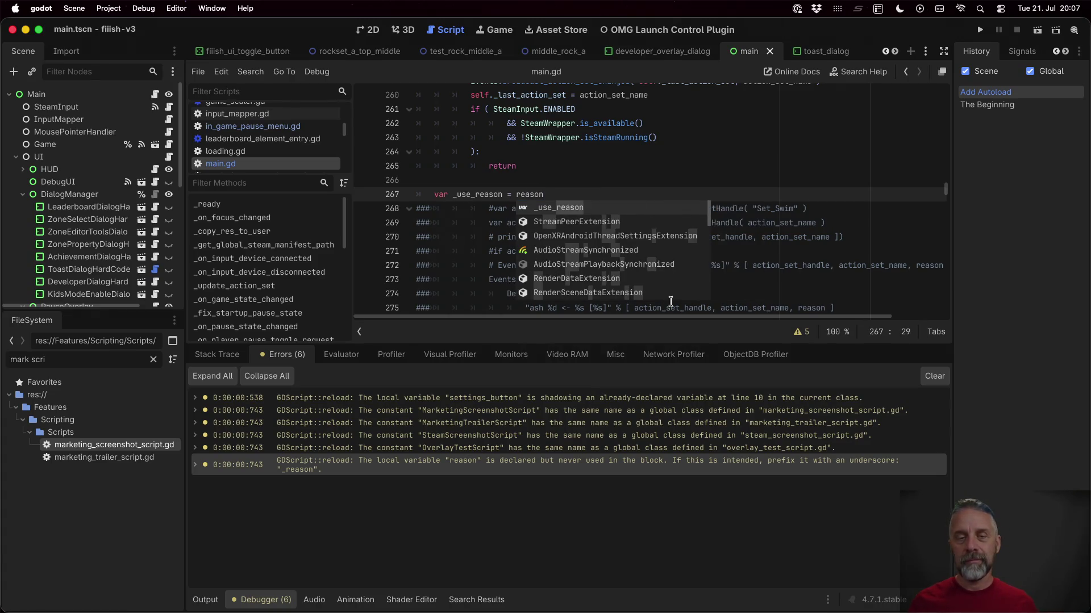
key(Escape)
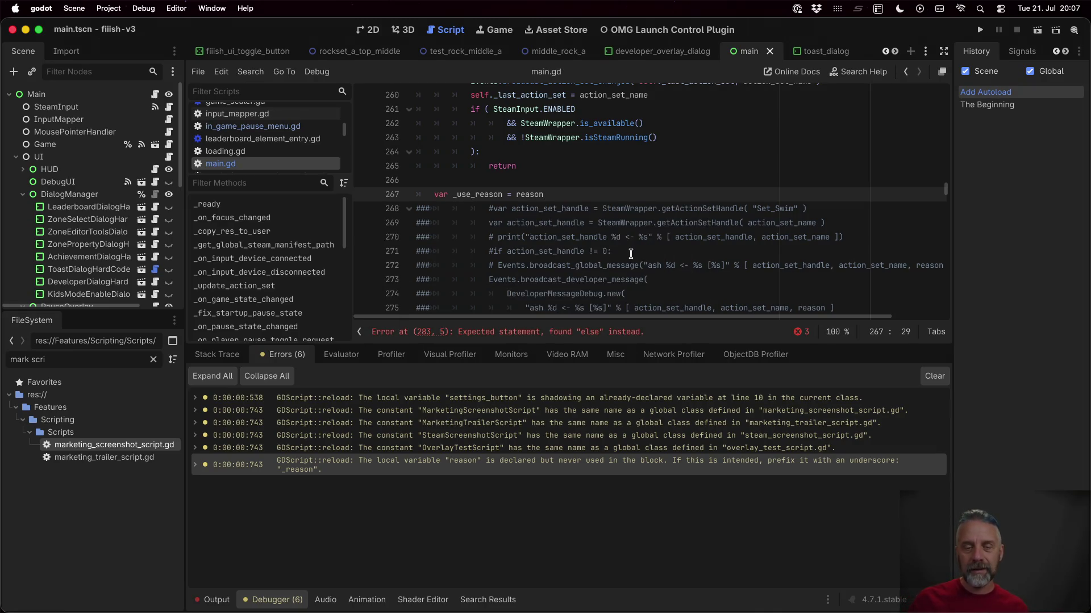
scroll(594, 245, up, 3)
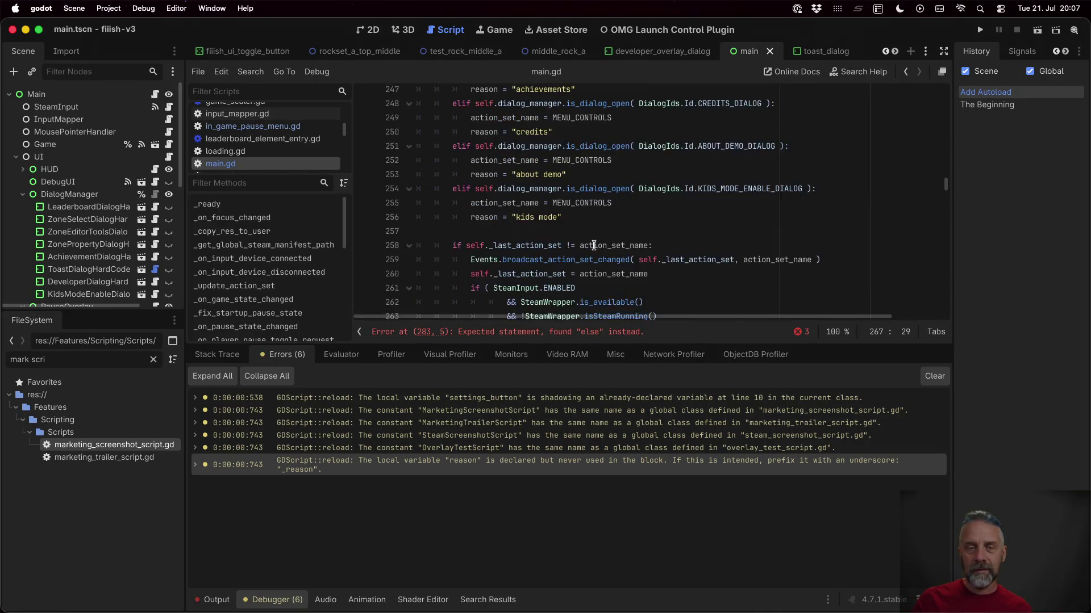
scroll(594, 246, down, 5)
scroll(593, 245, up, 3)
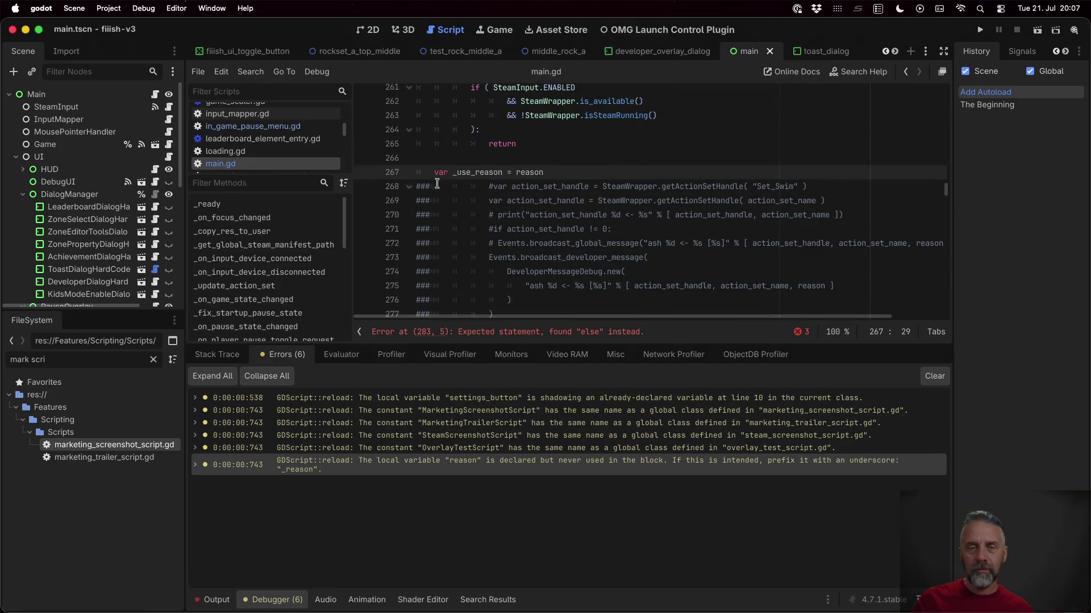
Indent the new line into the if block and save main.gd
key(ctrl+z)
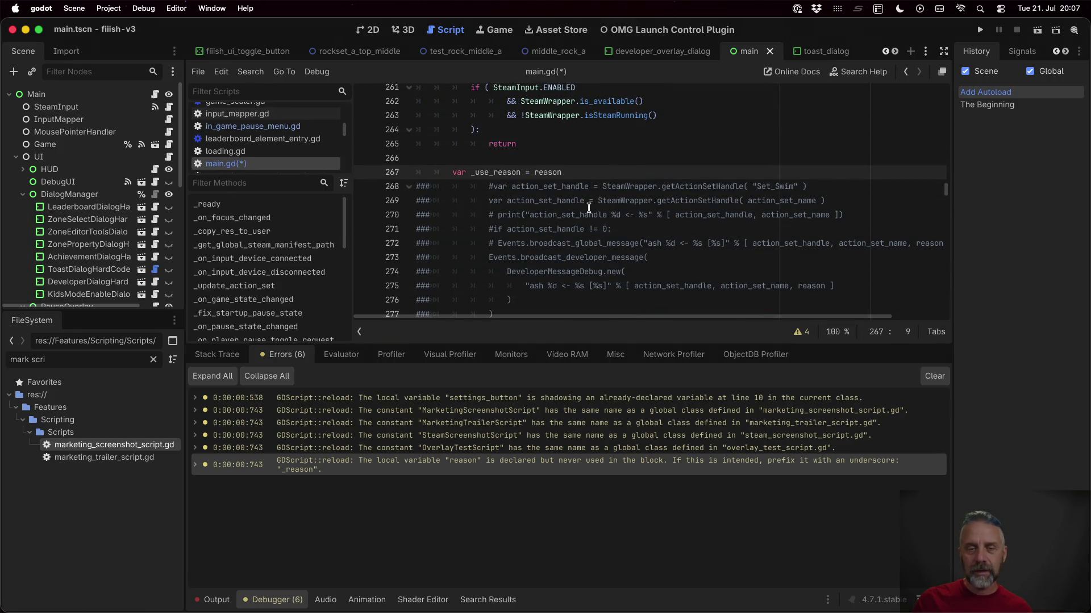
scroll(588, 208, up, 3)
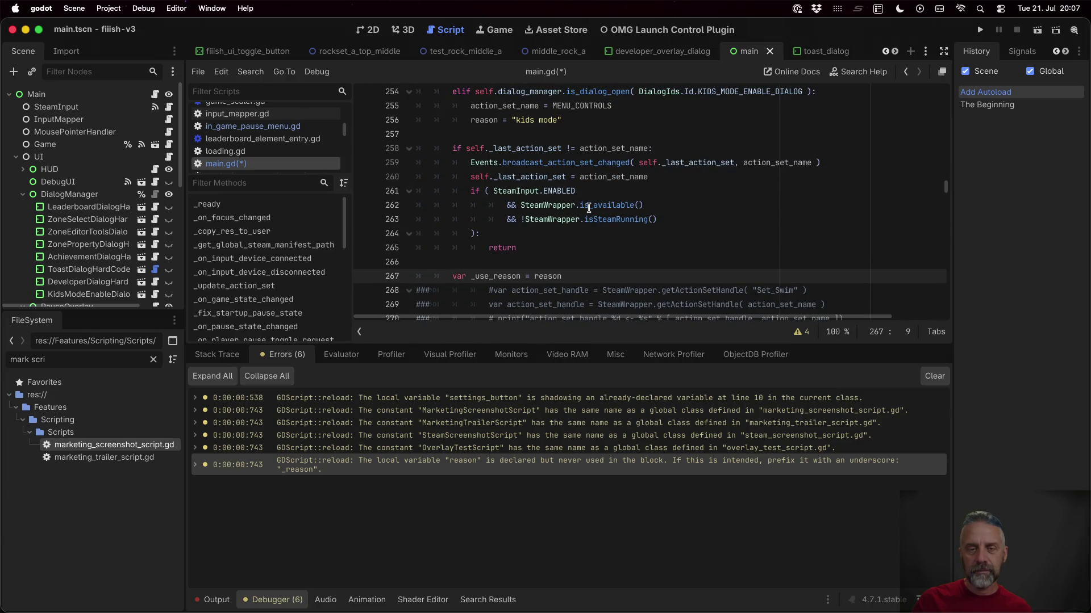
key(ctrl+s)
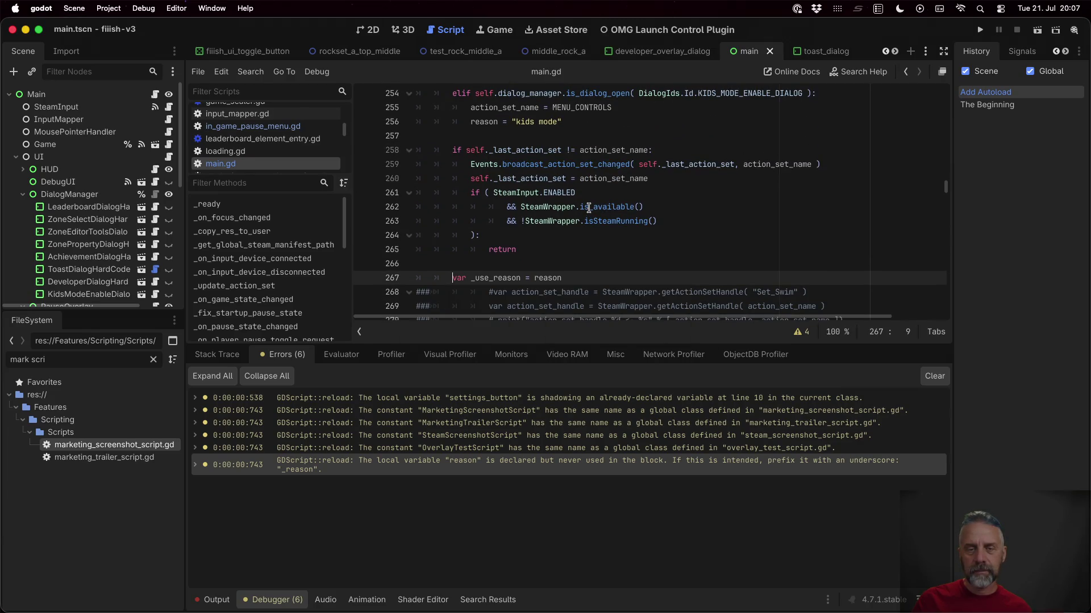
scroll(635, 244, down, 8)
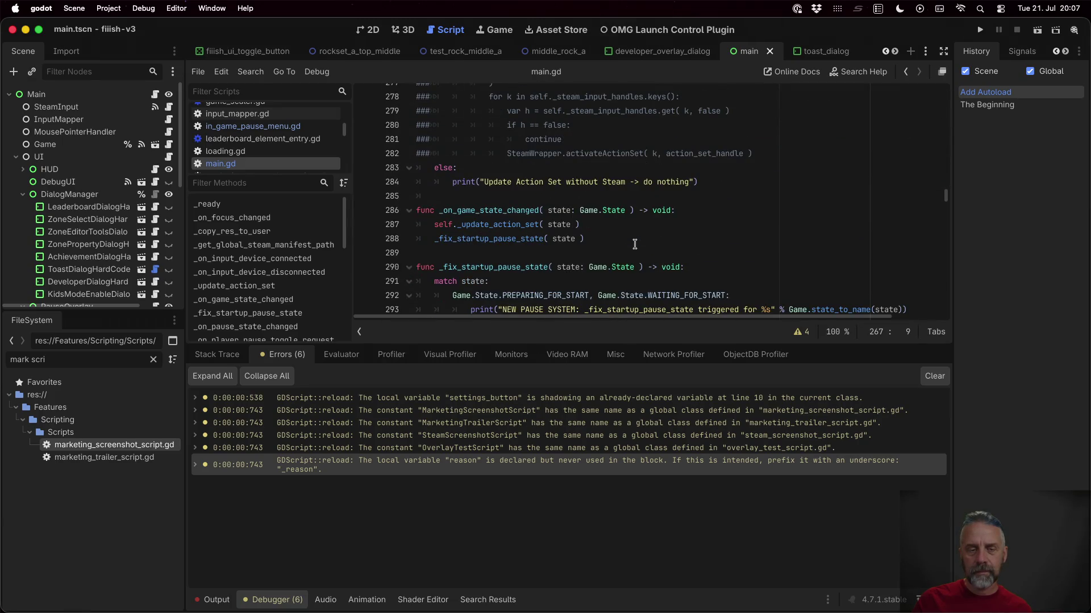
Test-run the project, confirm five warnings remain, then run the game again
click(978, 32)
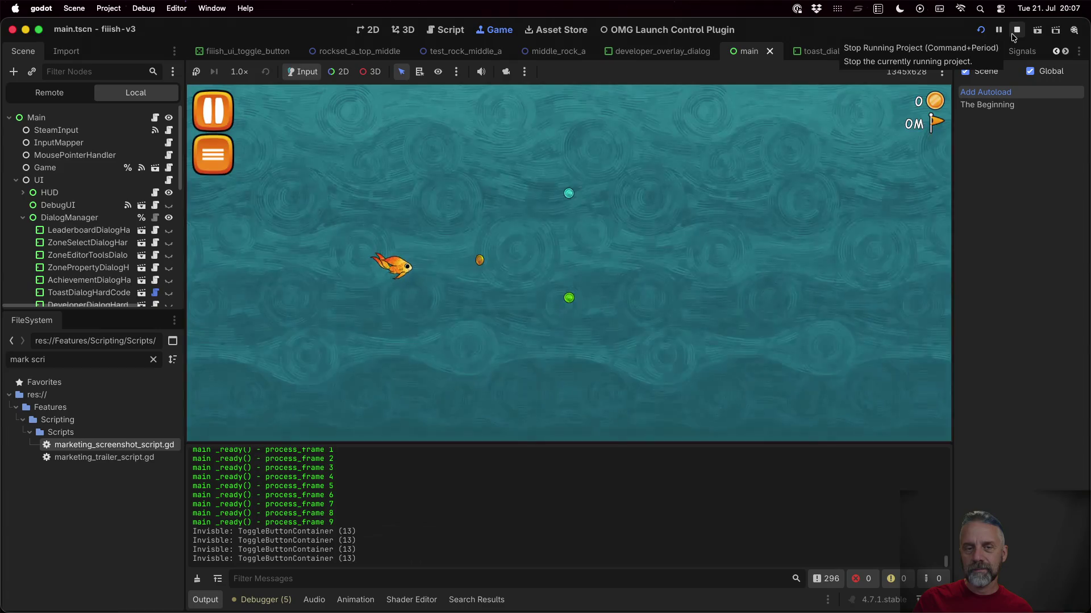
click(1013, 36)
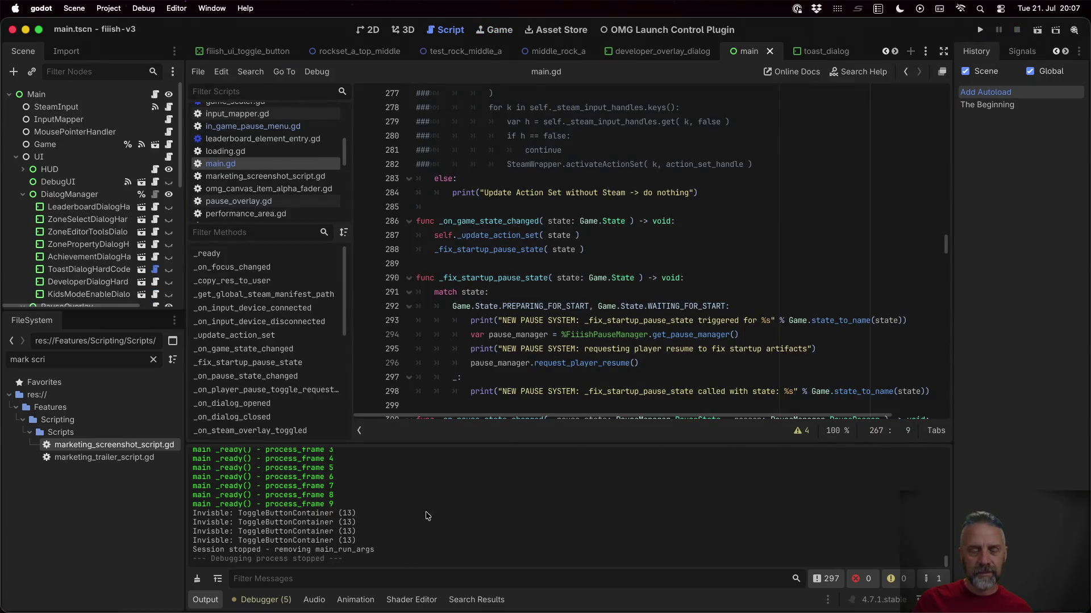
click(266, 599)
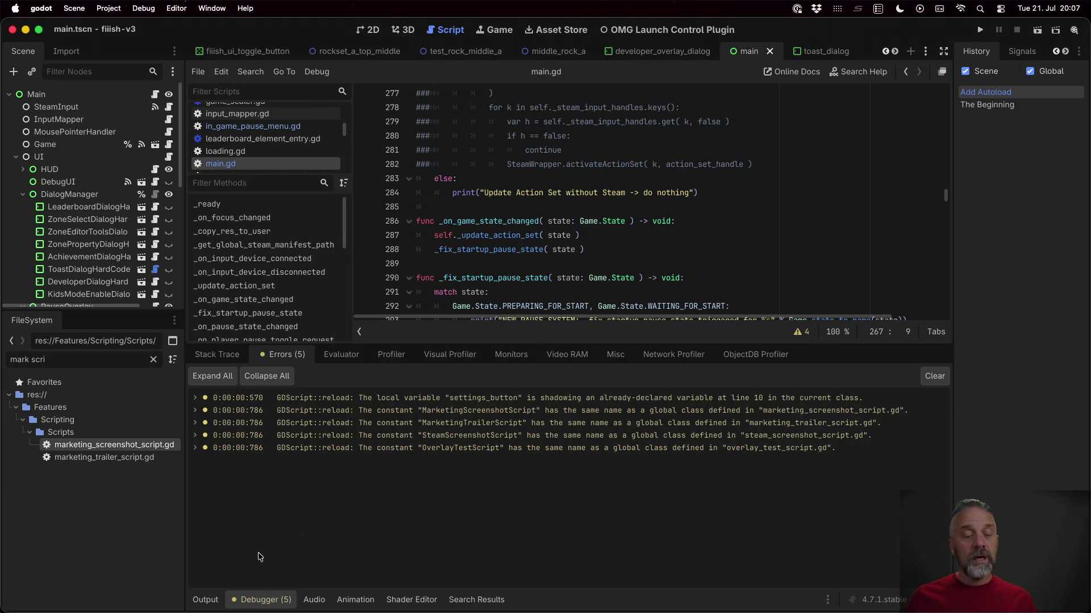
click(207, 601)
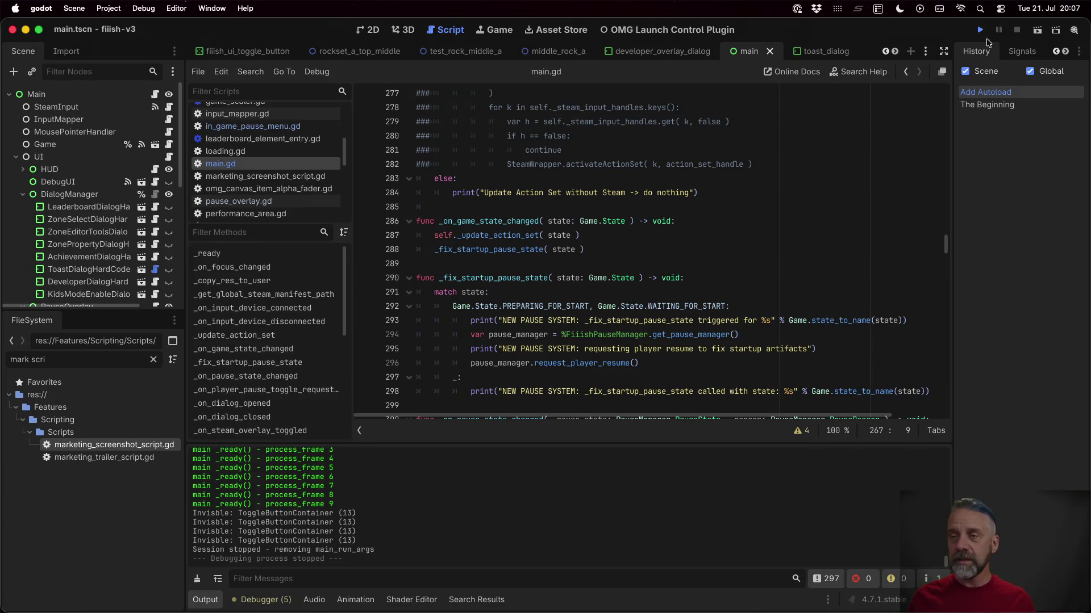
click(981, 31)
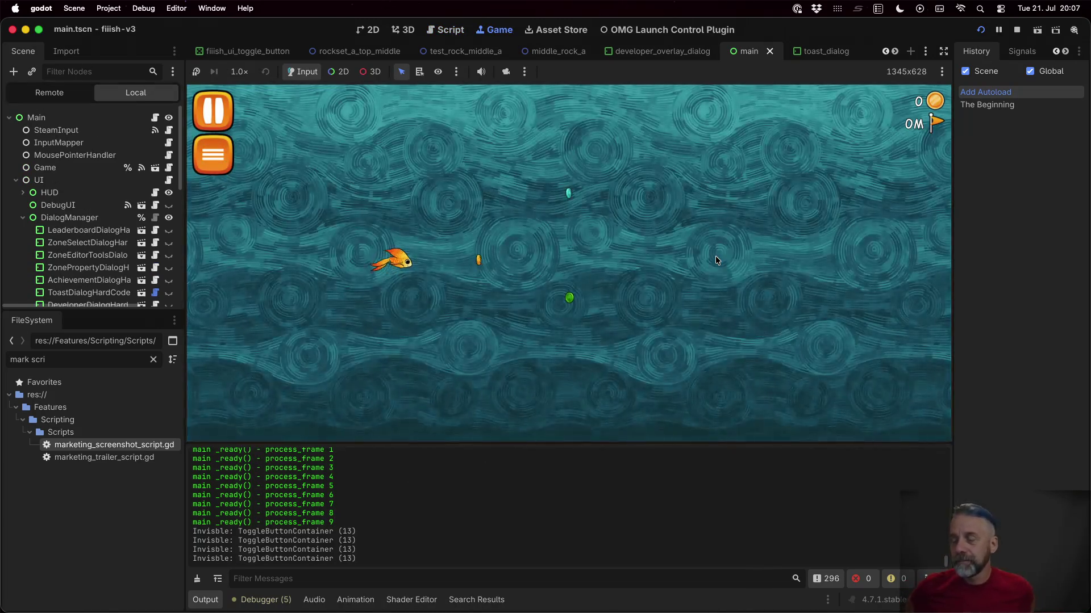
Play a run, then browse the skills screen and the coins and distance leaderboards
click(715, 256)
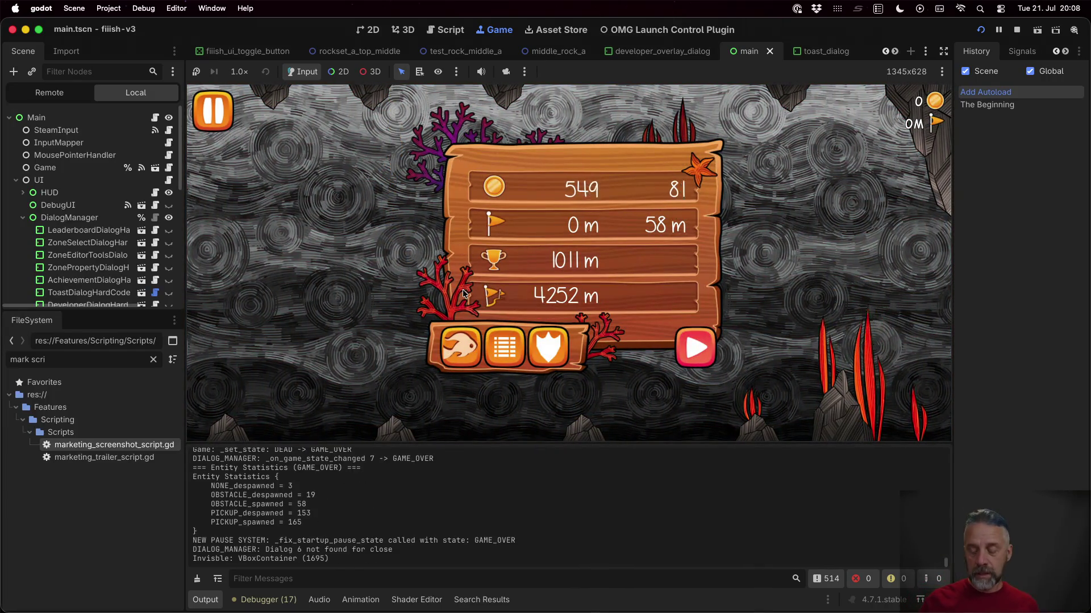
key(Left)
key(Left)
key(Left)
key(Return)
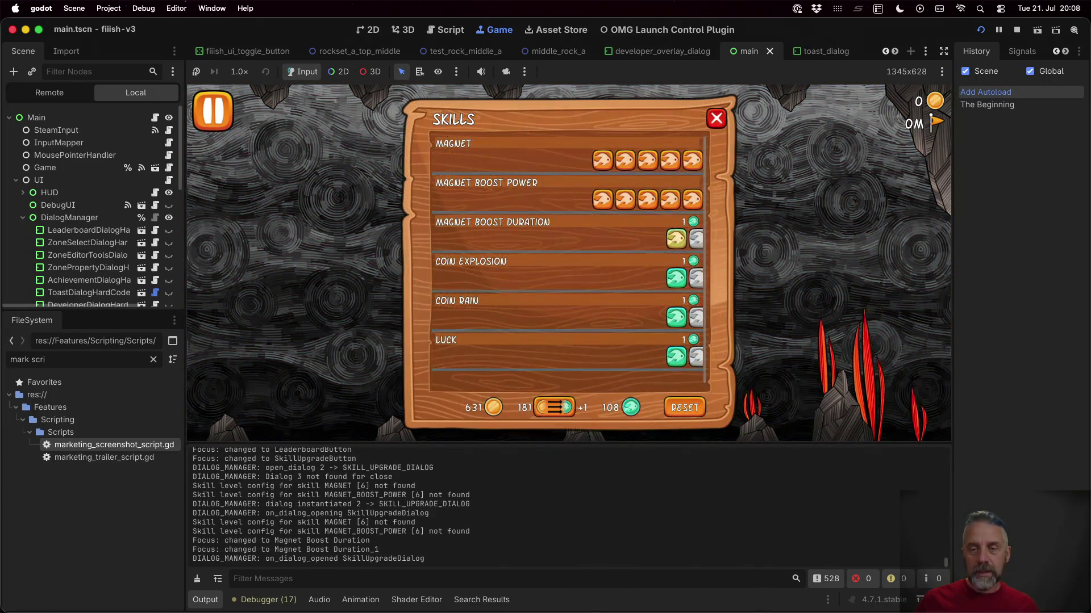
key(Down)
key(Down)
key(Down)
key(Up)
key(Up)
key(Up)
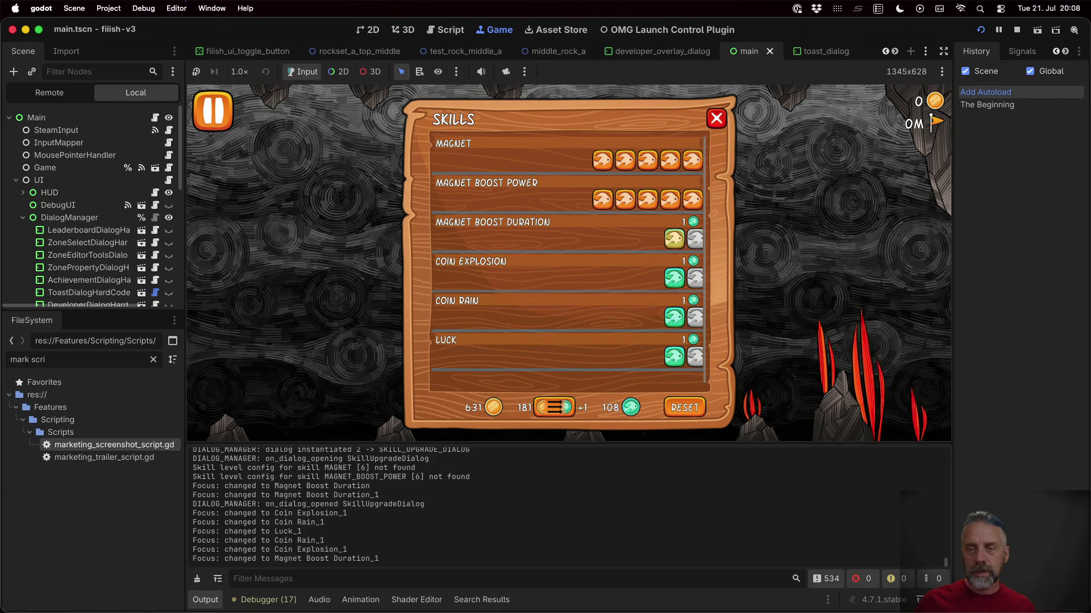
key(Escape)
key(Right)
key(Return)
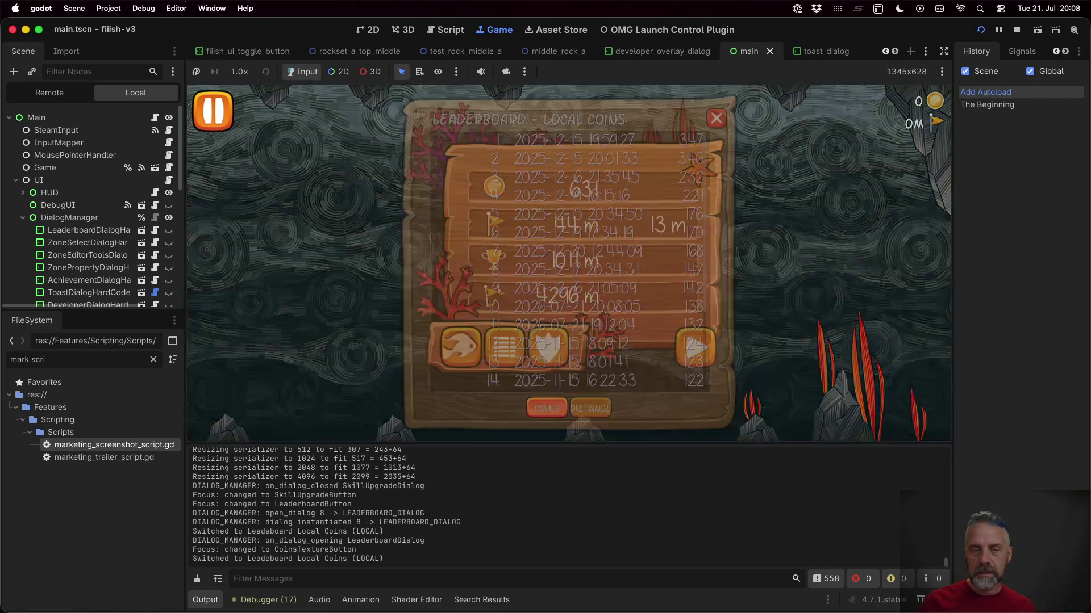
key(Right)
key(Left)
key(Escape)
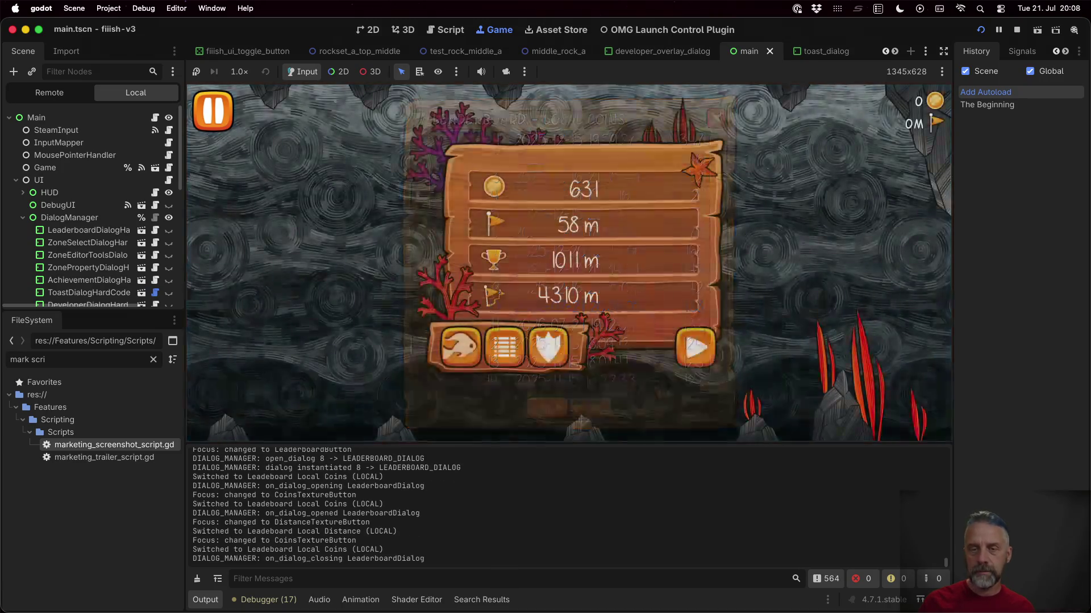
Collect the Single Run Coins Silver and Total Coins Bronze rewards, then show the debugger errors
key(Right)
key(Return)
key(Right)
key(Right)
key(Right)
key(Down)
key(Down)
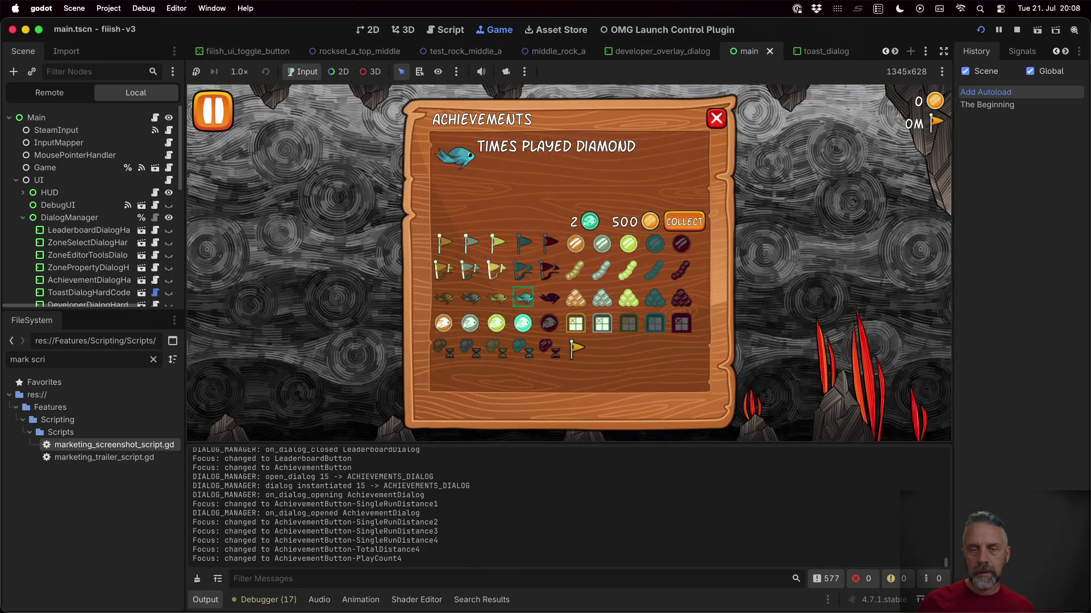
key(Down)
click(604, 248)
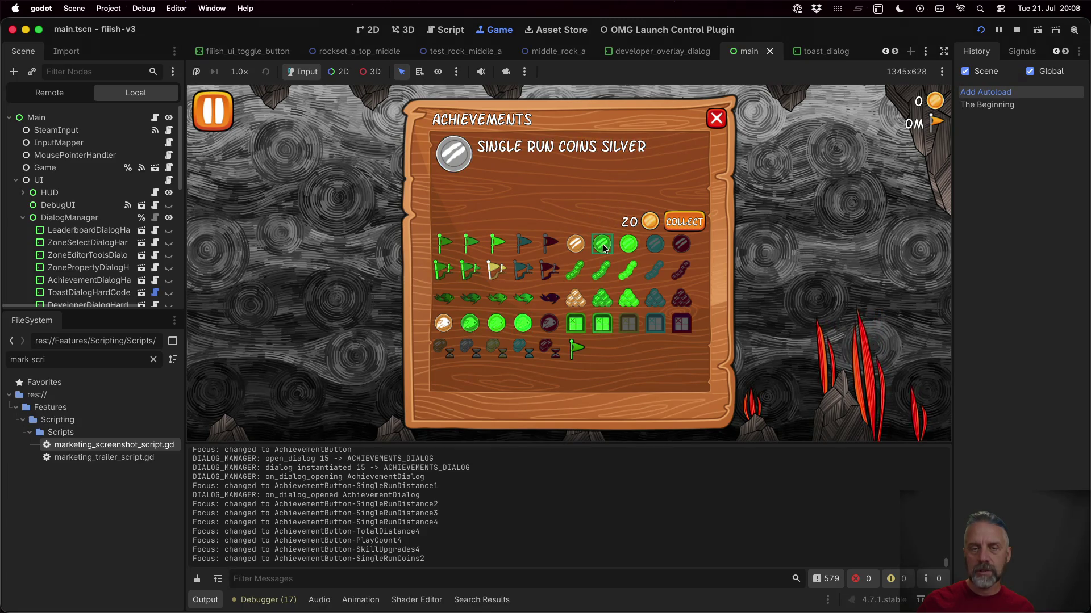
click(674, 223)
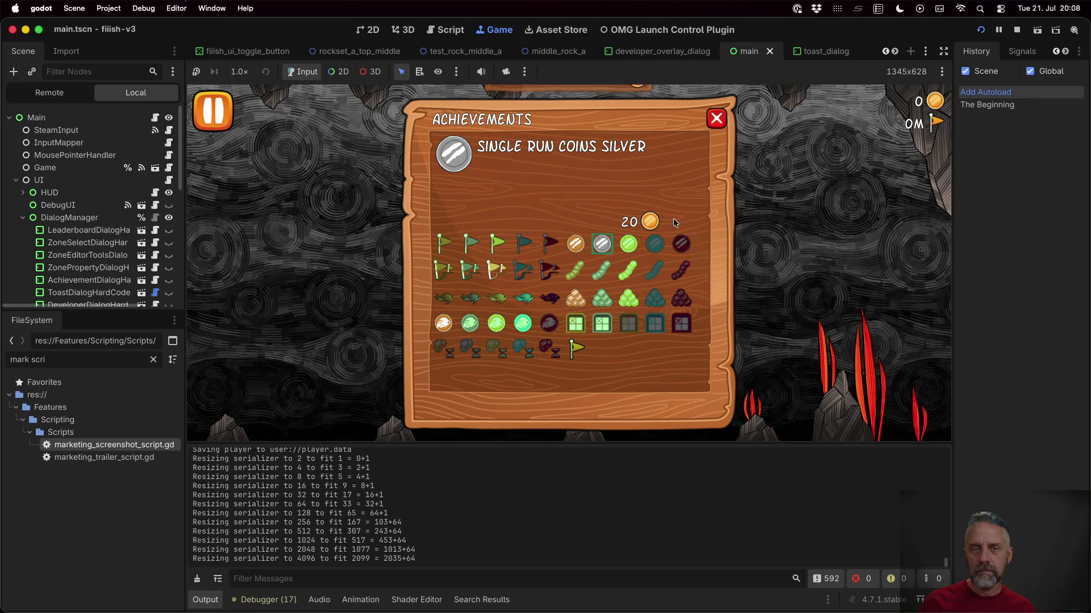
click(557, 245)
click(579, 273)
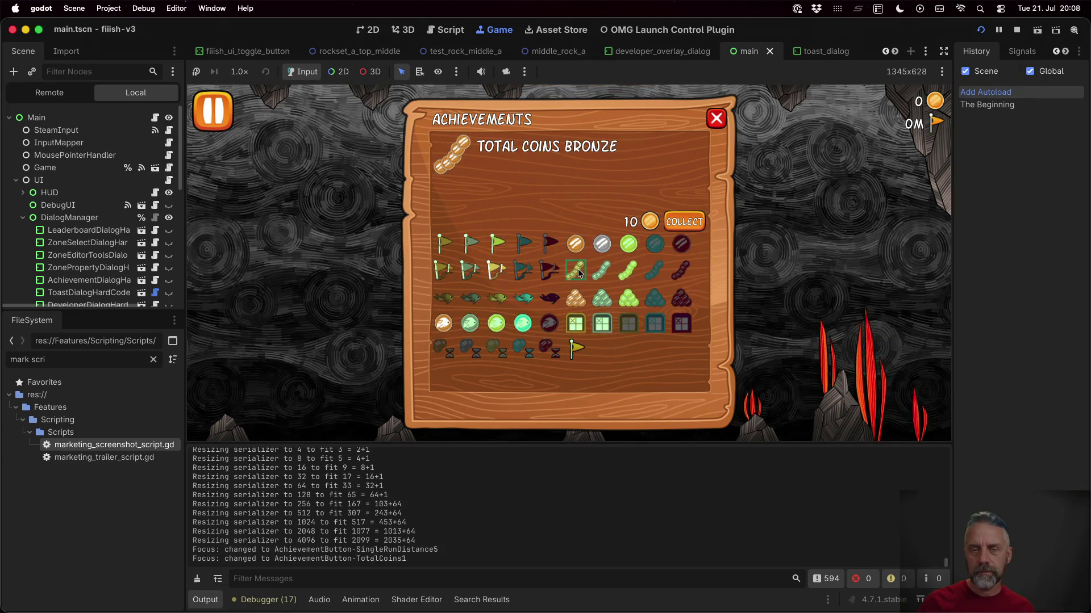
click(686, 224)
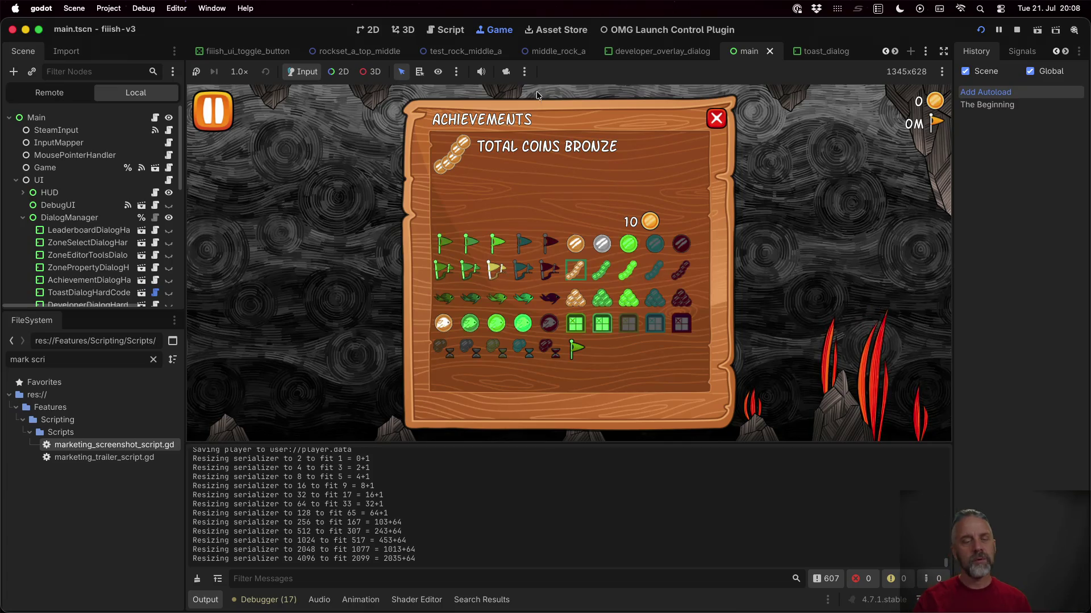
click(264, 600)
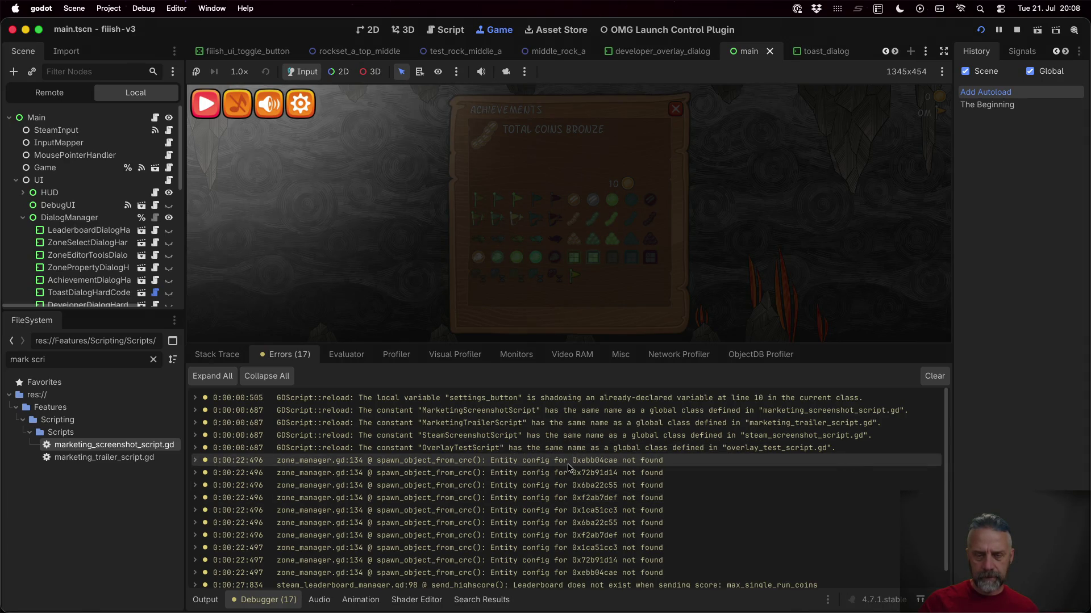
Open the leaderboard script code behind the send_highscore error
scroll(568, 467, down, 1)
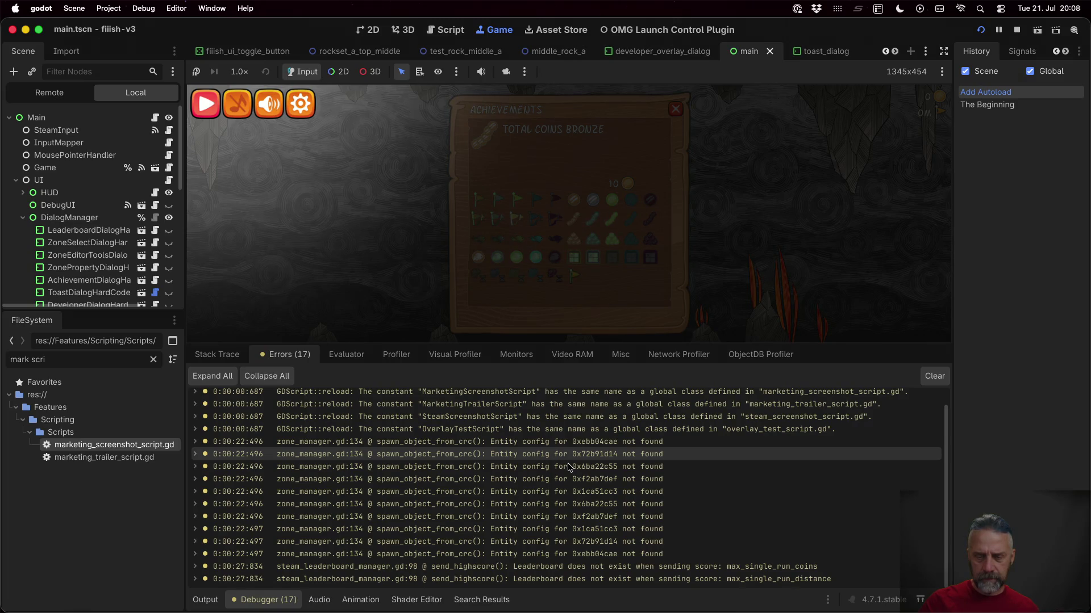
double_click(584, 565)
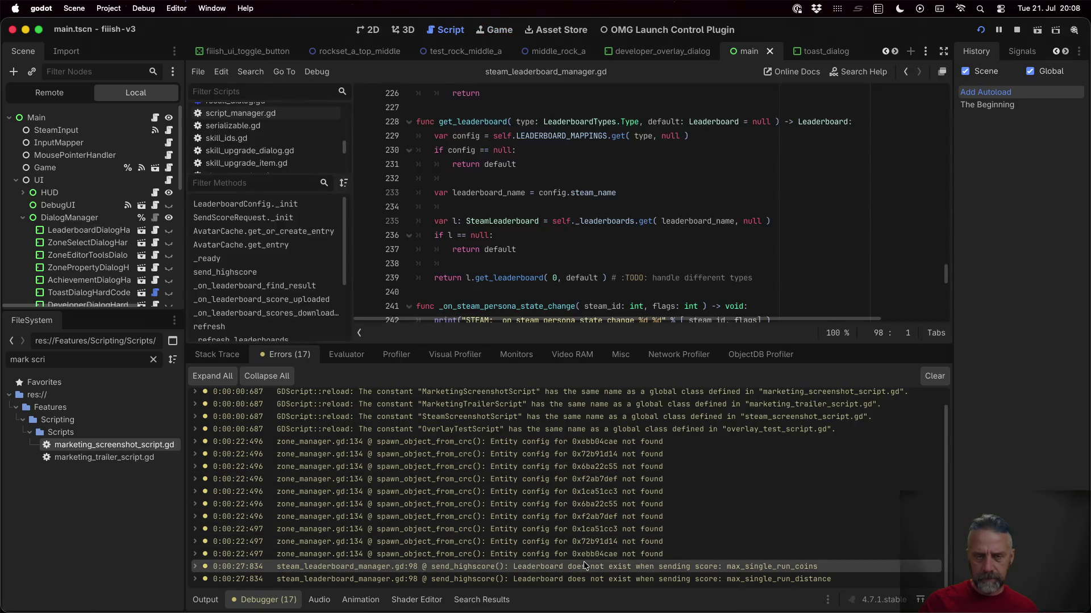
scroll(607, 267, down, 1)
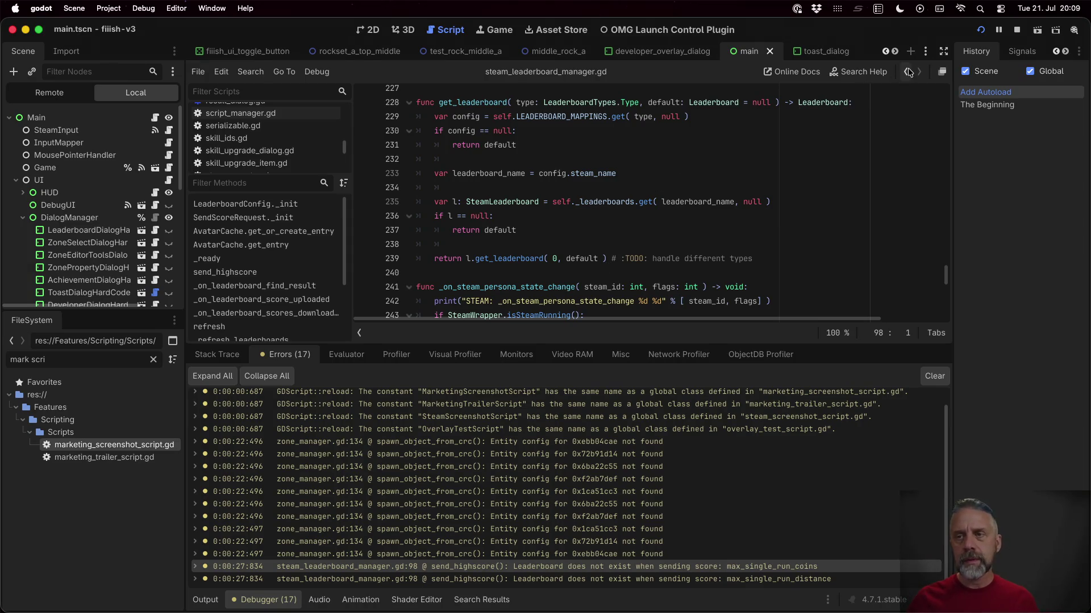
Enlarge the game view, close Achievements, start a new run, then open and close the menu
click(489, 31)
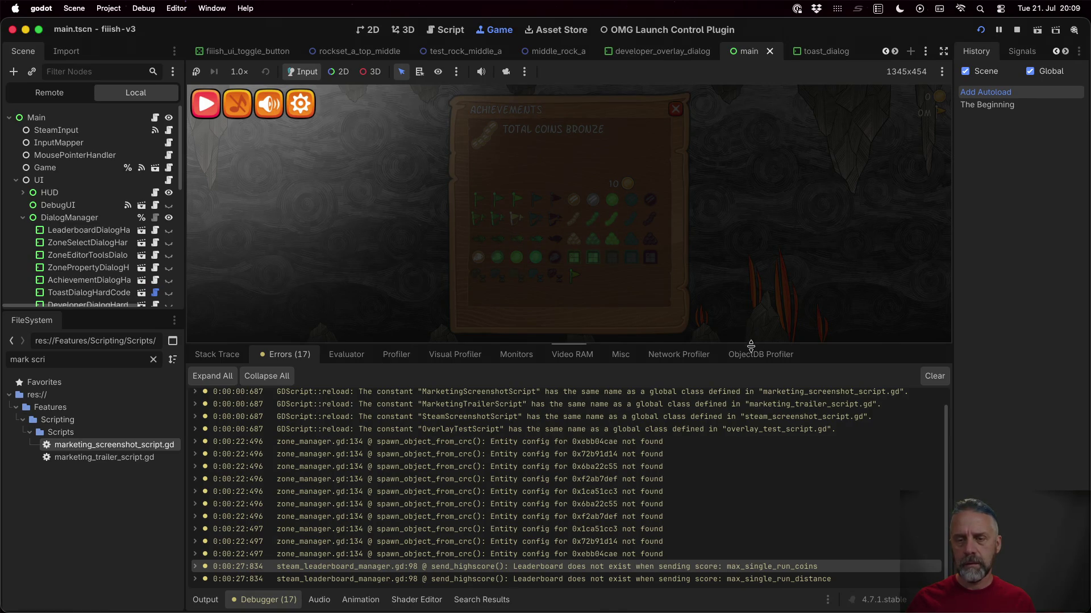
drag(749, 344, 776, 514)
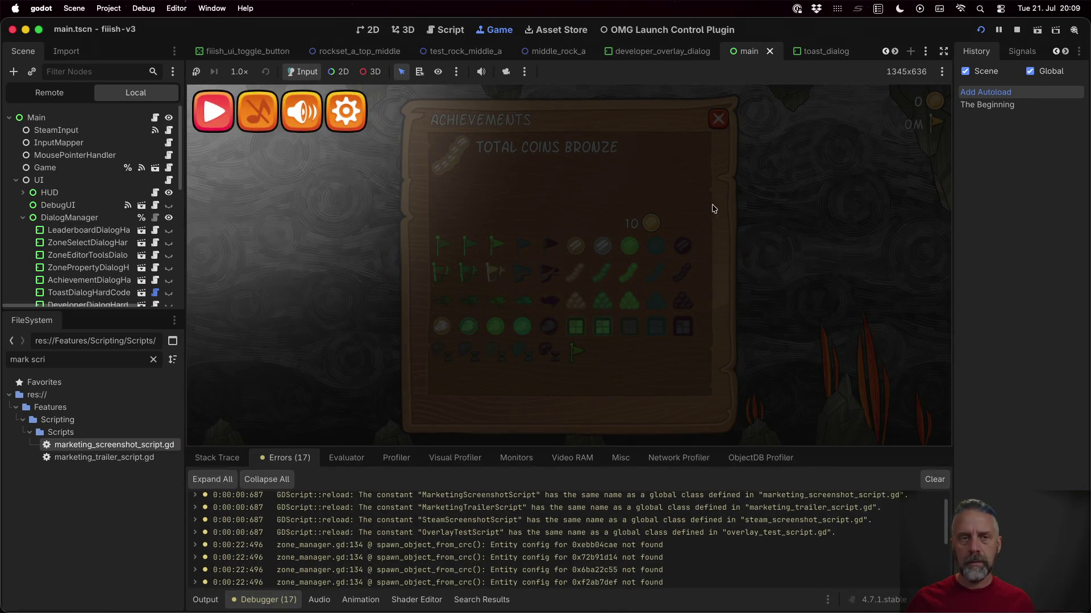
click(719, 116)
click(698, 351)
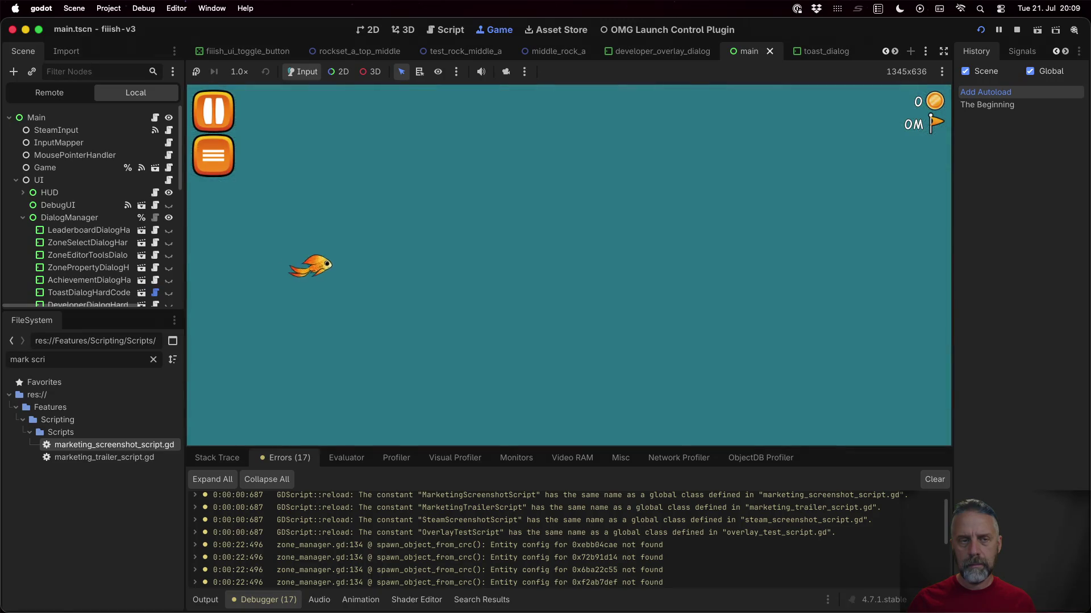
click(214, 156)
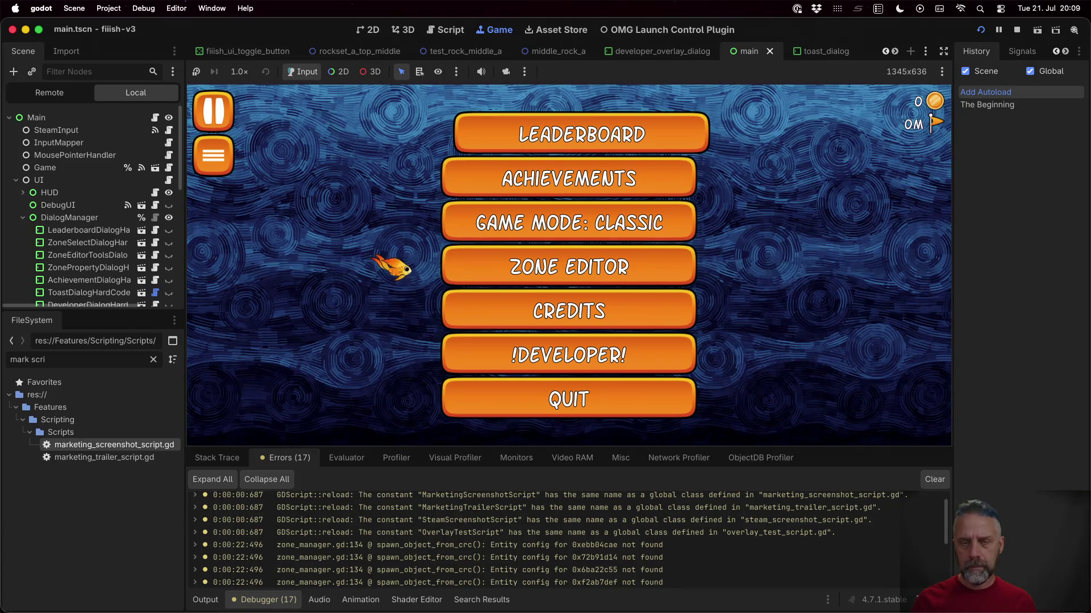
key(Escape)
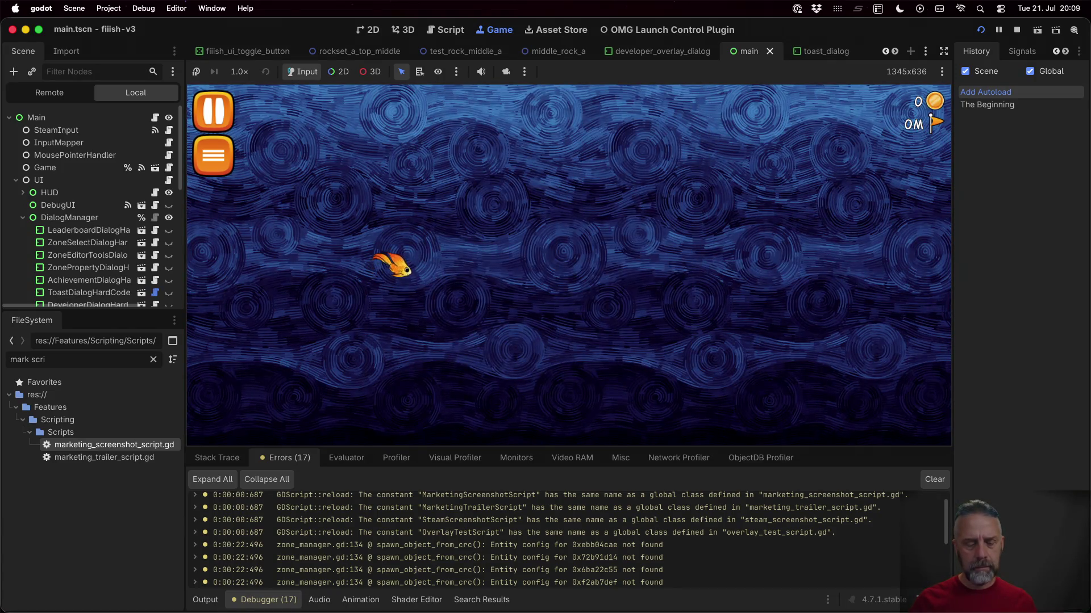
key(Escape)
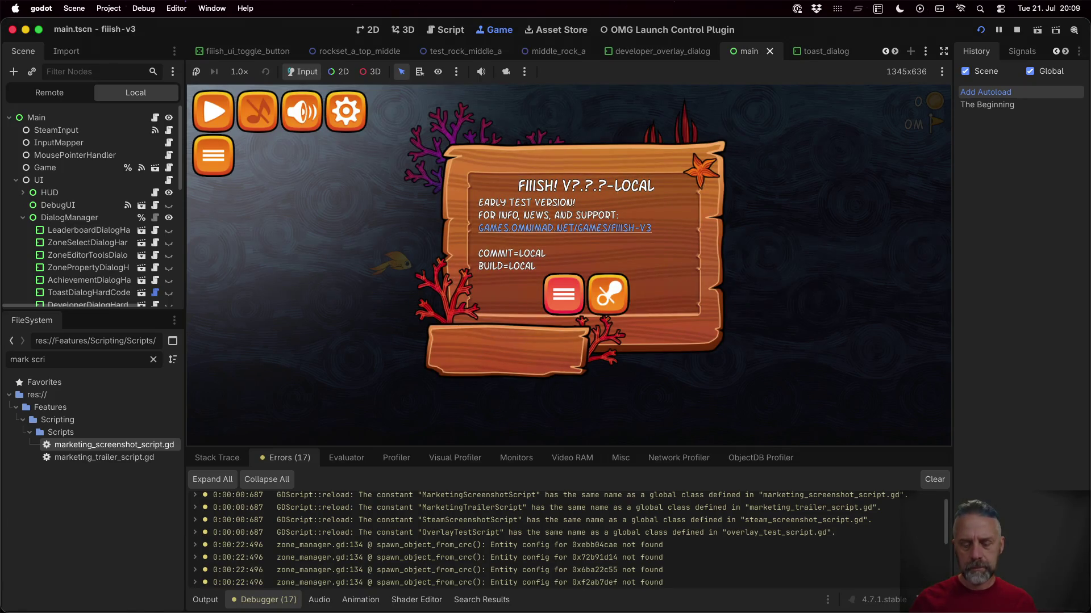
Close the version info dialog, resume the game, and stop it
key(Escape)
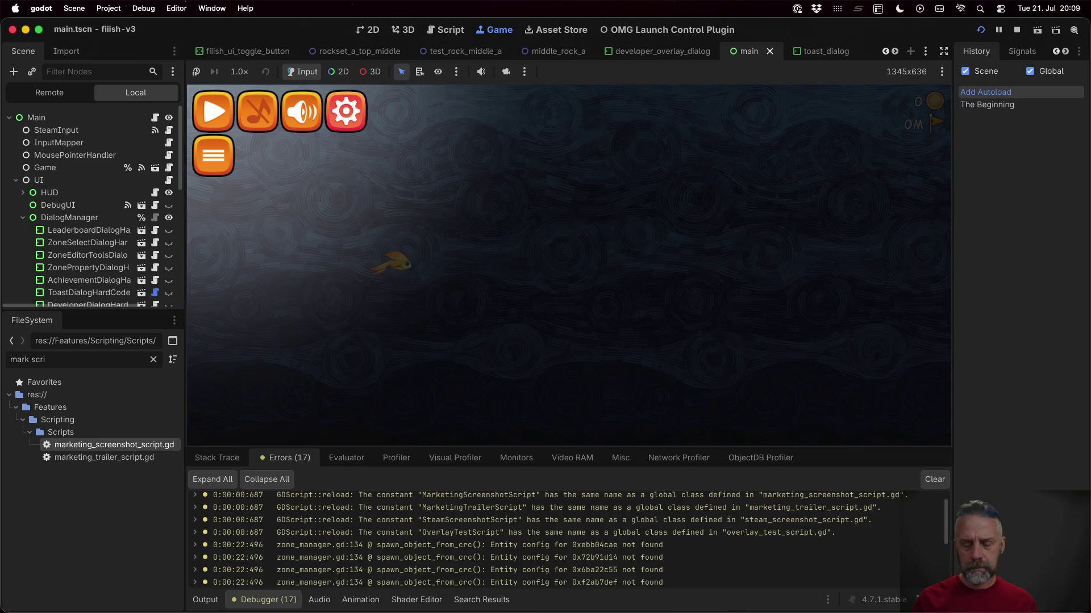
key(Escape)
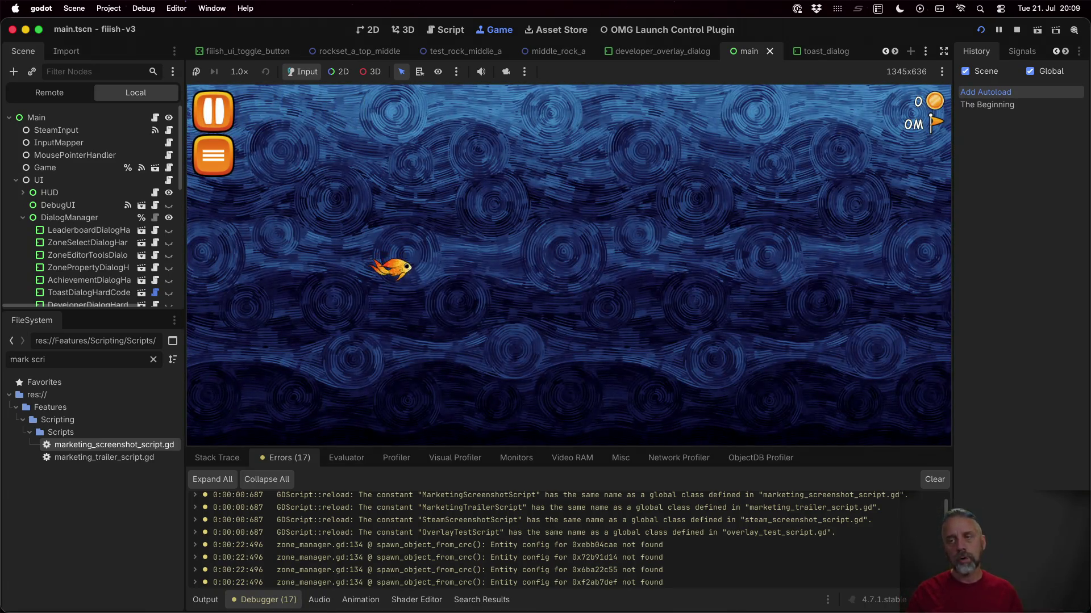
click(1018, 36)
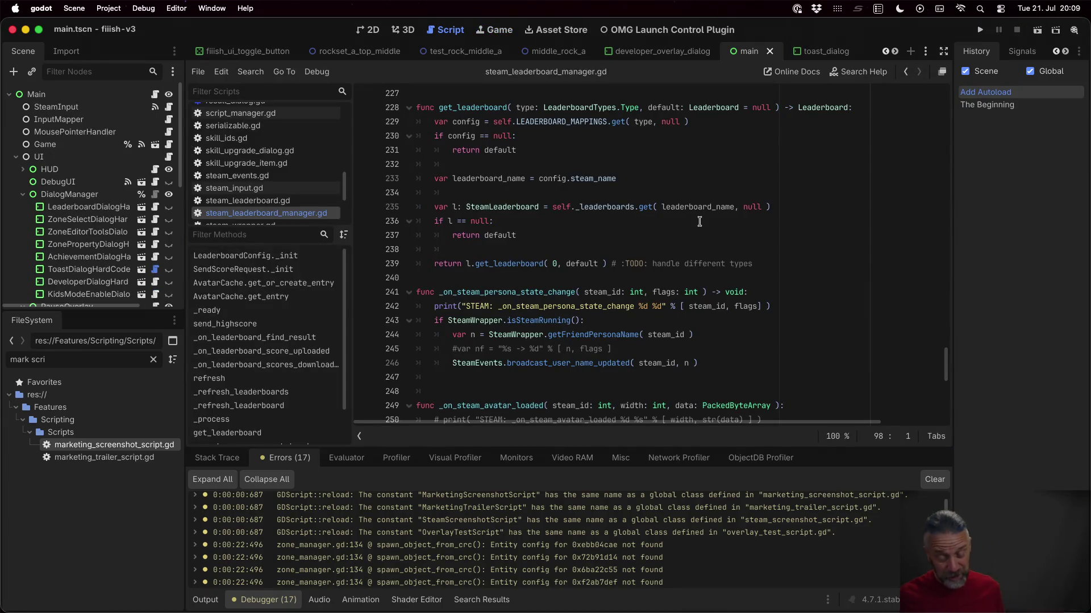
Add '- [x] Clean up warnings' below the 'Update to godot 4.7' entry in TODO.md and save
key(super+Tab)
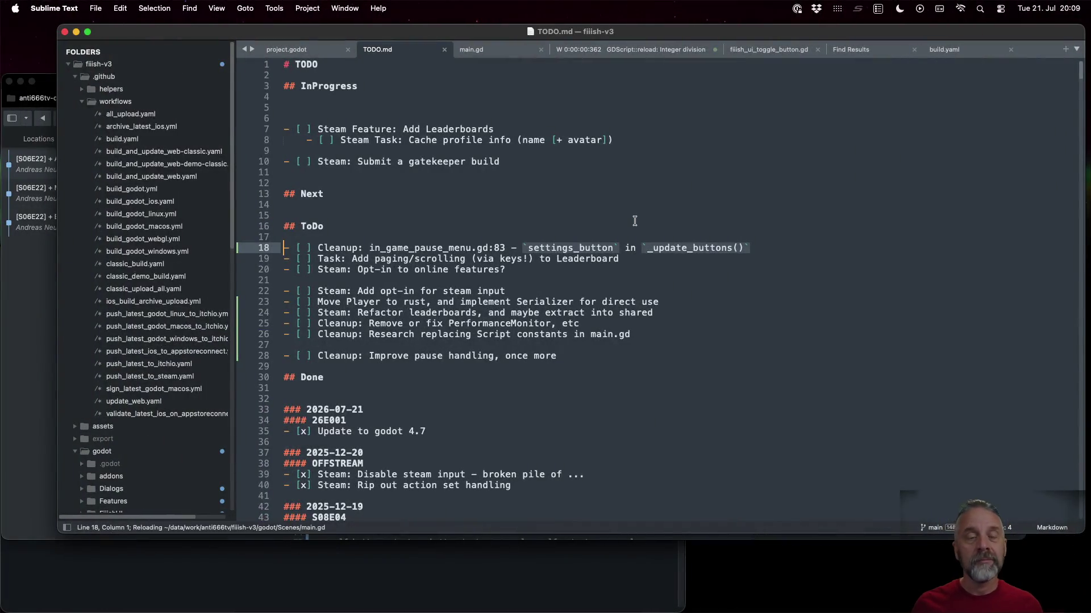
click(449, 421)
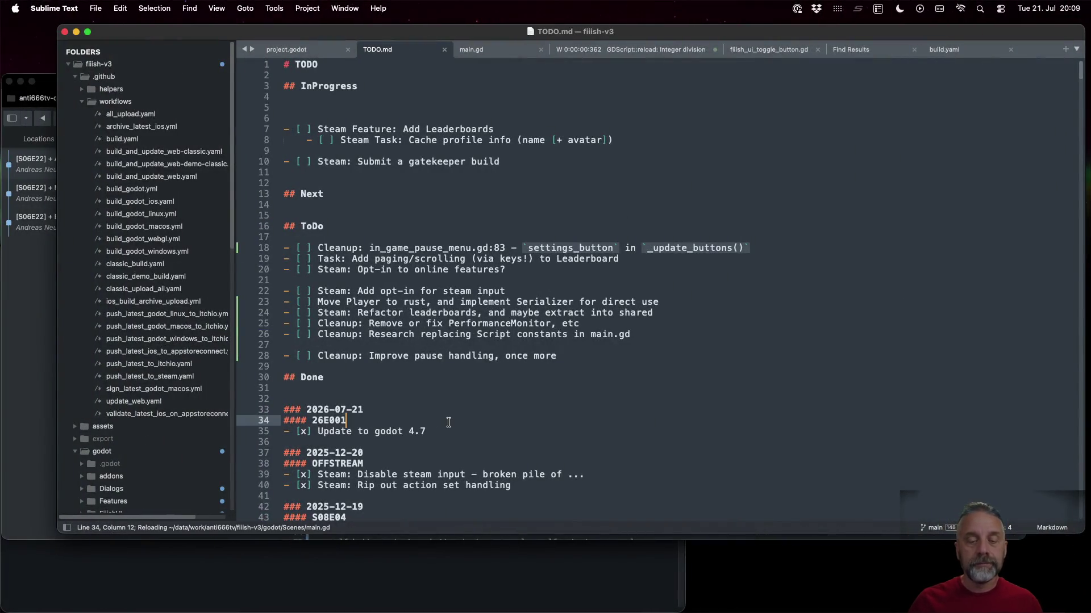
click(456, 436)
key(Return)
text(- [x)
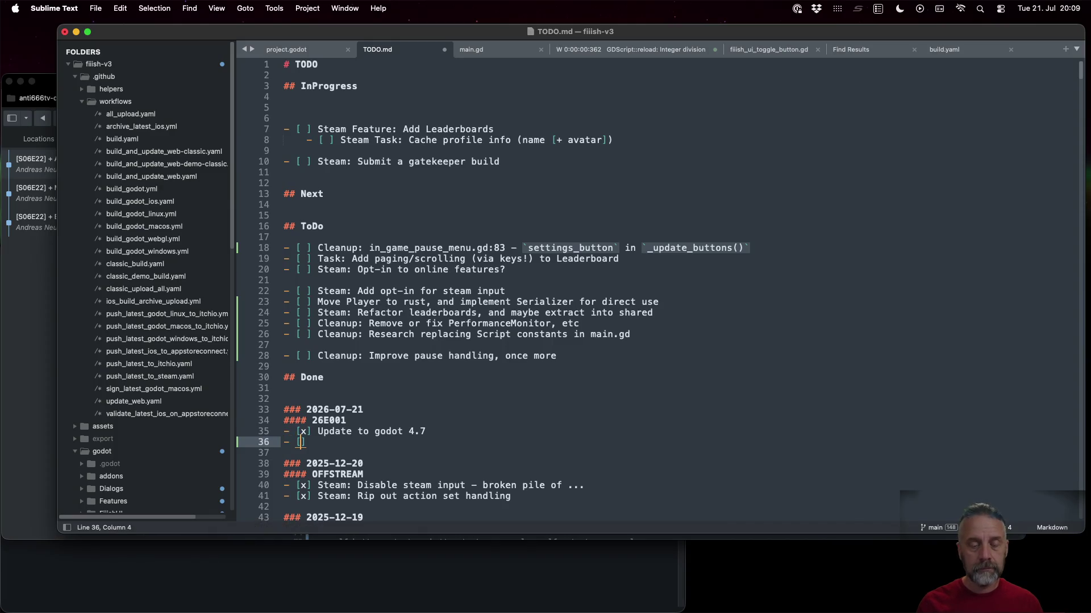
key(BackSpace)
text(] Clean)
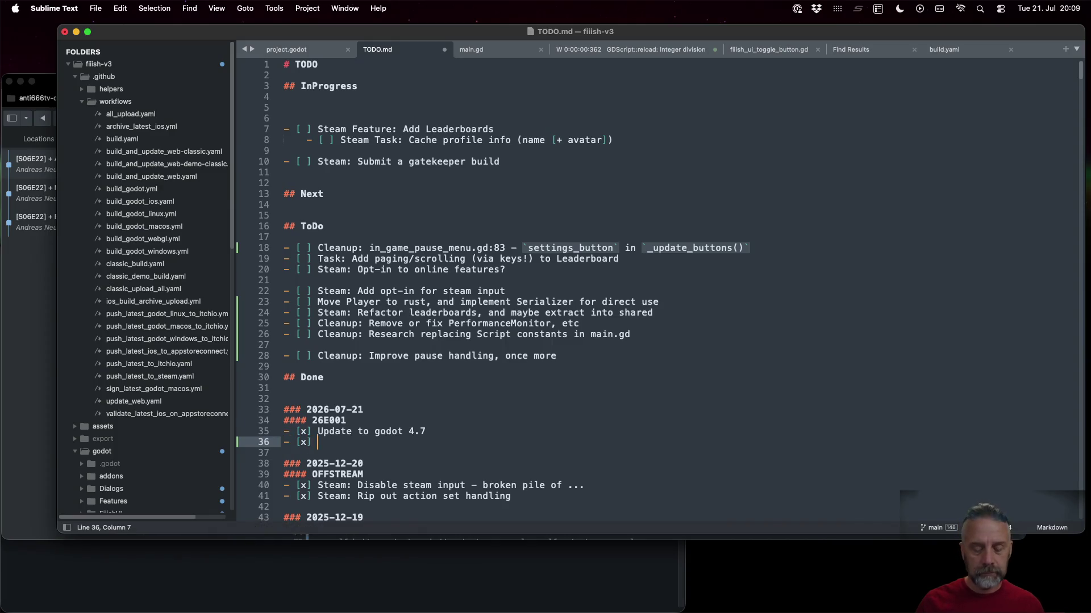
text( up )
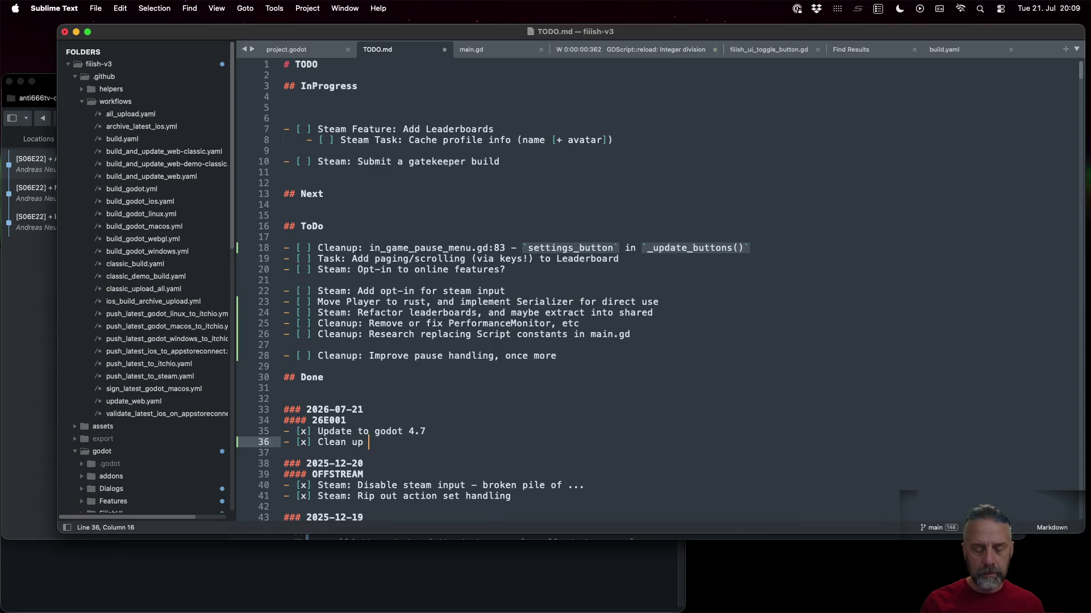
text(warnings)
key(Up)
key(Up)
key(Up)
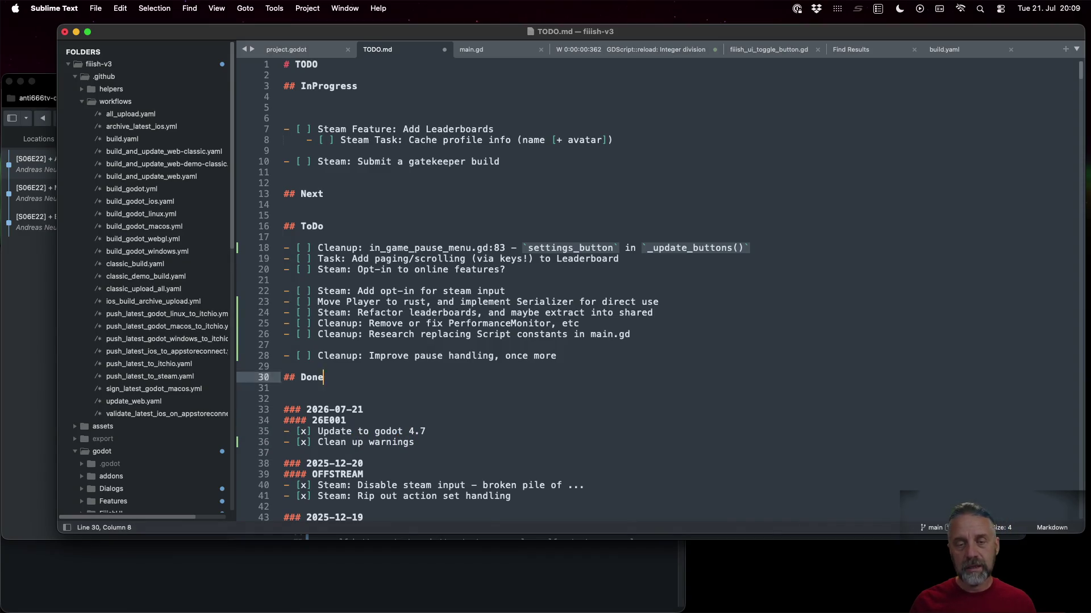
key(super+s)
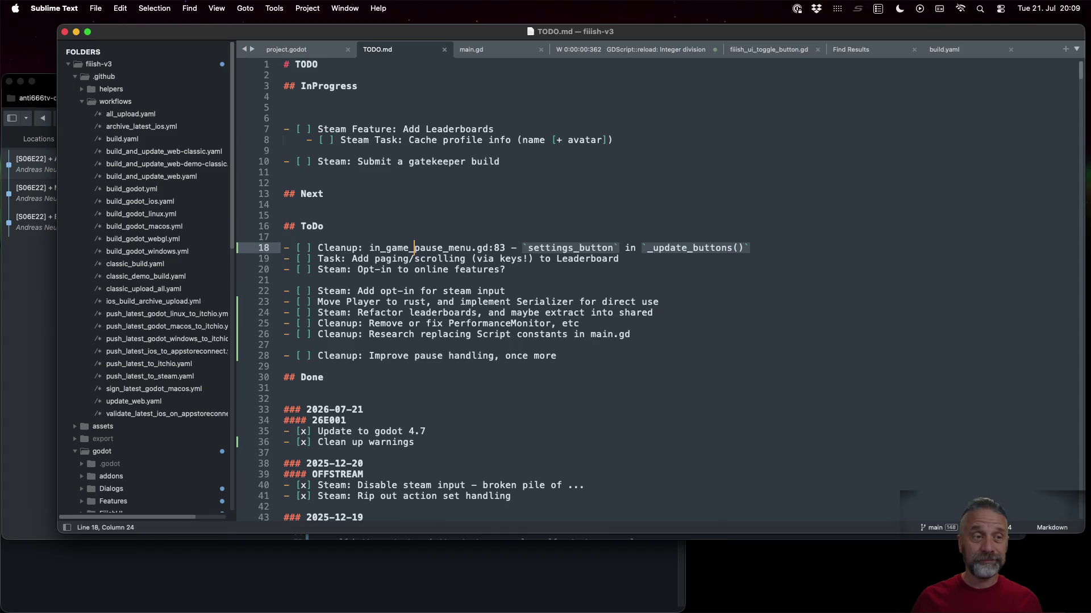
Close the file-at-commit view and show the working directory's 148 unstaged changes
click(15, 424)
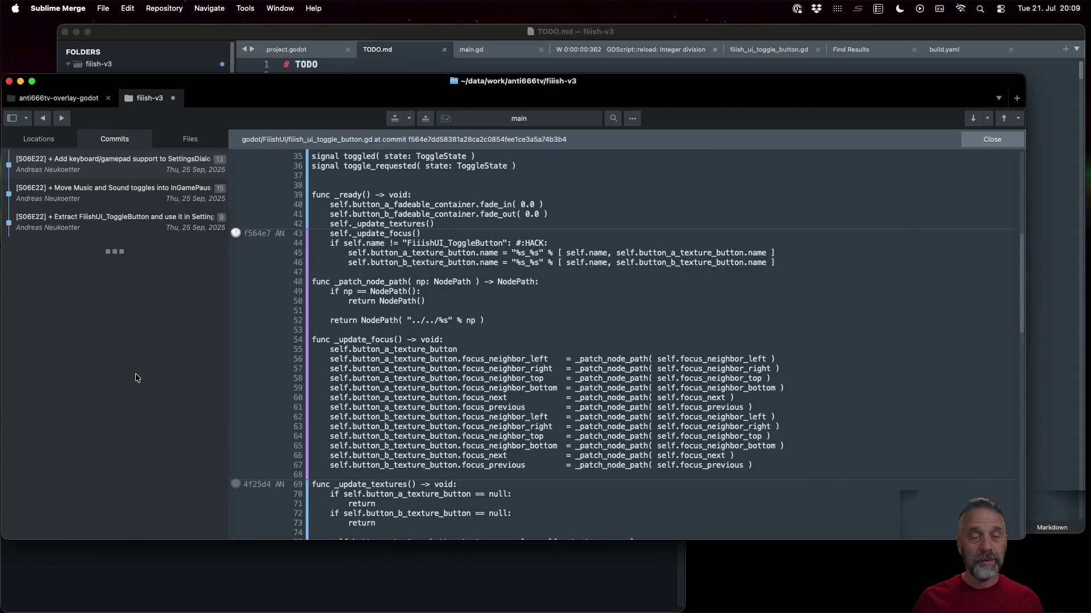
click(187, 142)
click(143, 142)
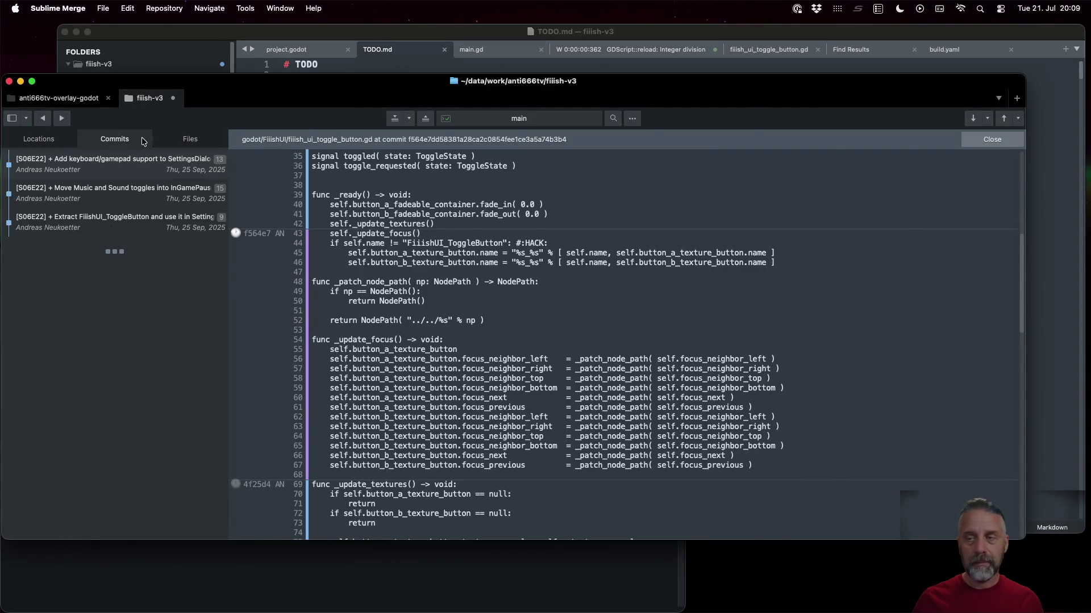
click(967, 143)
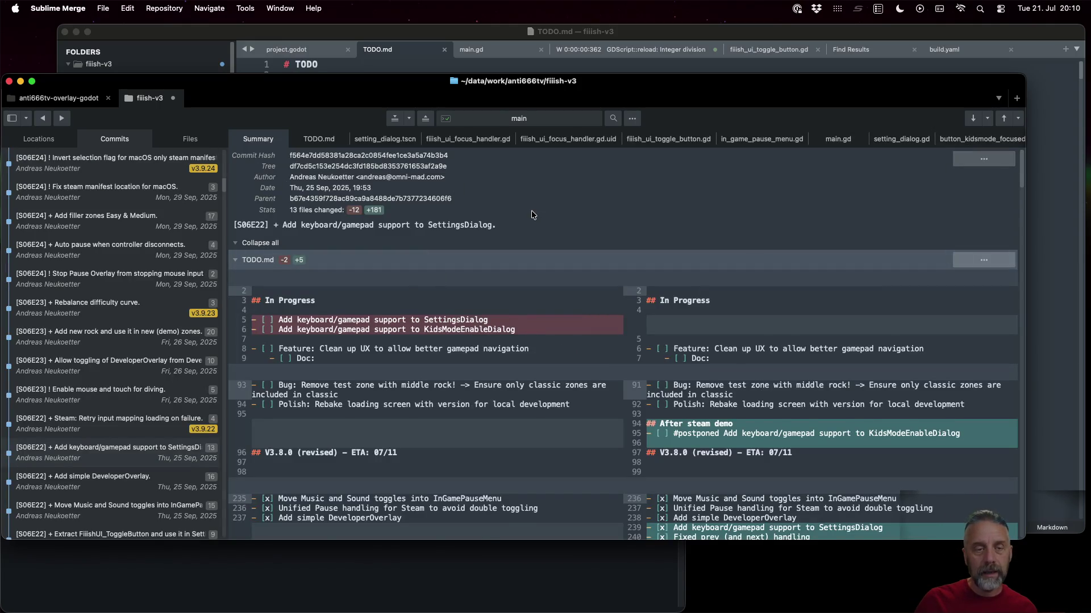
scroll(531, 212, down, 5)
scroll(531, 211, up, 5)
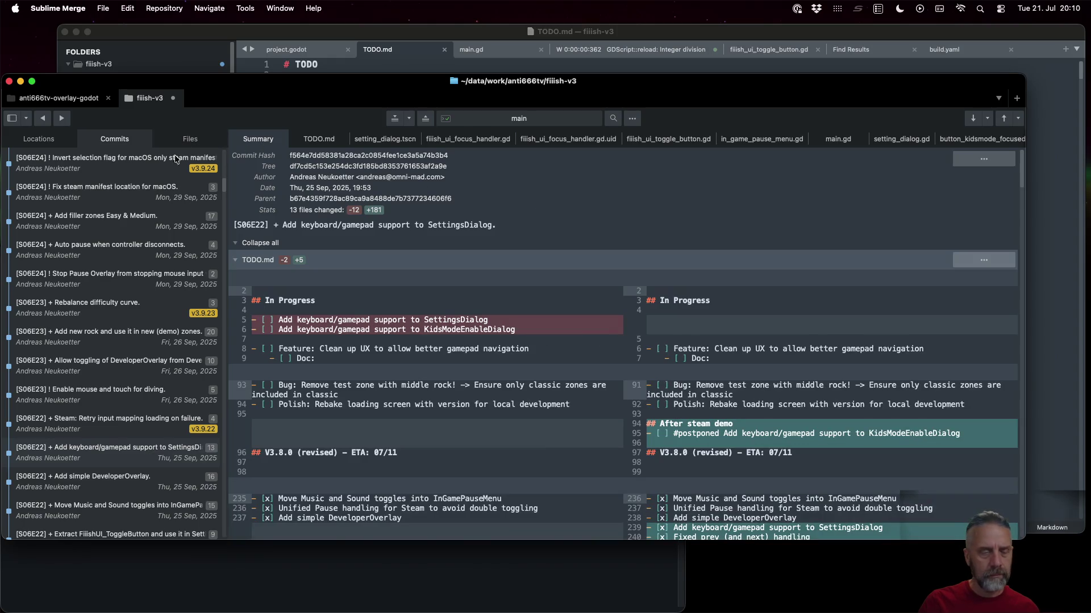
scroll(108, 227, up, 15)
click(108, 165)
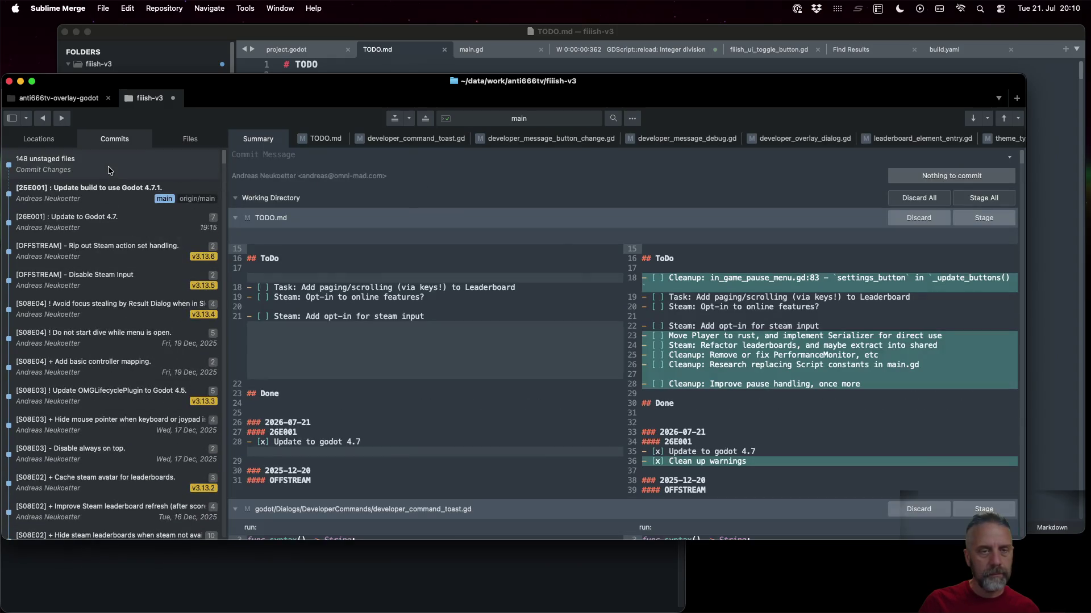
Enter the commit message '[26E001] : Cleanup warnings.'
click(343, 152)
text([26)
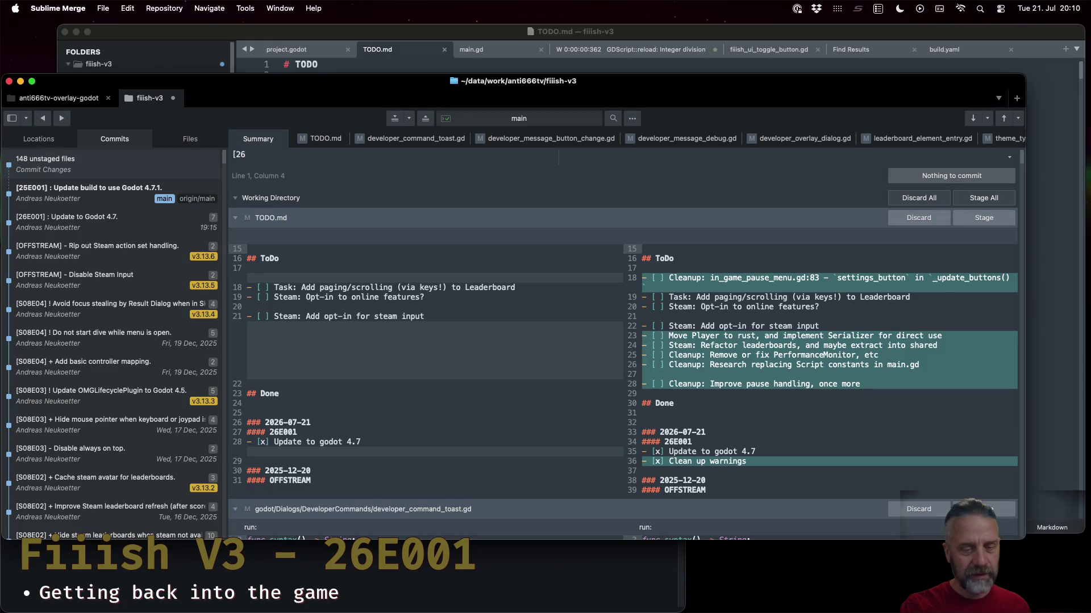
text(E001)
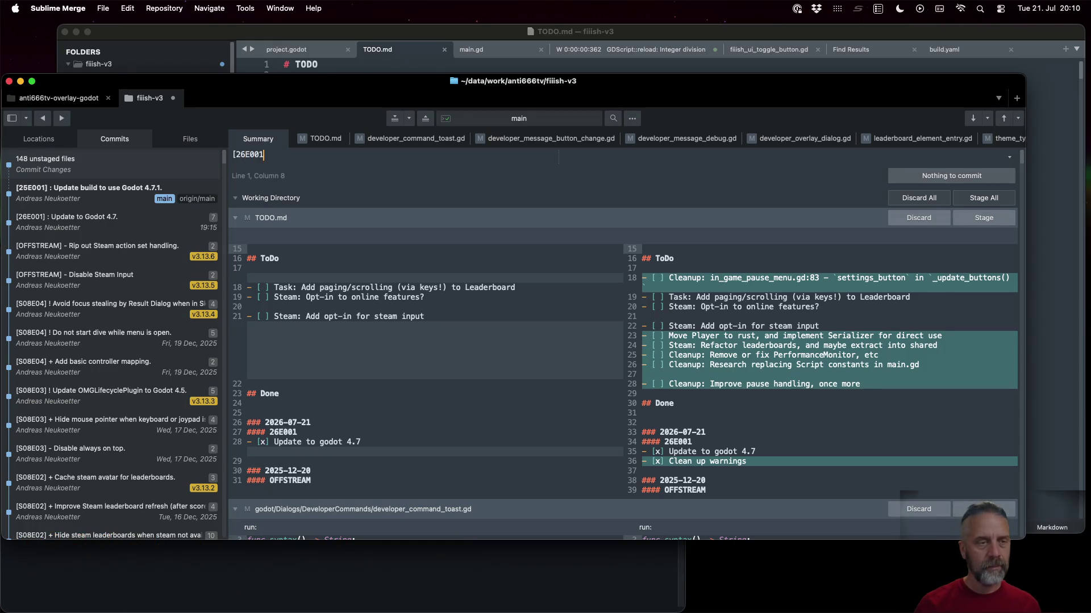
text(])
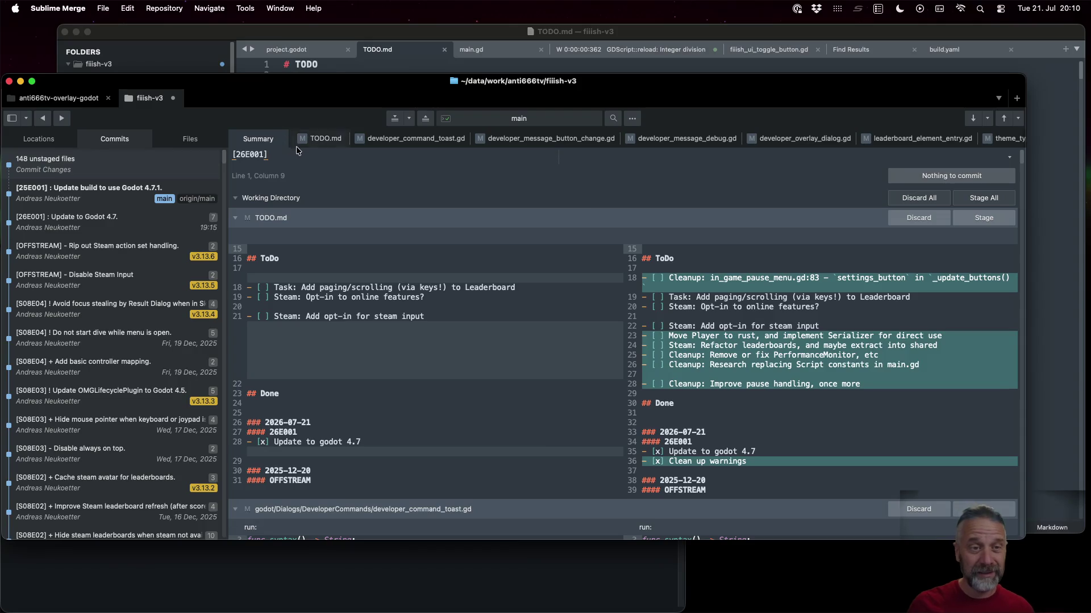
text( : )
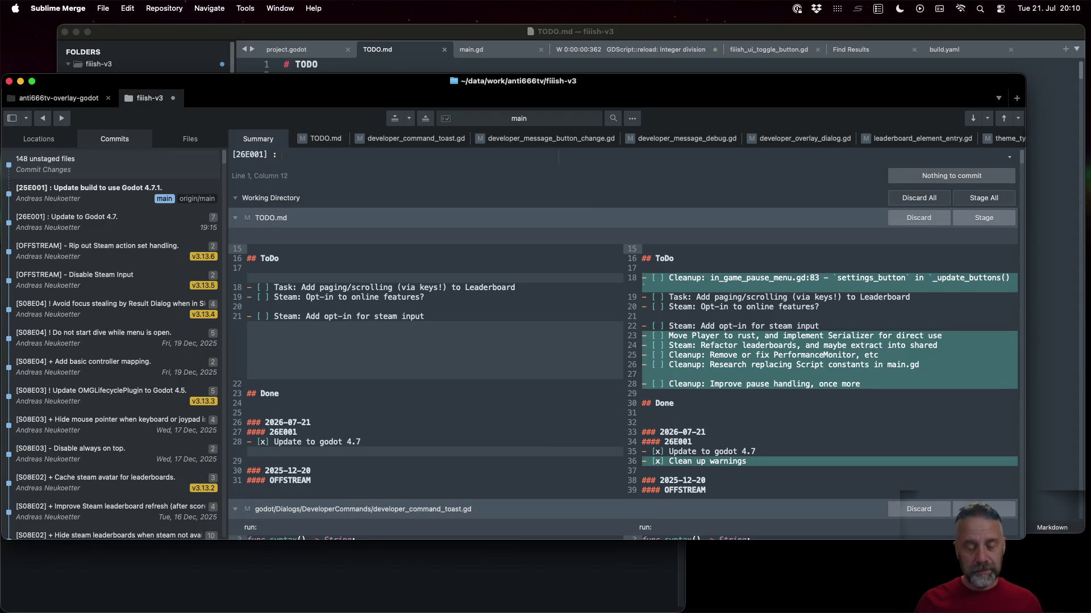
text(Cleanup w)
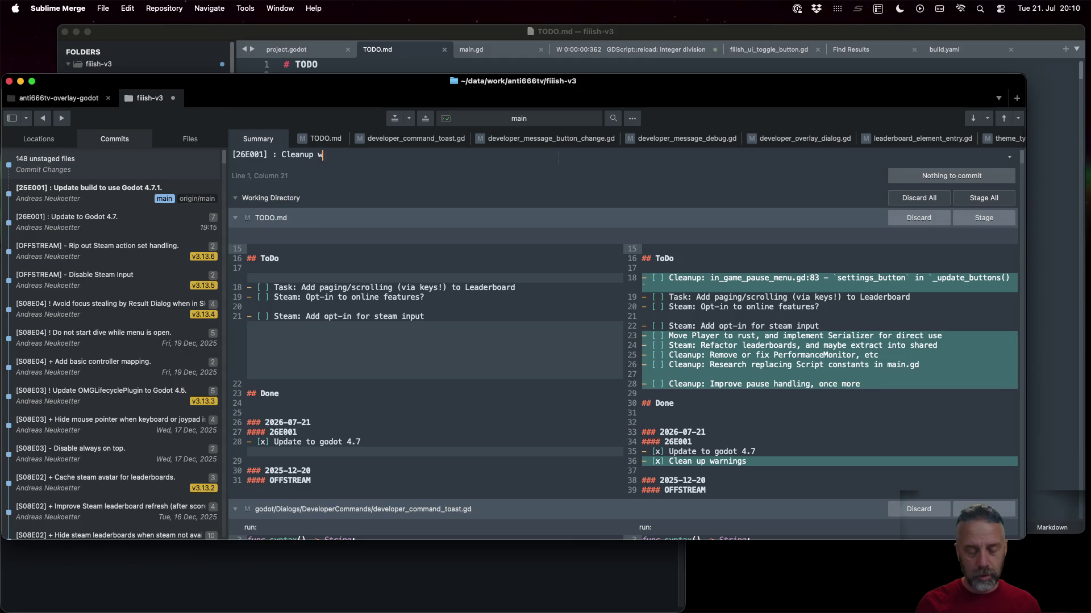
text(arnings.)
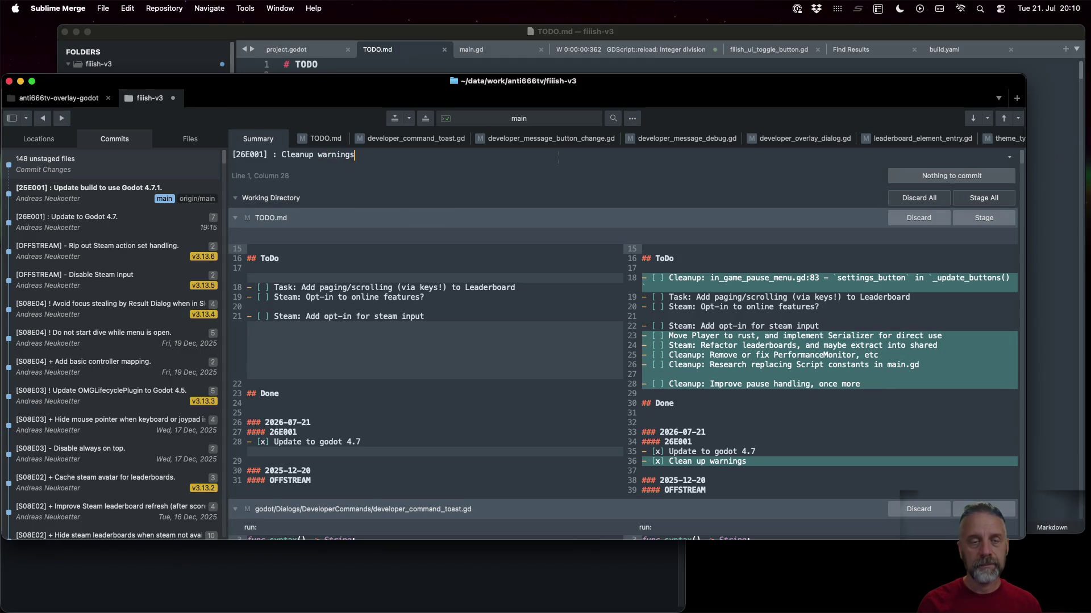
Stage TODO.md and the scripts from developer_command_toast.gd through fiiish_ui_toggle_button.gd
click(969, 217)
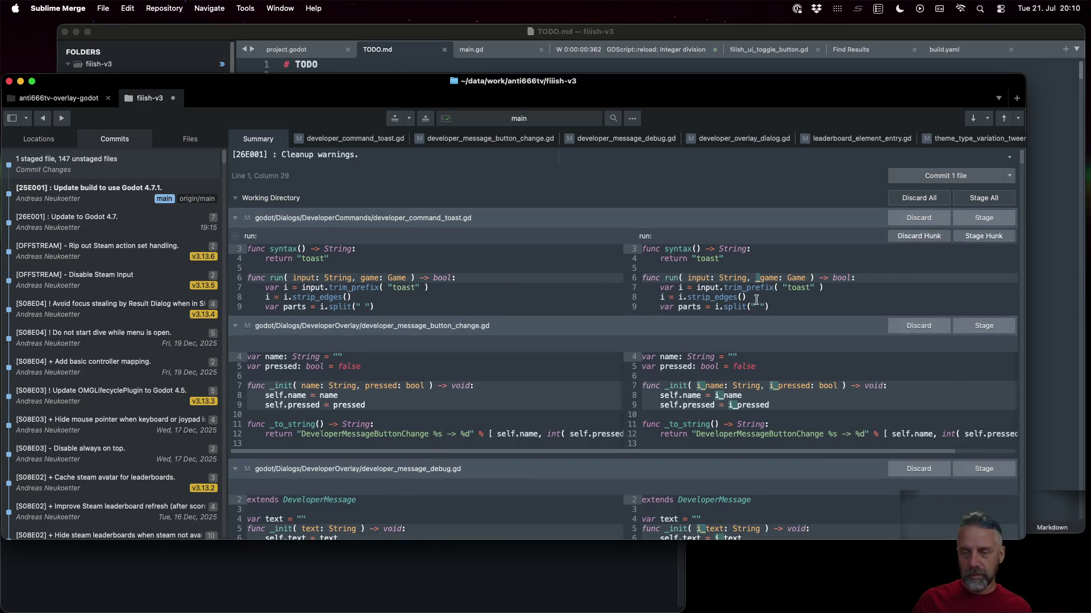
click(995, 217)
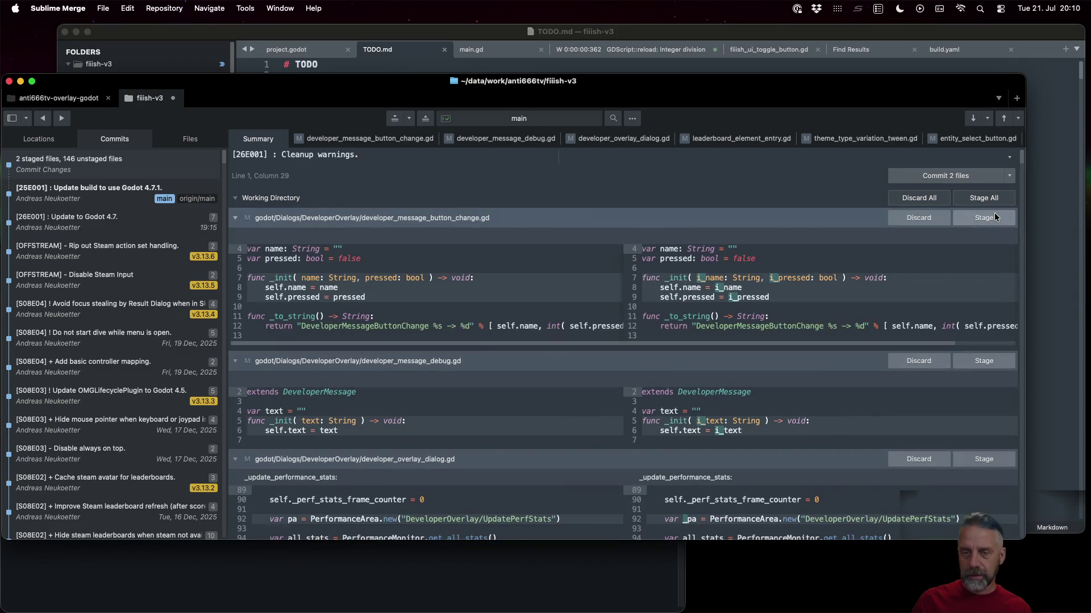
click(994, 216)
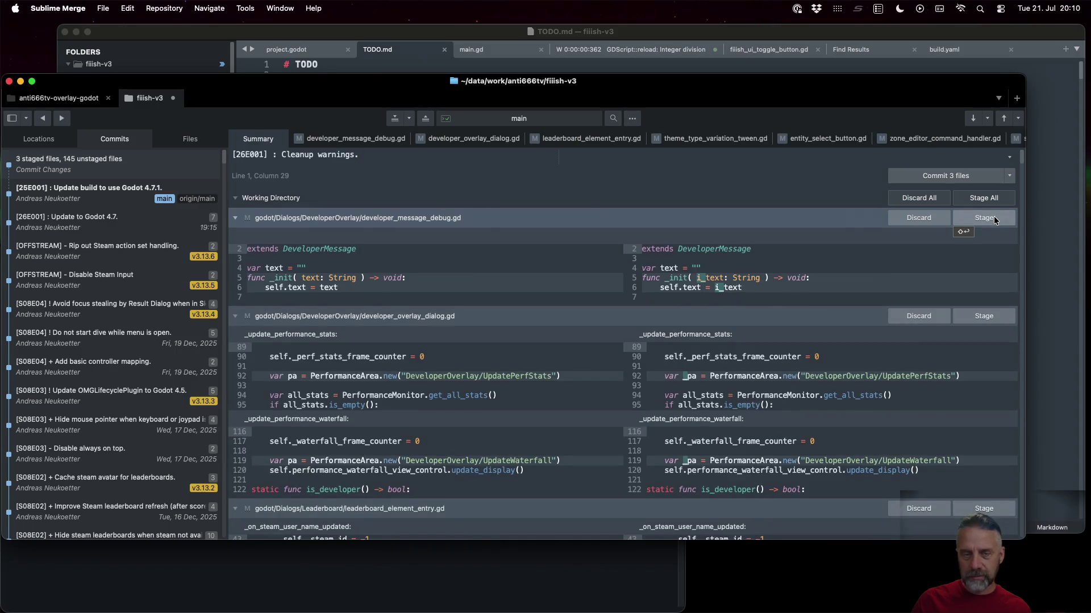
click(994, 217)
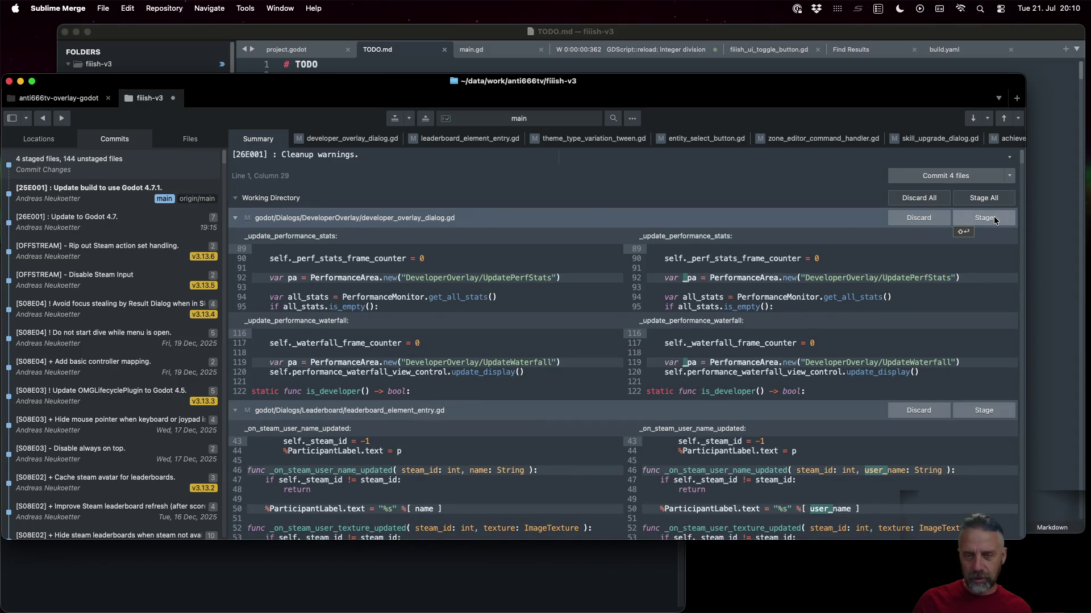
click(994, 217)
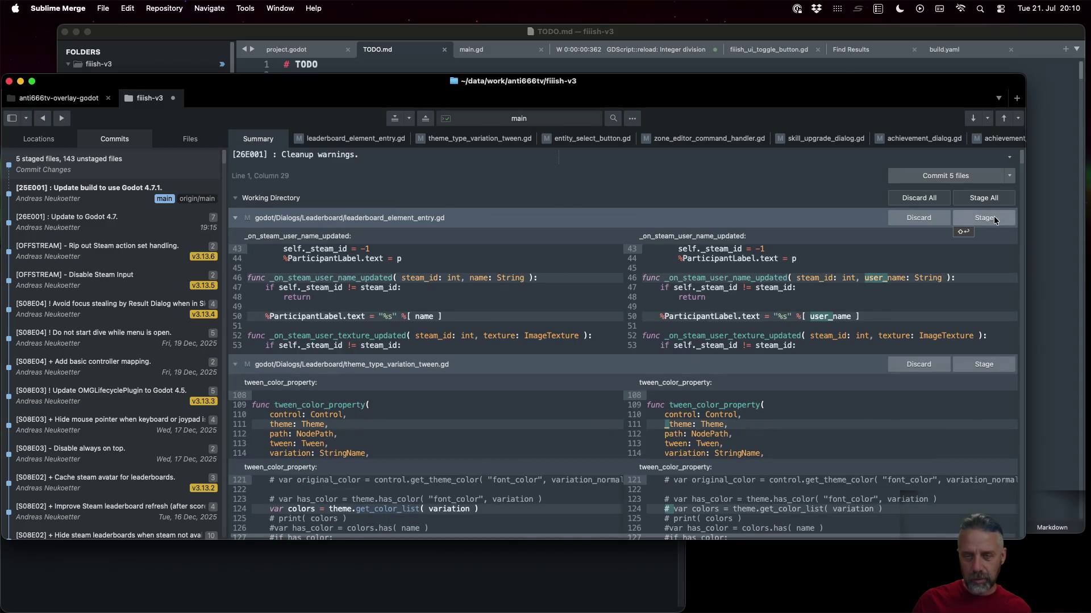
click(994, 217)
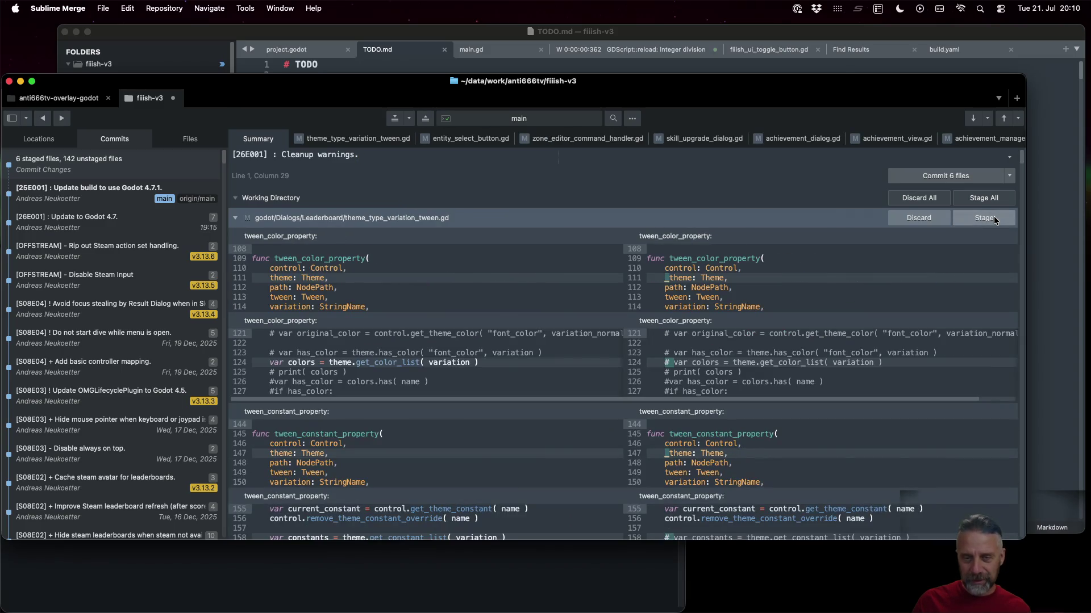
click(993, 217)
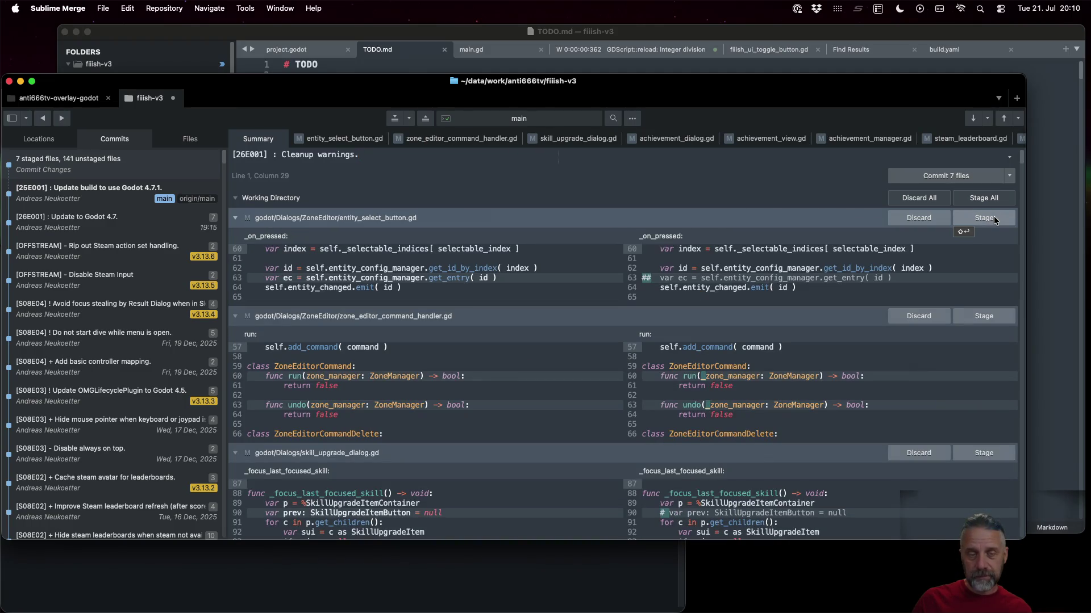
click(993, 218)
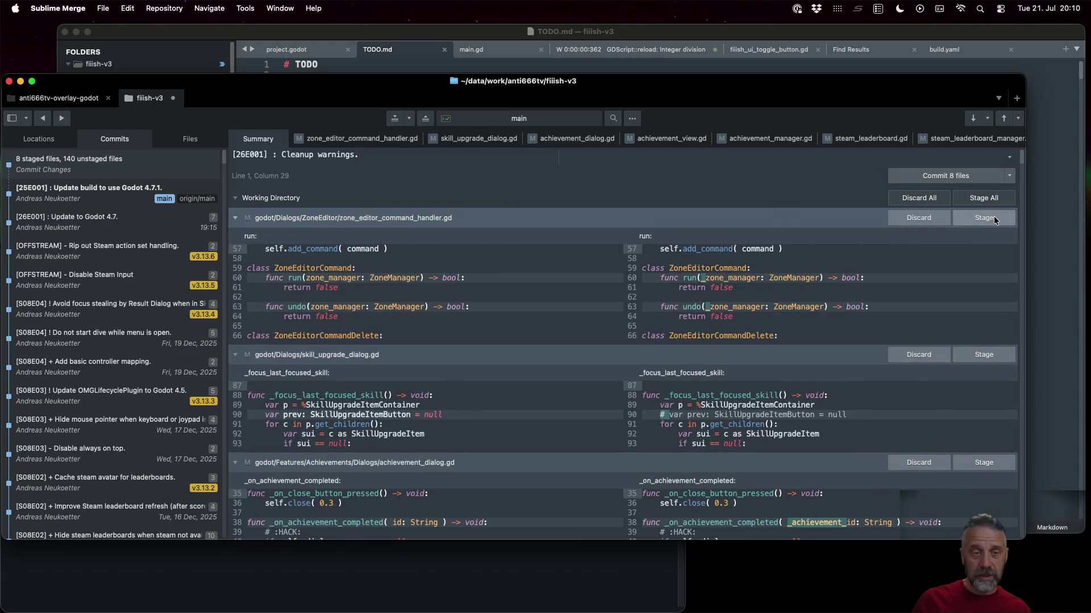
click(993, 217)
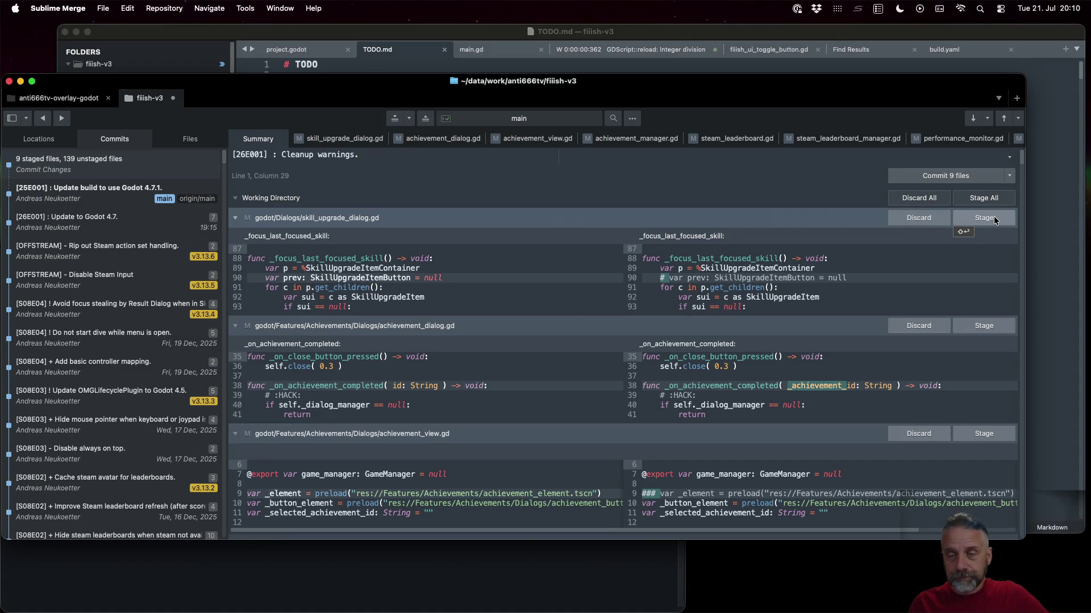
click(994, 216)
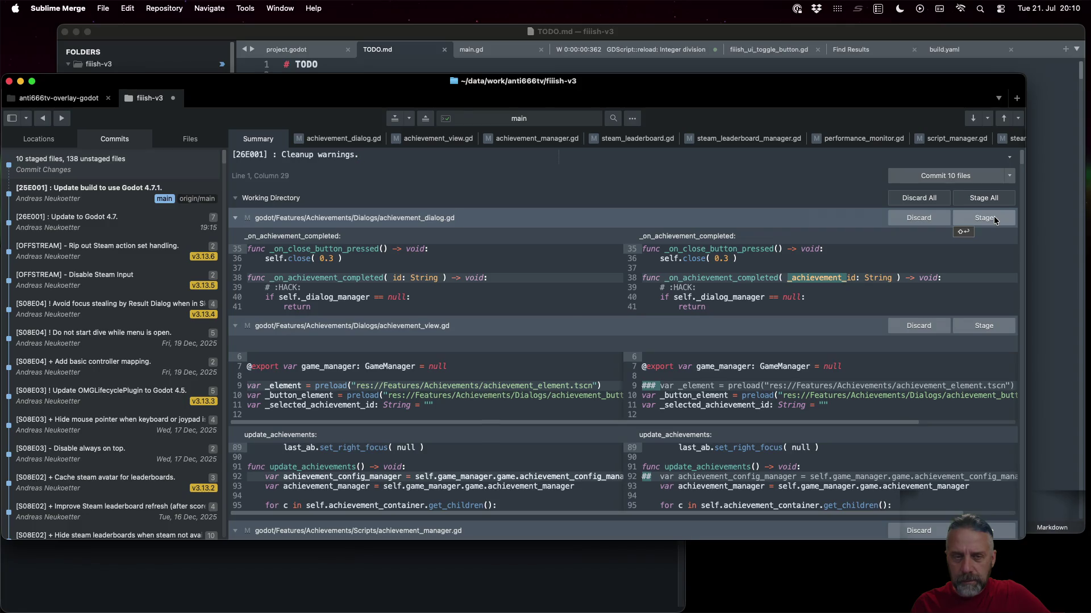
click(993, 216)
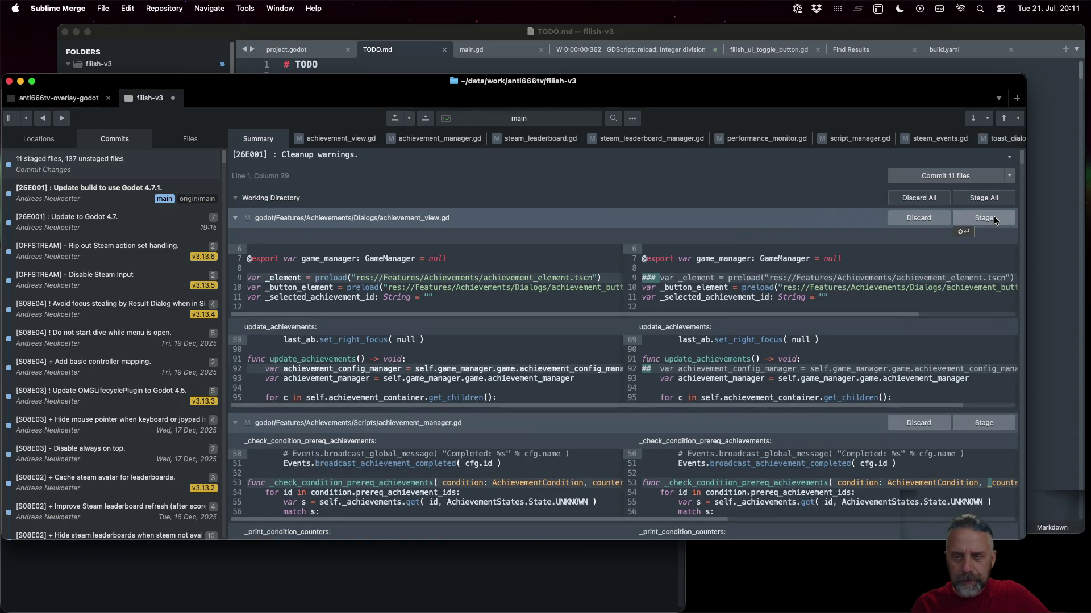
click(994, 216)
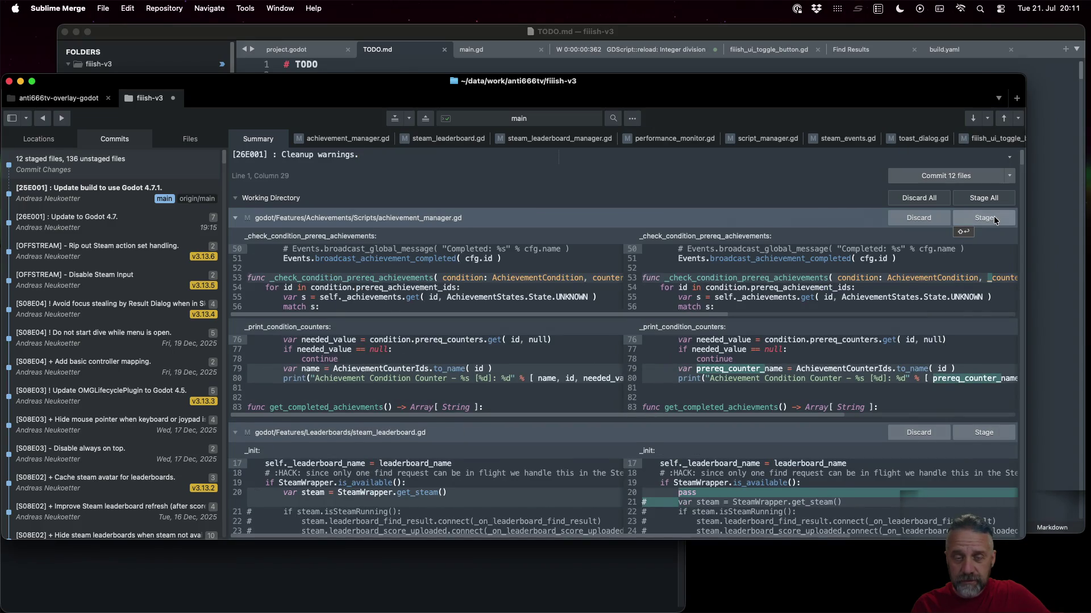
click(994, 218)
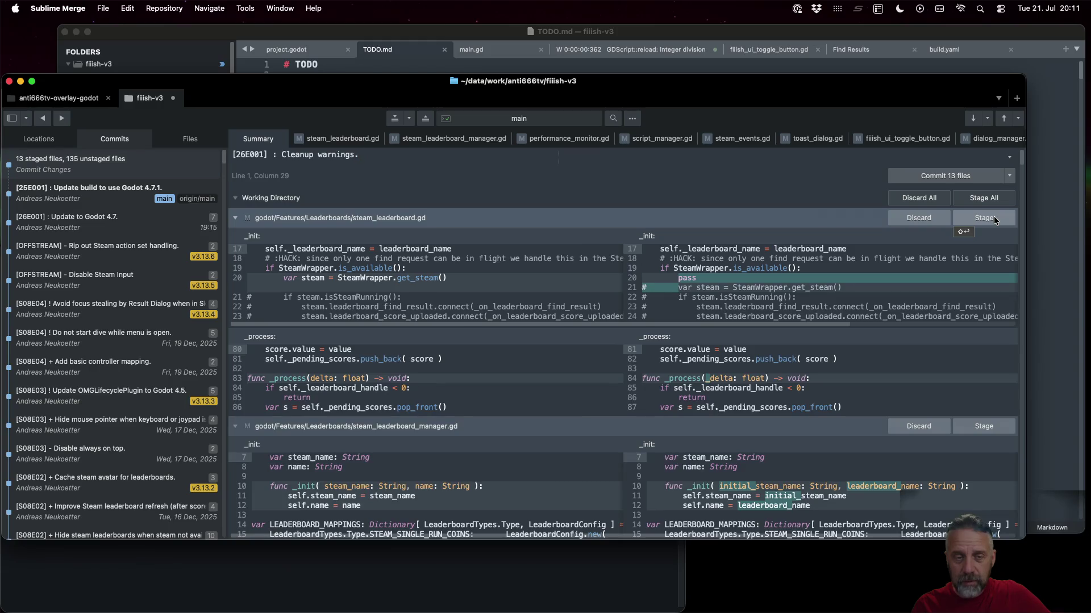
click(993, 217)
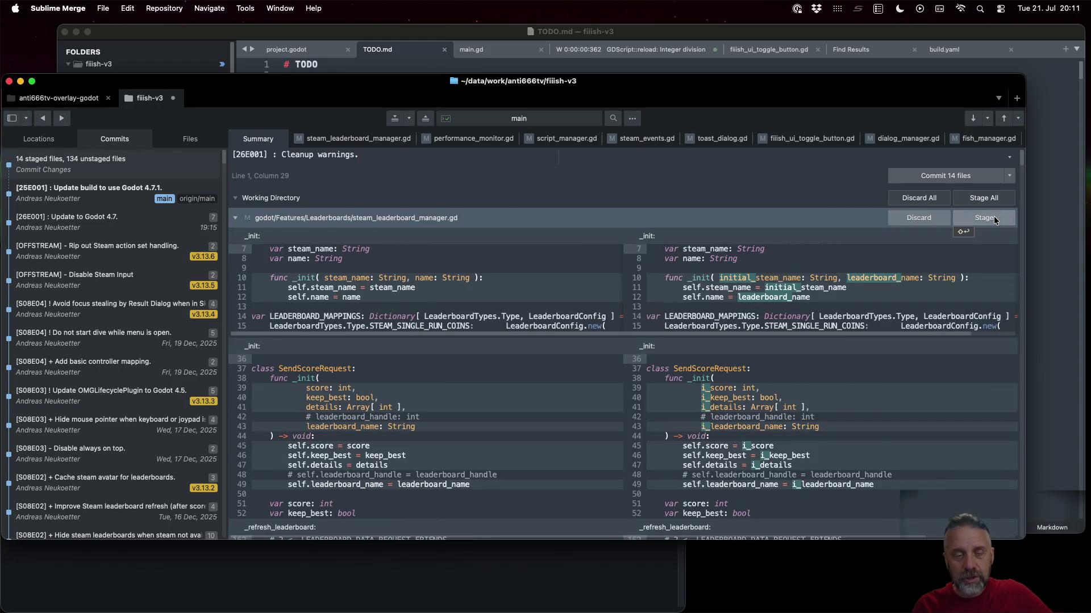
click(994, 217)
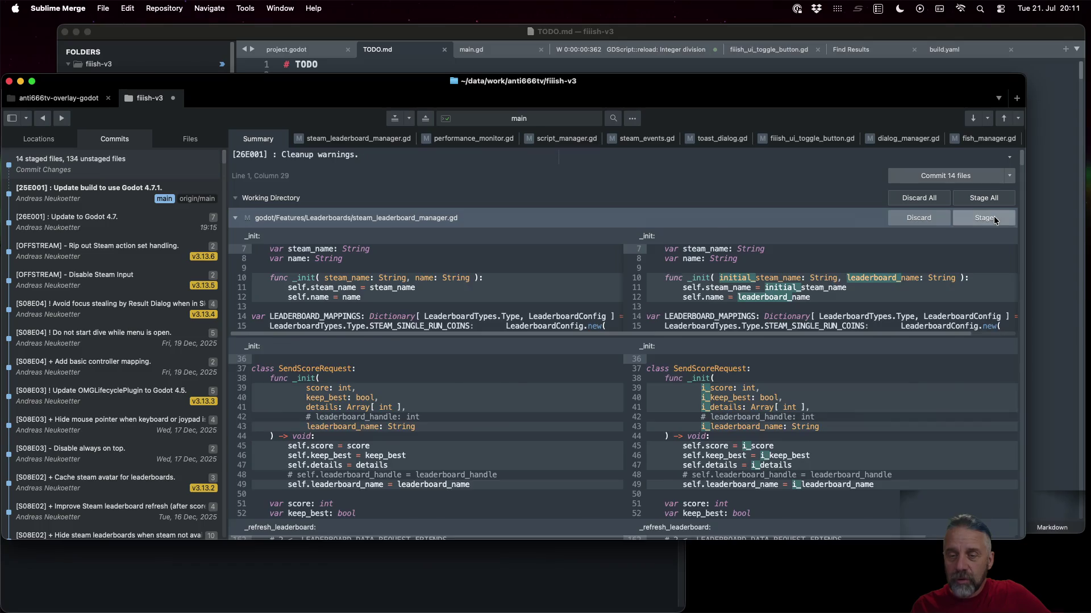
click(994, 218)
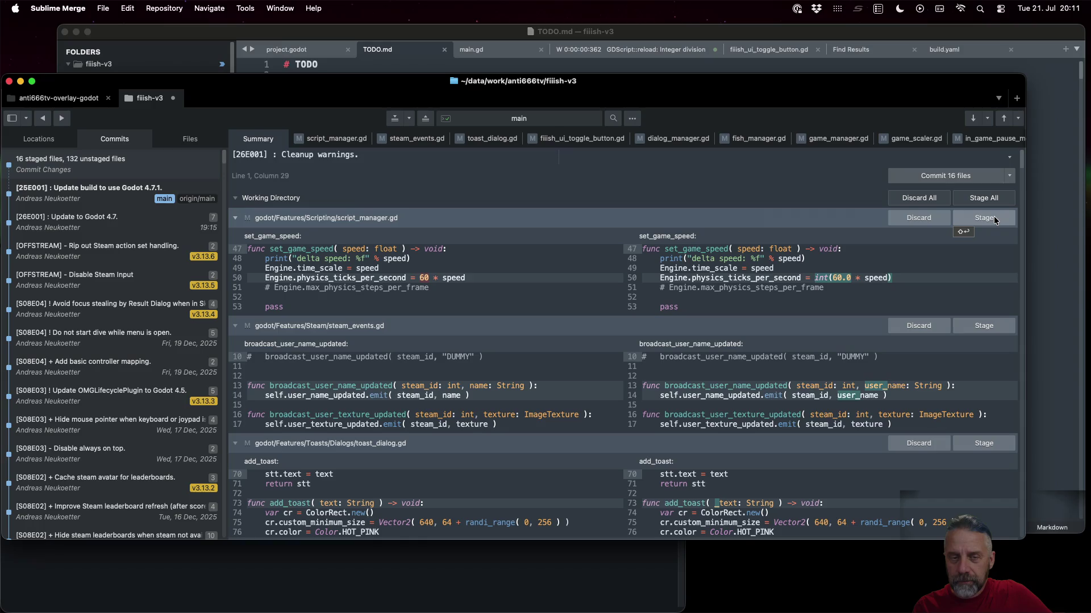
click(993, 218)
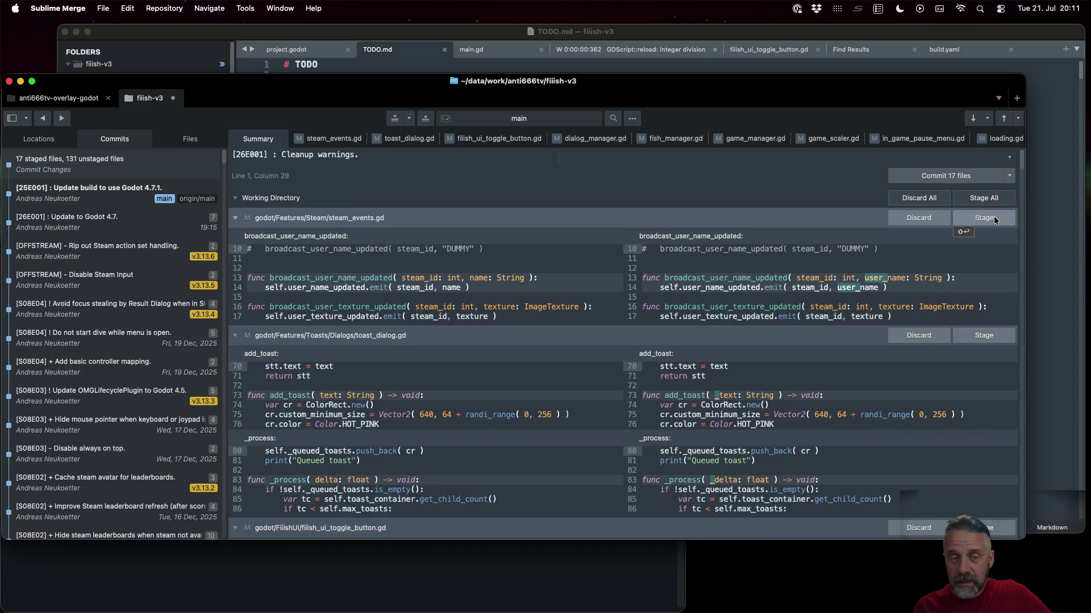
click(994, 217)
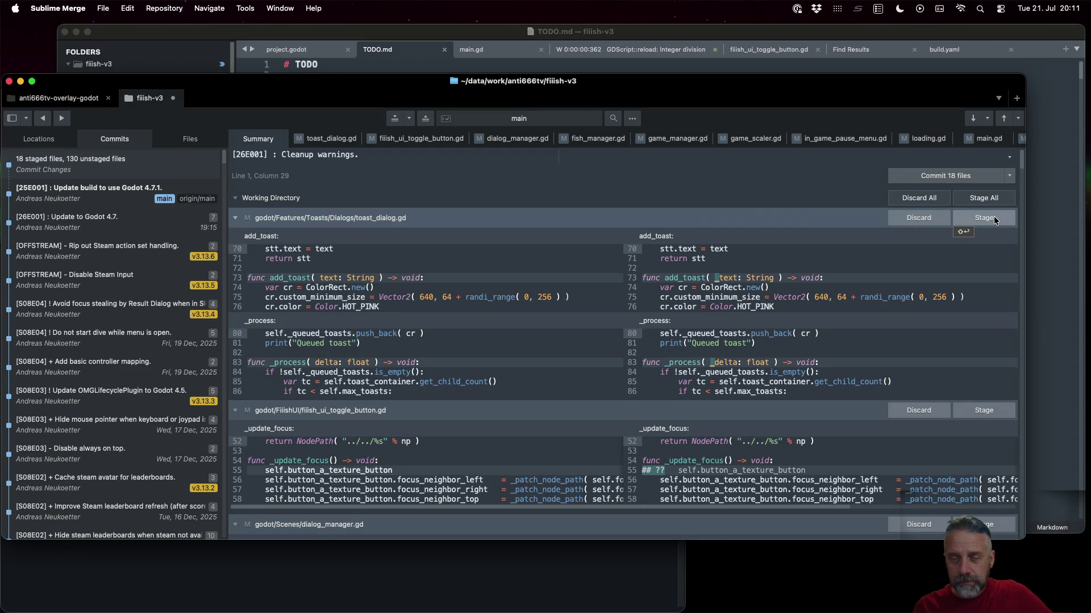
click(994, 218)
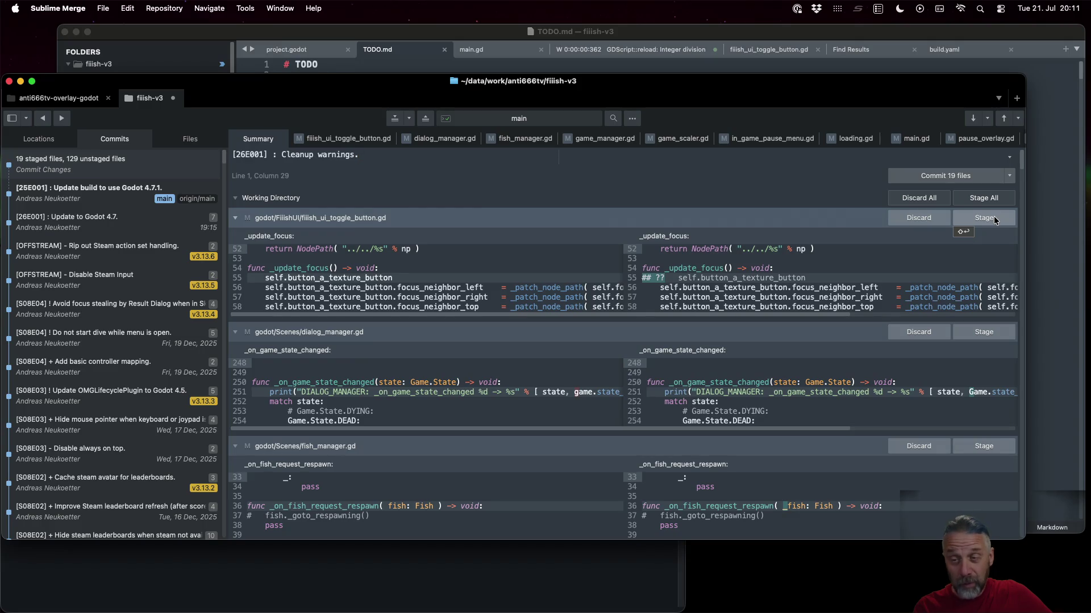
click(994, 218)
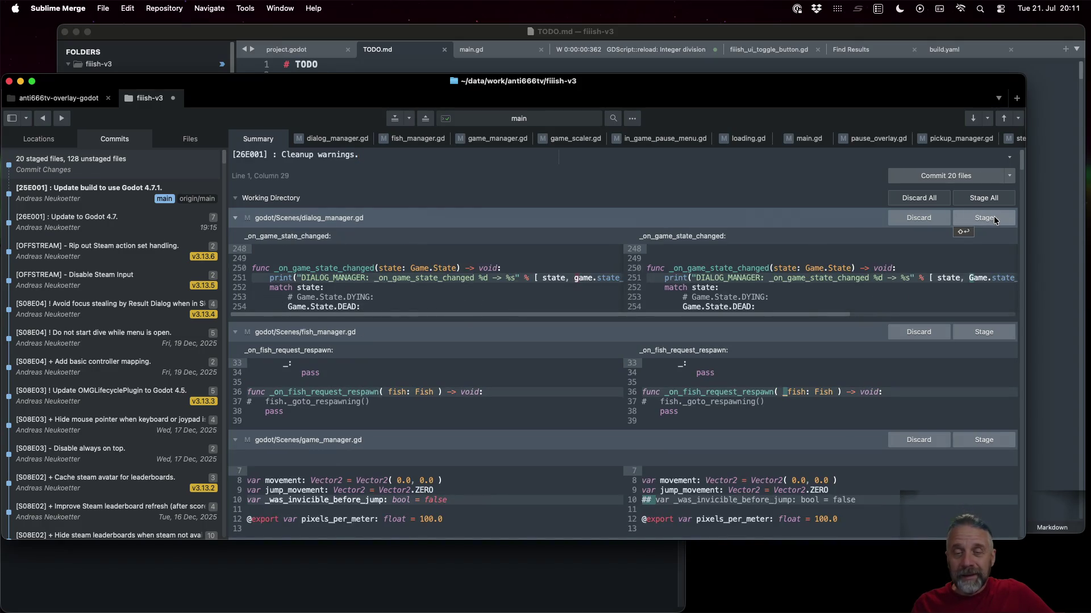
Stage the remaining scripts from dialog_manager.gd through zone_manager.gd
mouse_move(983, 229)
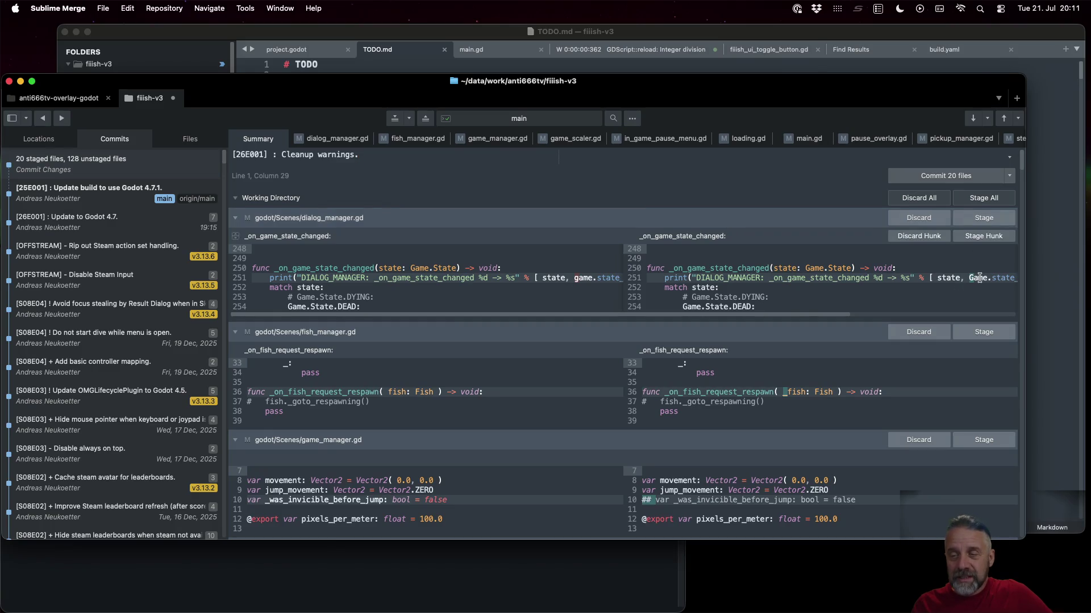
click(983, 218)
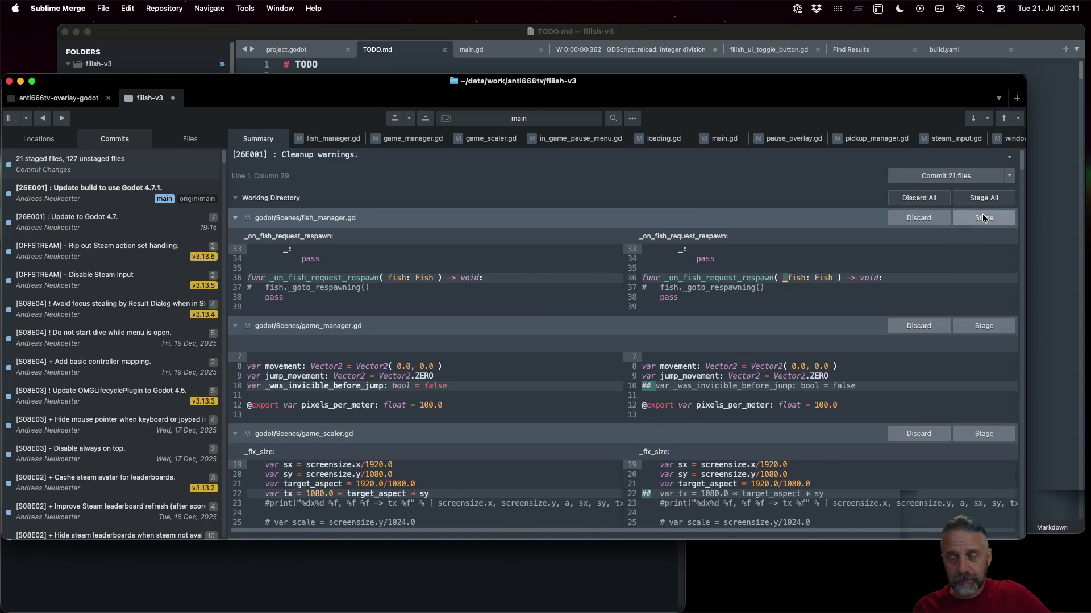
click(983, 218)
click(983, 217)
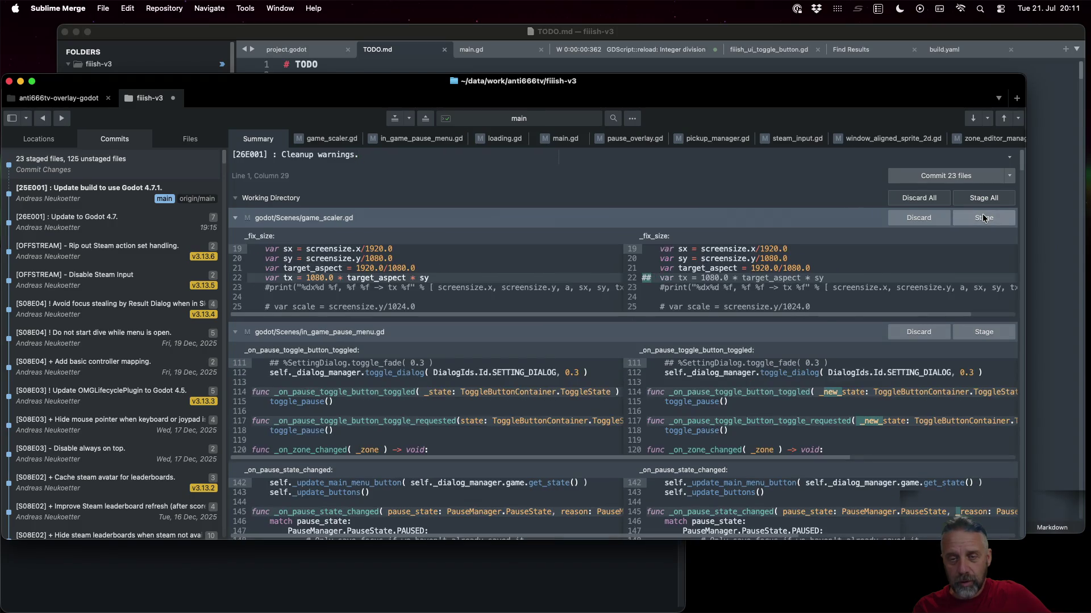
click(983, 217)
click(984, 218)
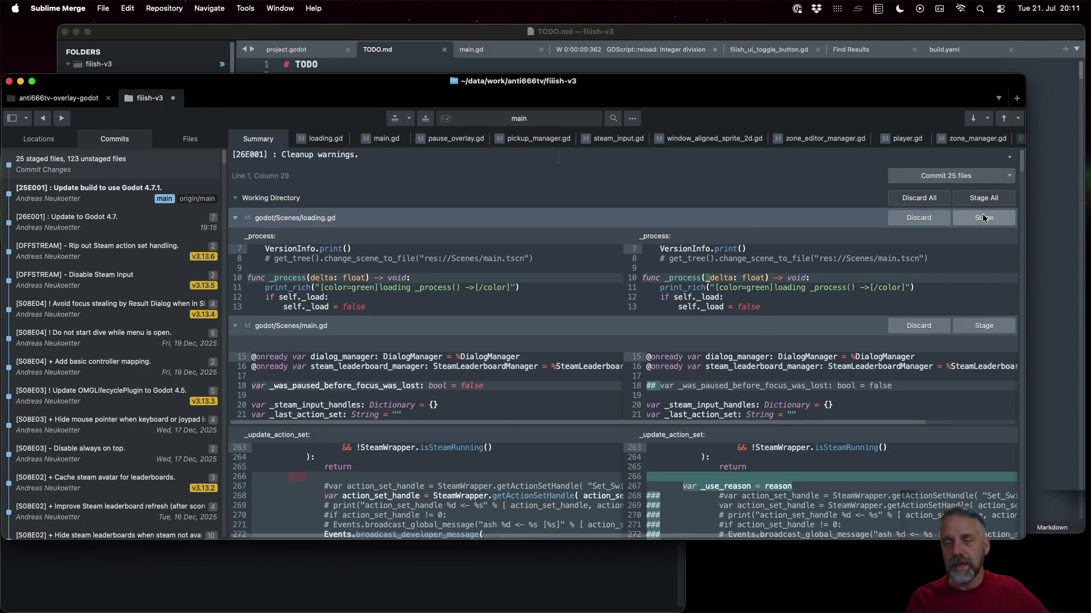
click(983, 217)
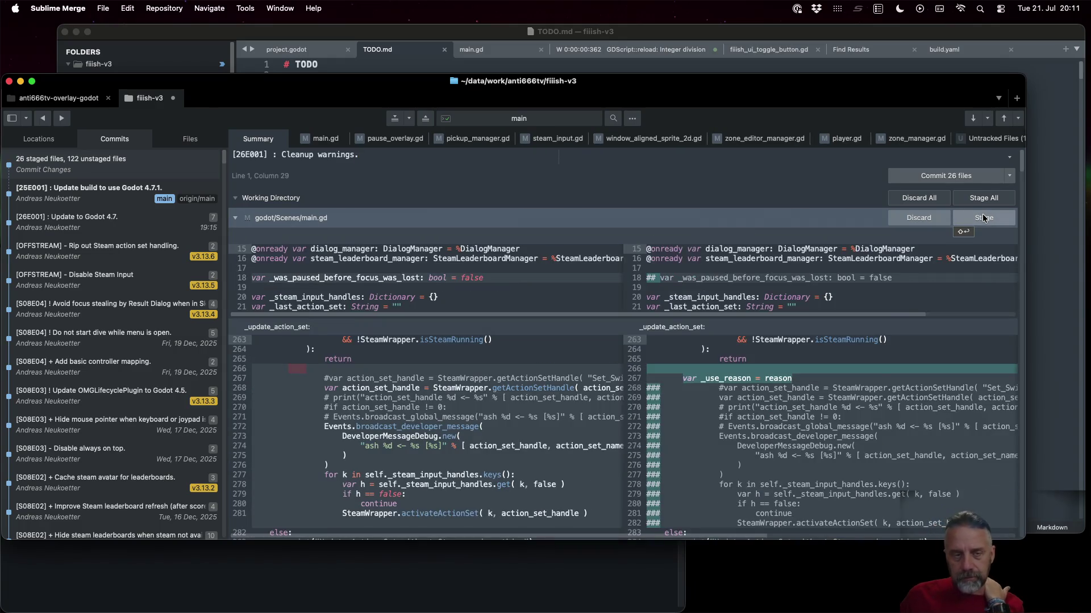
click(984, 217)
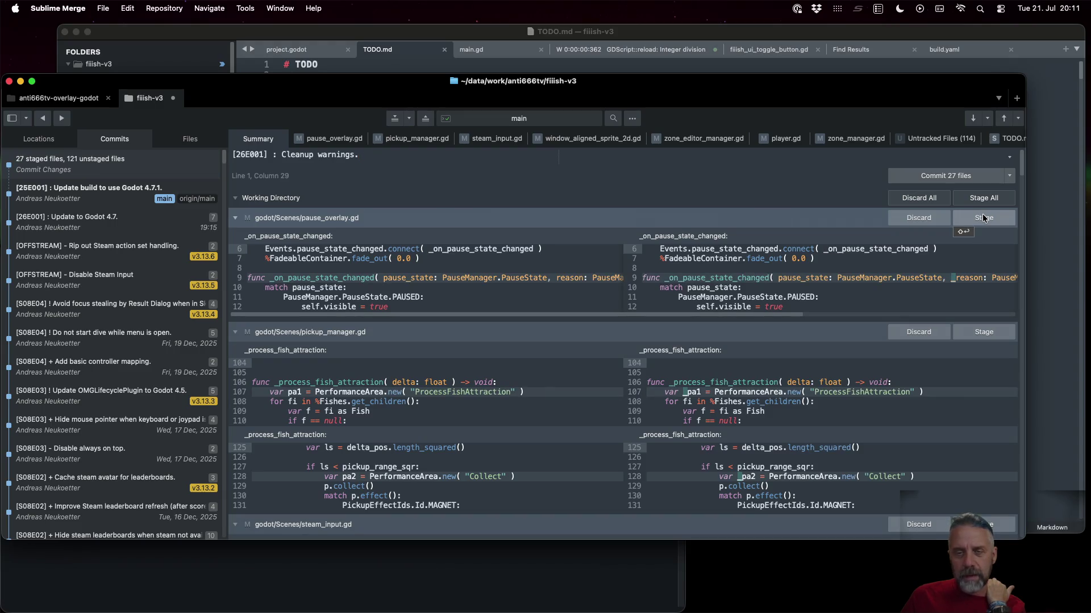
click(984, 218)
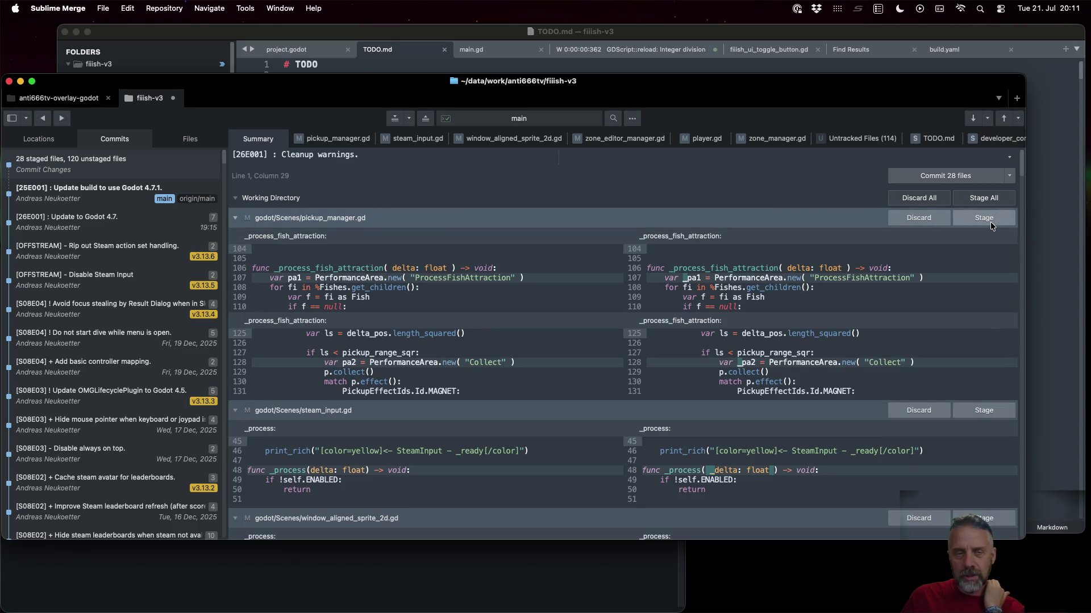
mouse_move(985, 236)
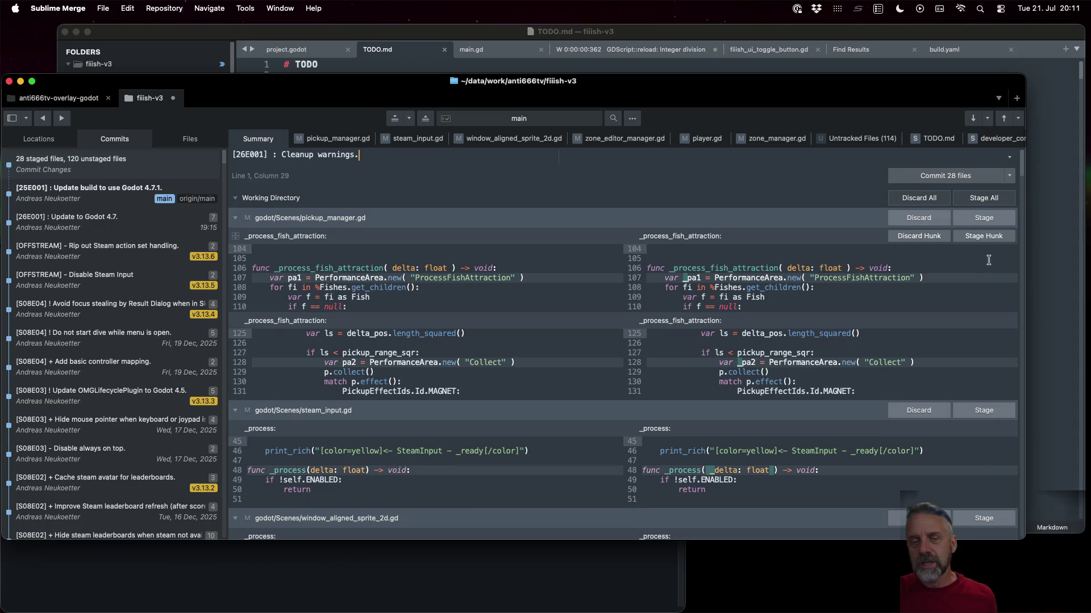
click(989, 216)
click(989, 216)
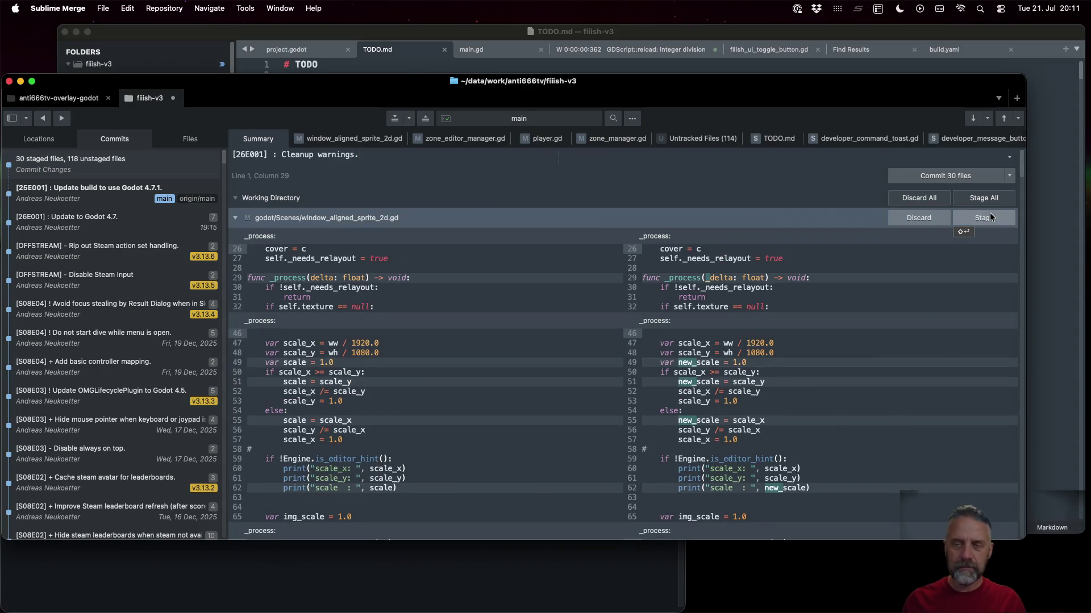
click(989, 215)
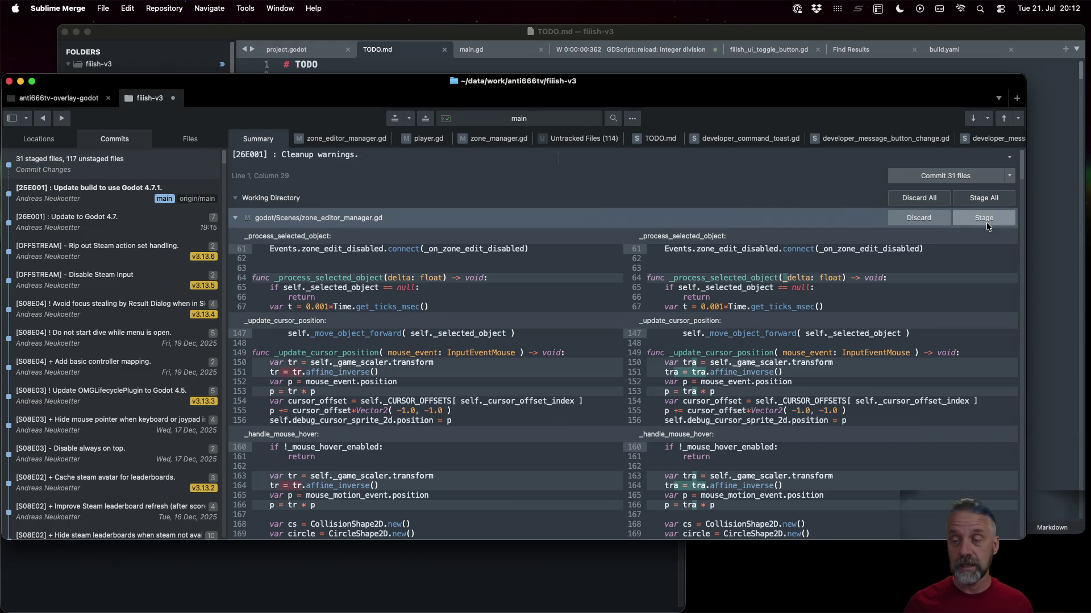
click(986, 223)
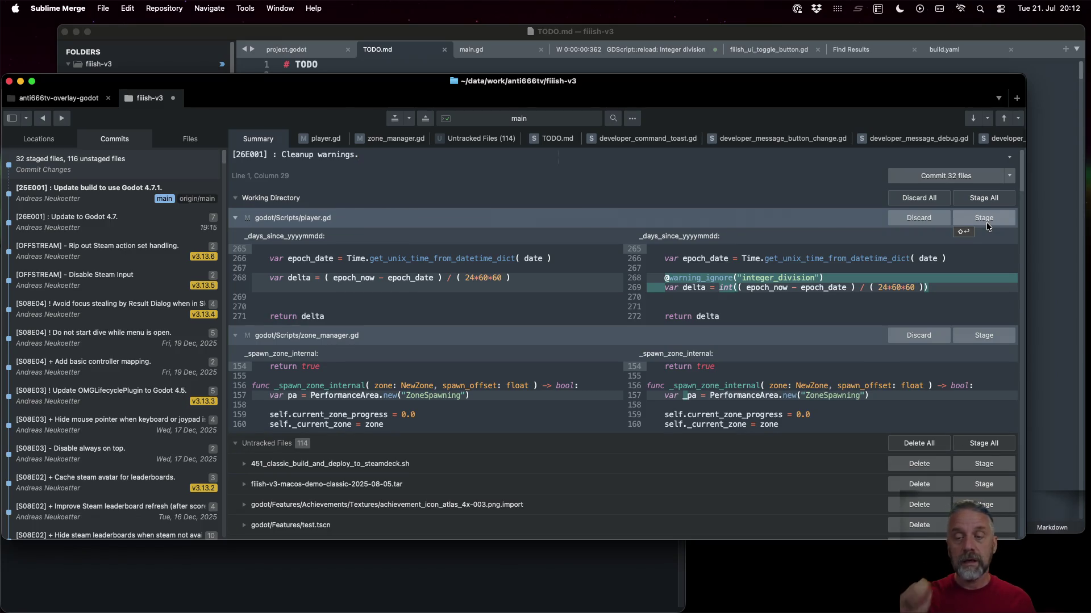
click(986, 223)
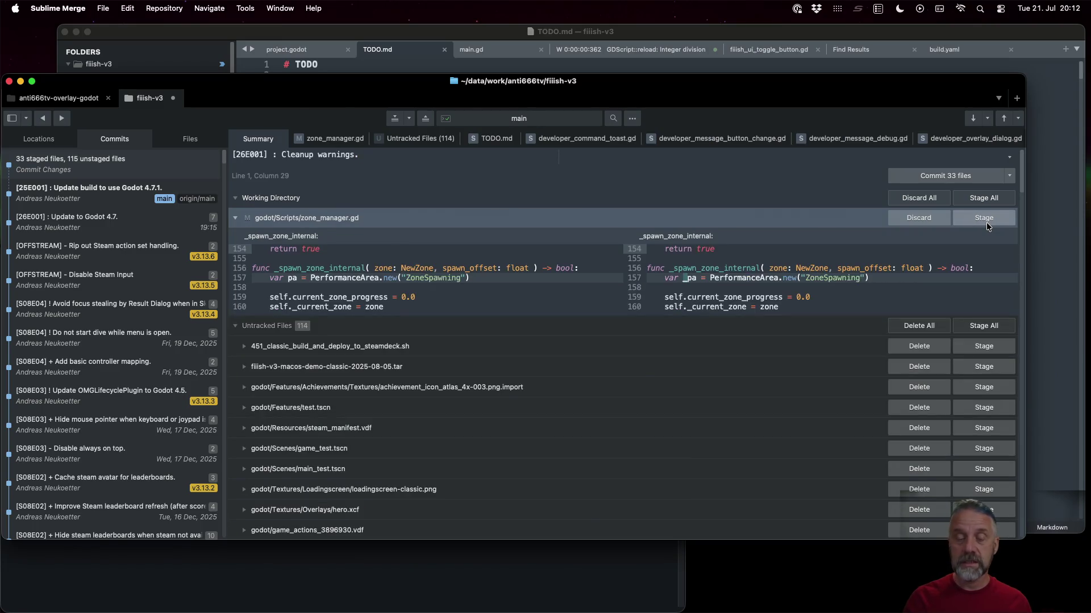
click(986, 223)
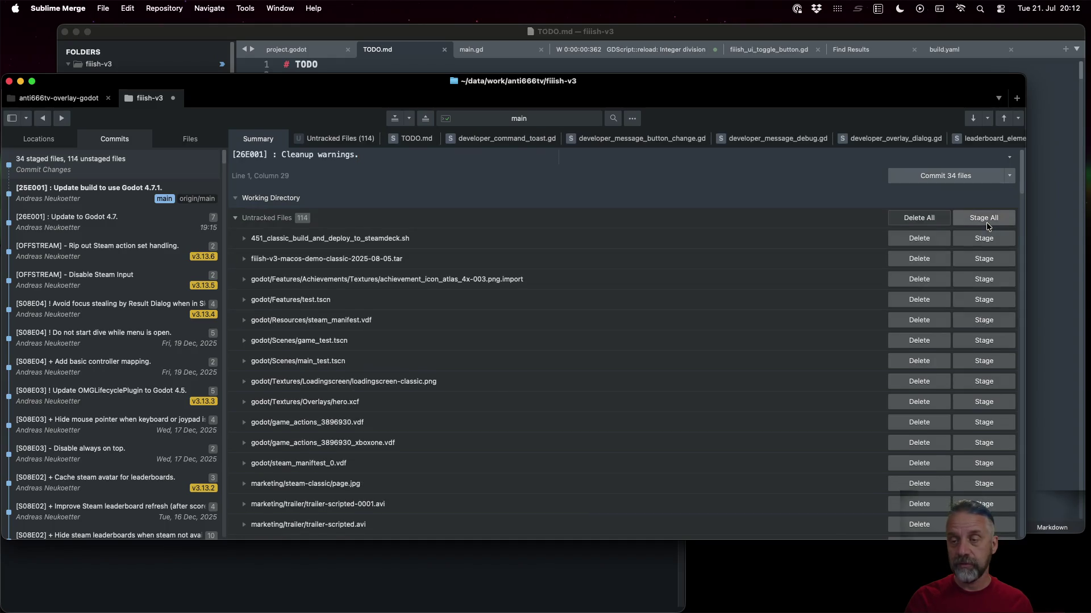
Commit all 34 staged files and run push from the command palette
click(967, 173)
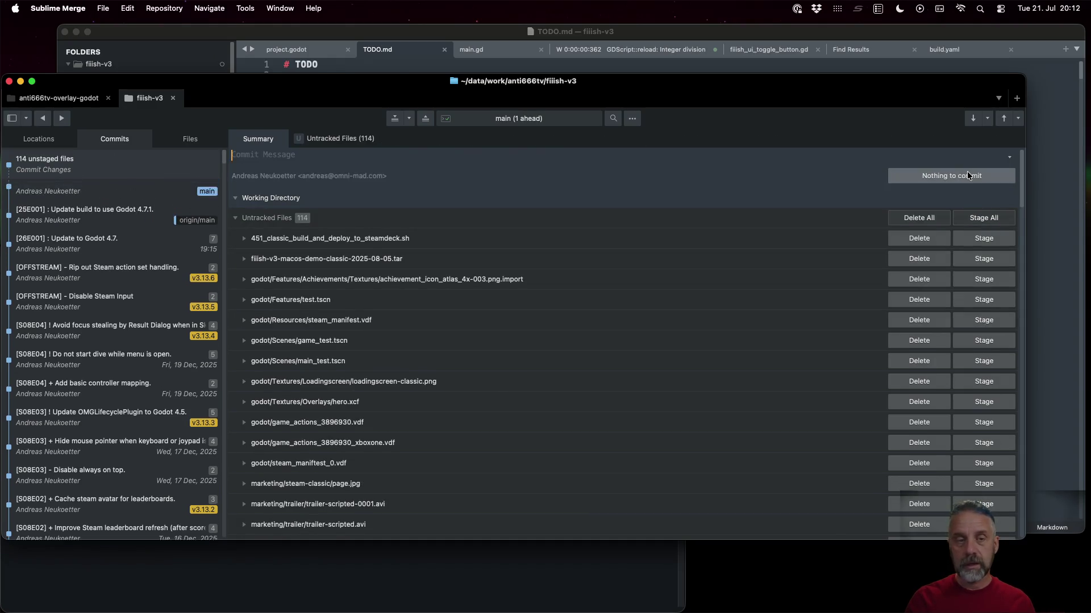
key(super+shift+p)
text(reb)
key(Escape)
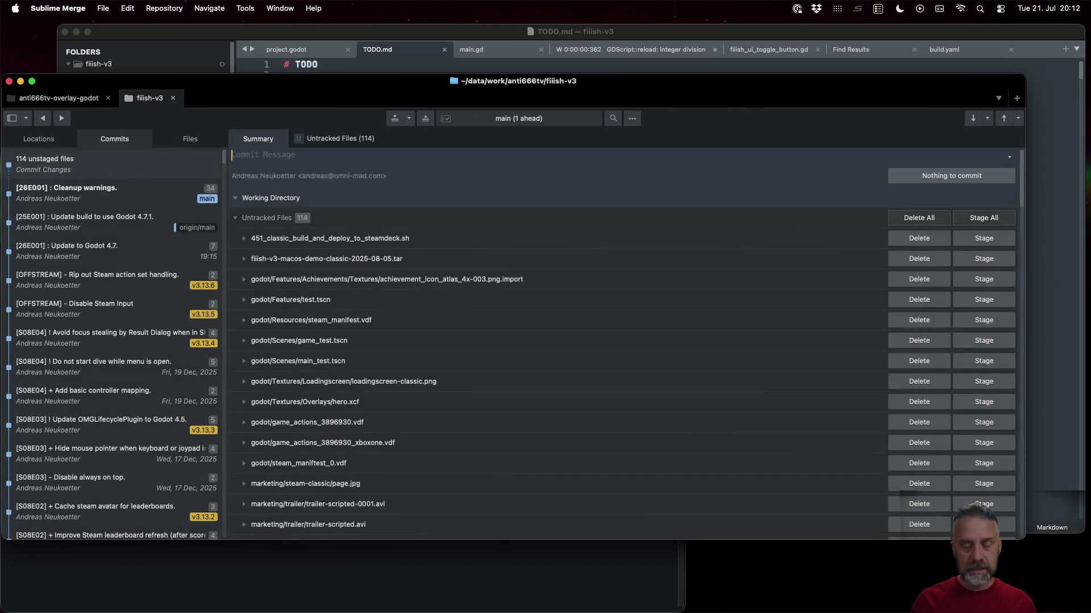
key(super+shift+p)
text(push)
key(Return)
Close the leftover integer division and Godot changelog tabs in the browser
key(ctrl+Left)
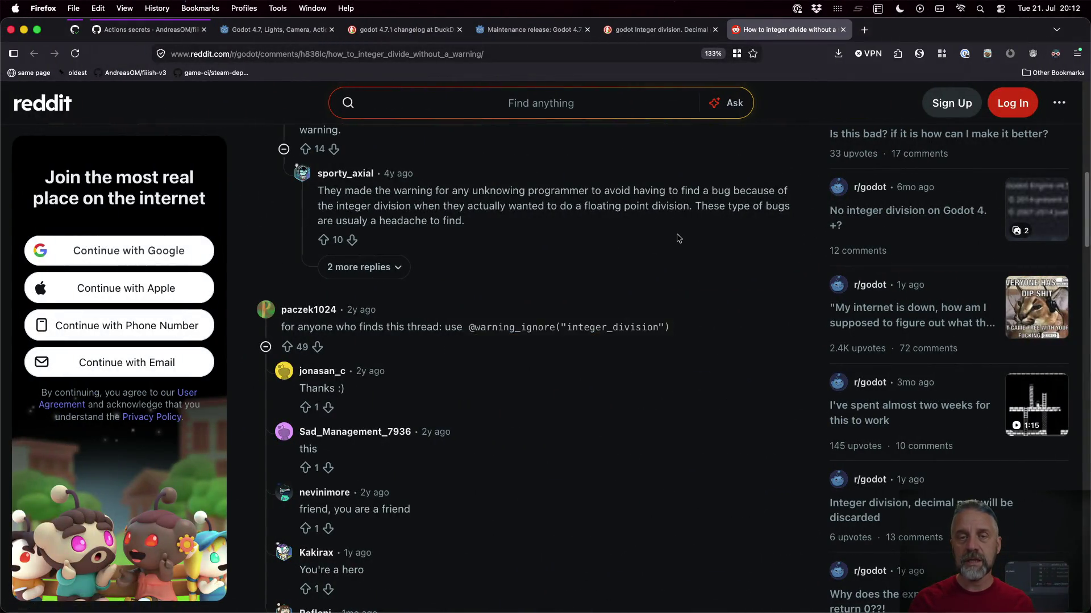
key(super+w)
key(super+w)
key(super+w)
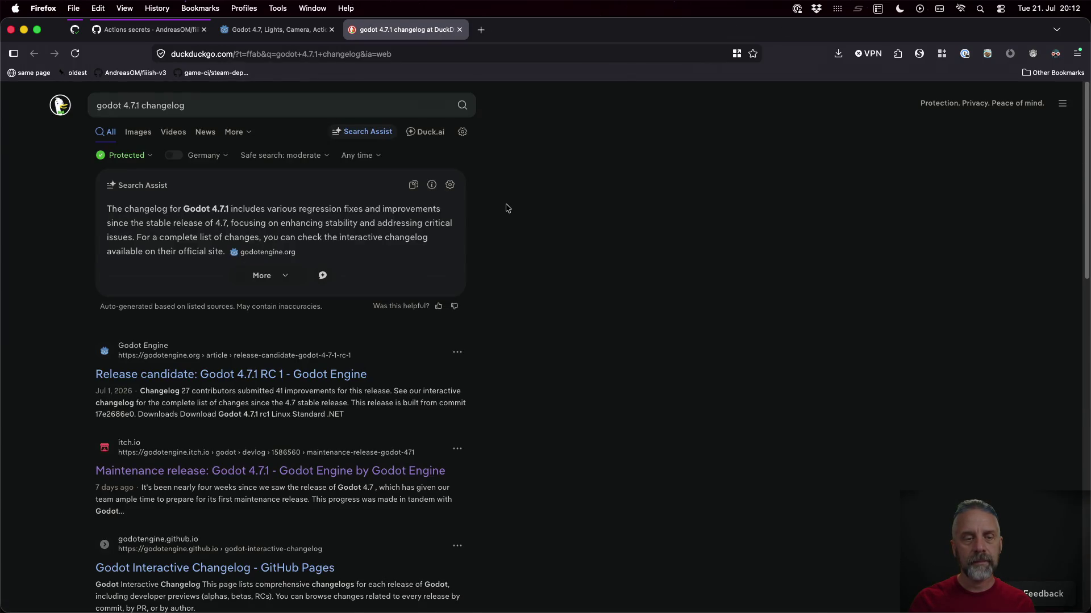
key(super+w)
Open the Build & Update Web DEMO classic run #167 summary and follow its PLAY_URL link
click(75, 29)
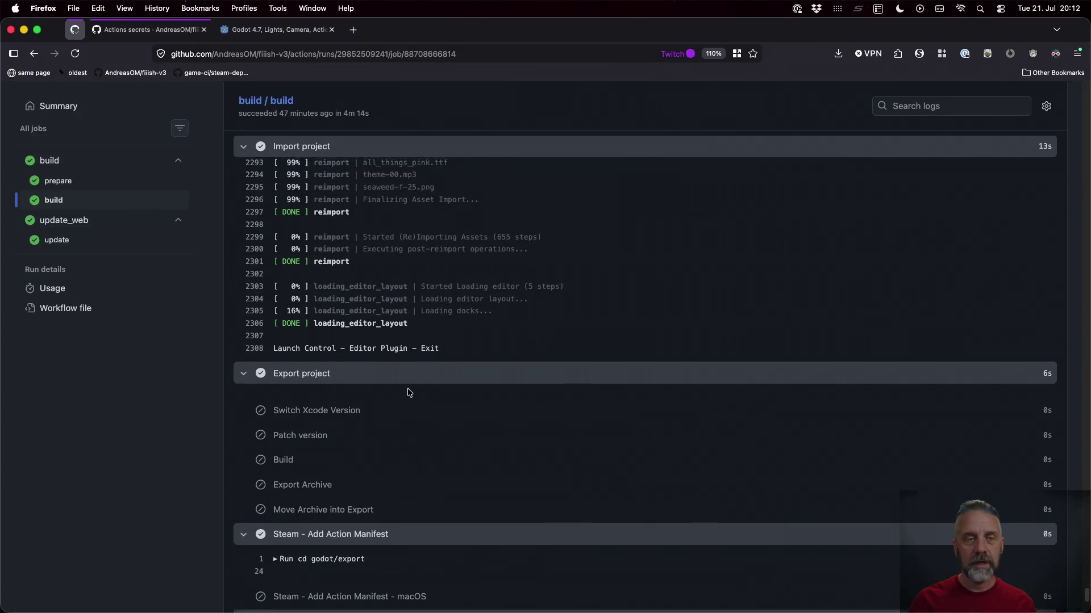
scroll(409, 390, up, 10)
click(137, 104)
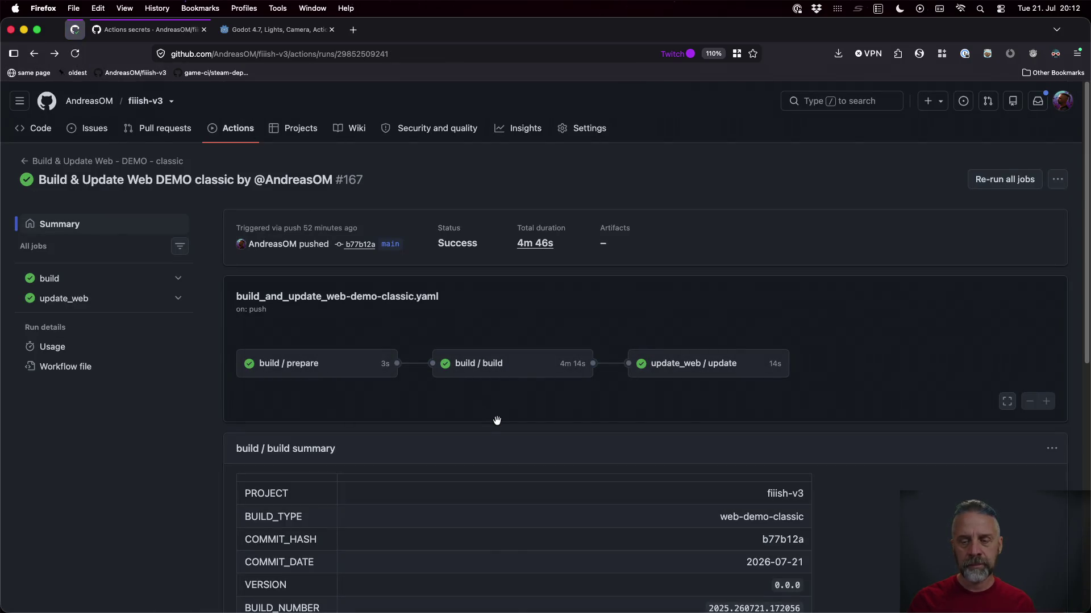
scroll(591, 528, down, 8)
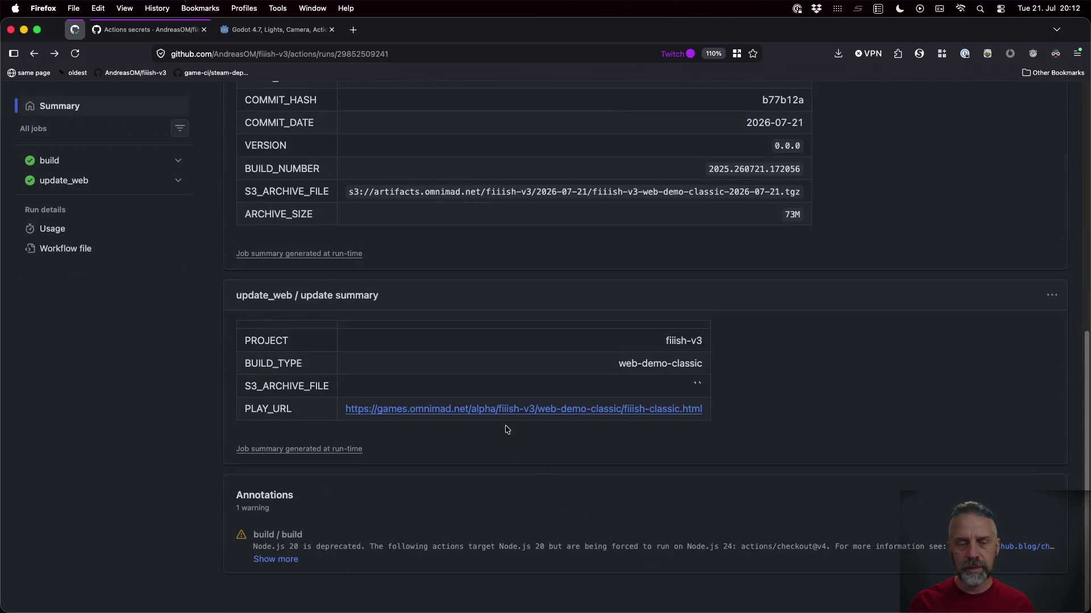
click(502, 411)
click(164, 35)
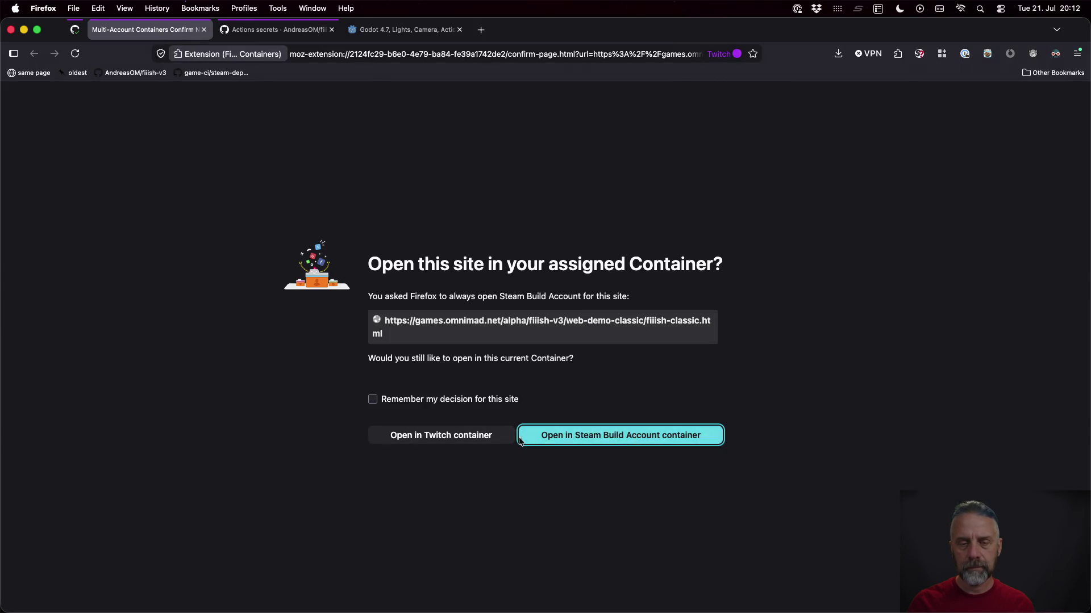
Open the fiiish-classic demo in the Steam Build Account container and return to its tab once loaded
click(601, 439)
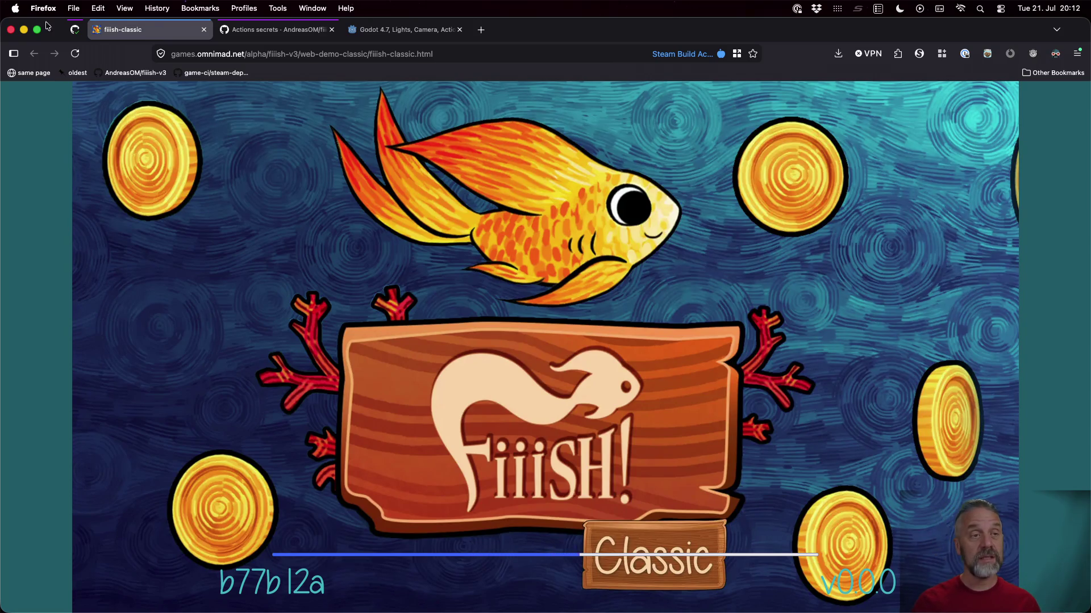
click(69, 31)
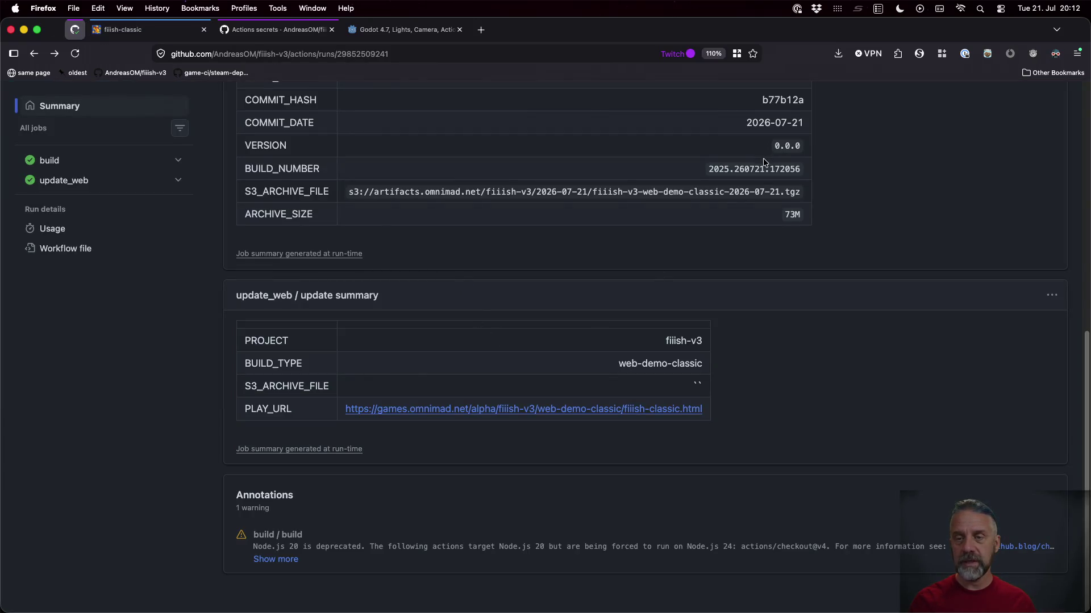
click(152, 31)
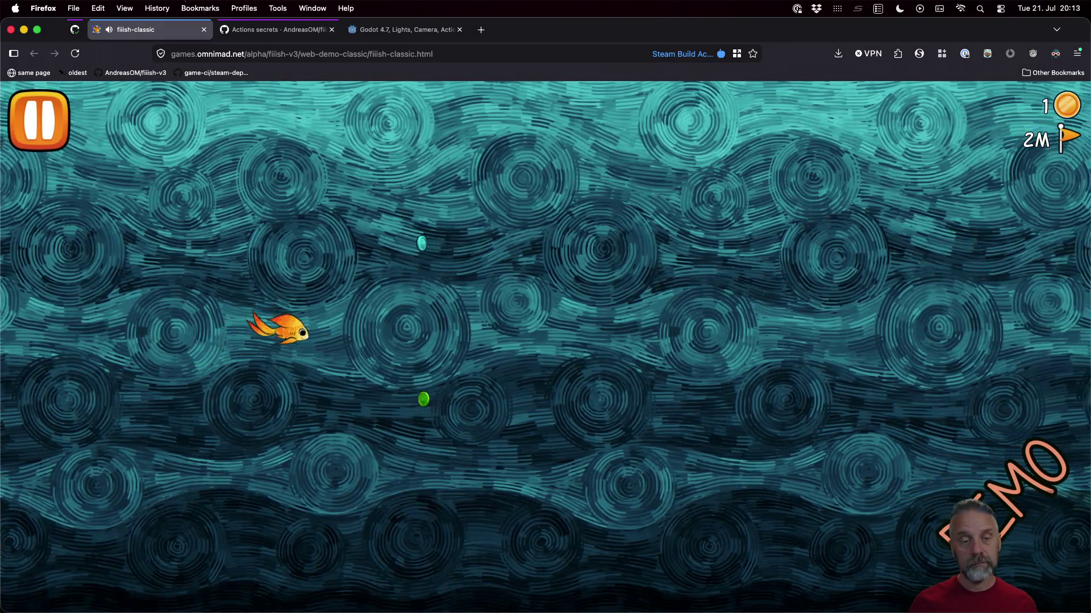
Steer the fish up through rock gaps and coin trails until it crashes at 77 m
click(576, 369)
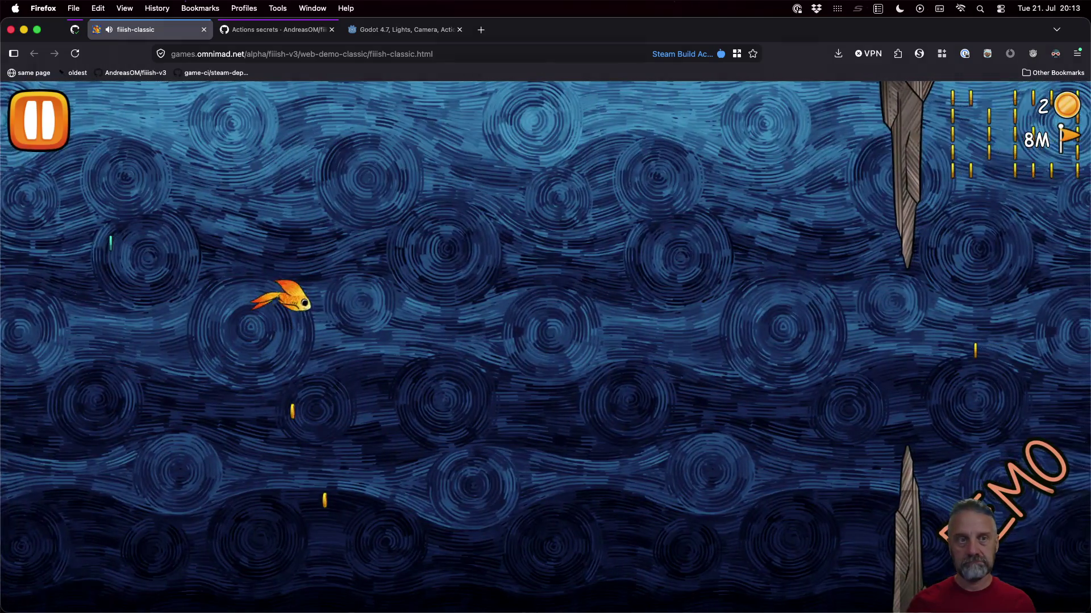
click(576, 369)
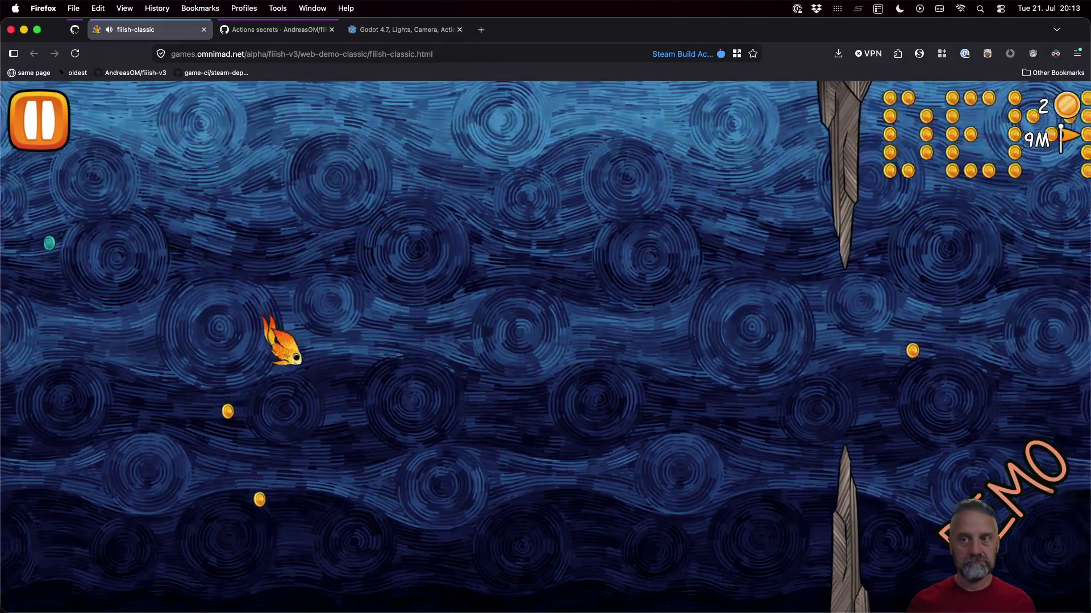
click(577, 369)
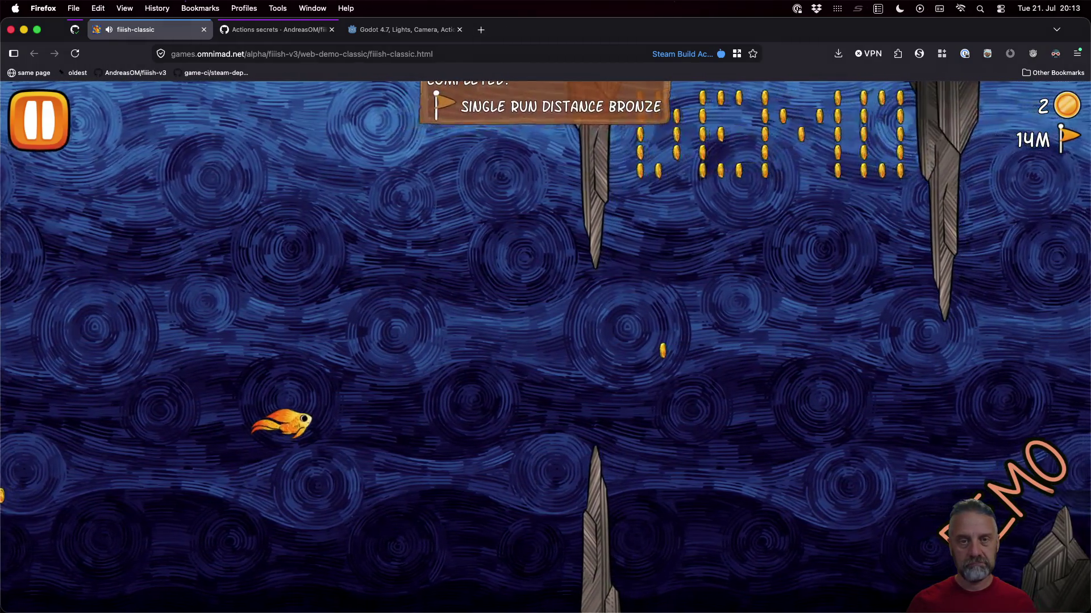
click(577, 369)
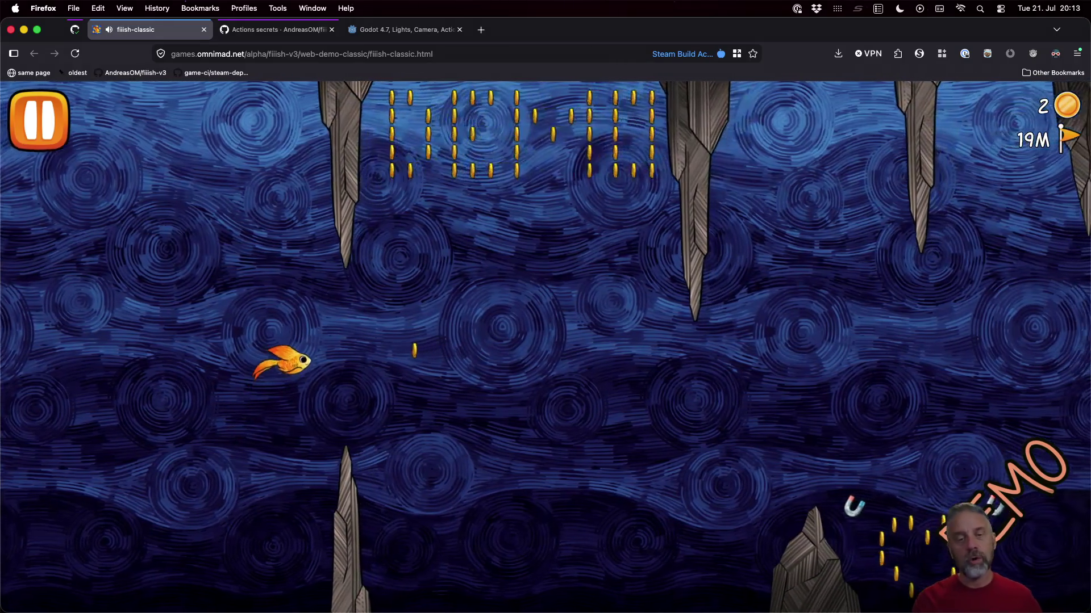
click(576, 369)
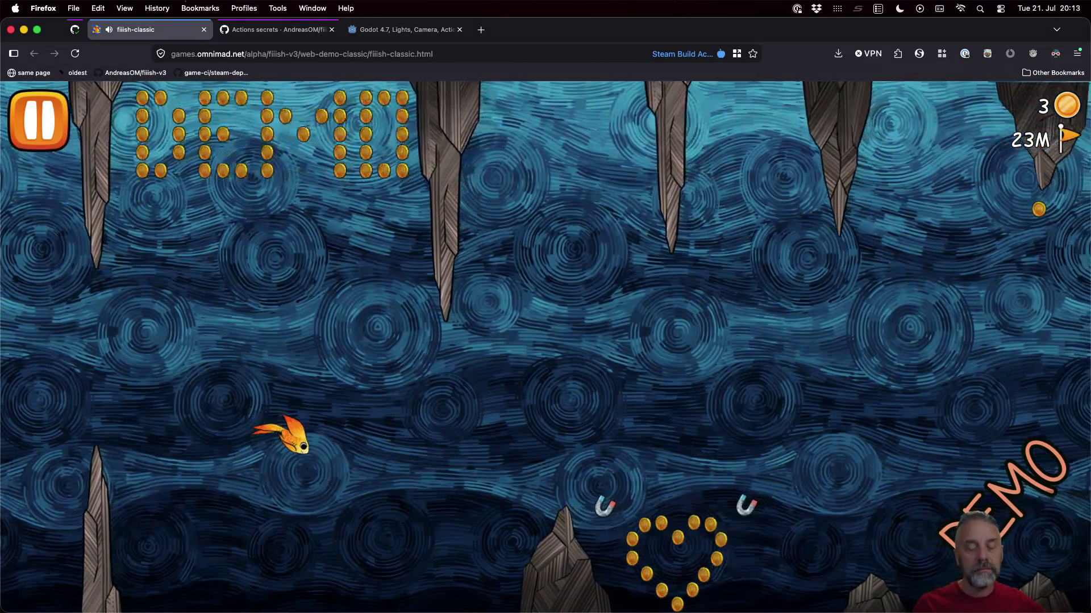
click(577, 370)
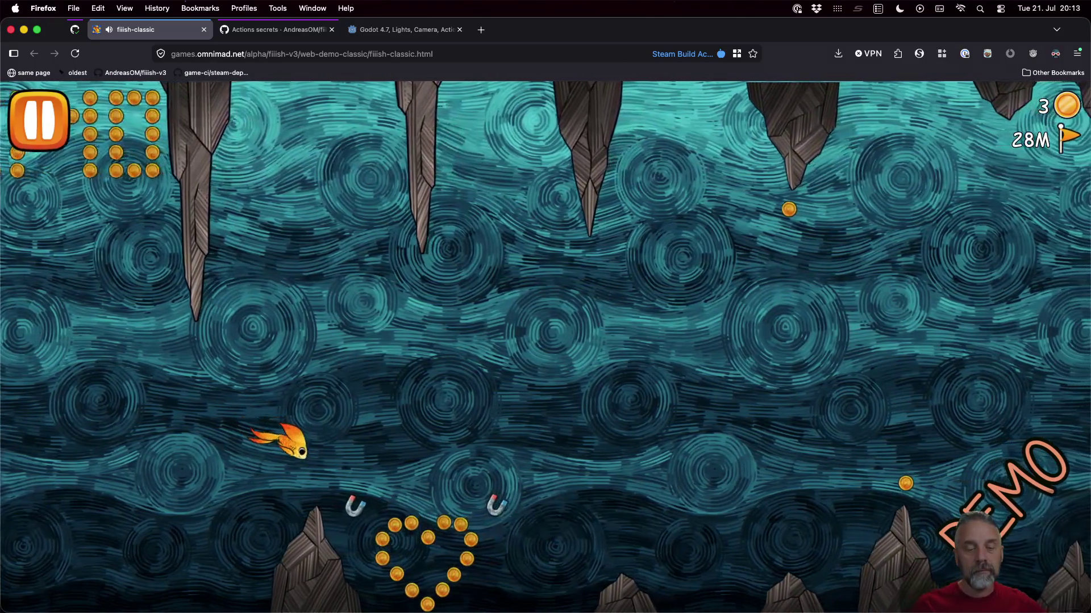
click(576, 369)
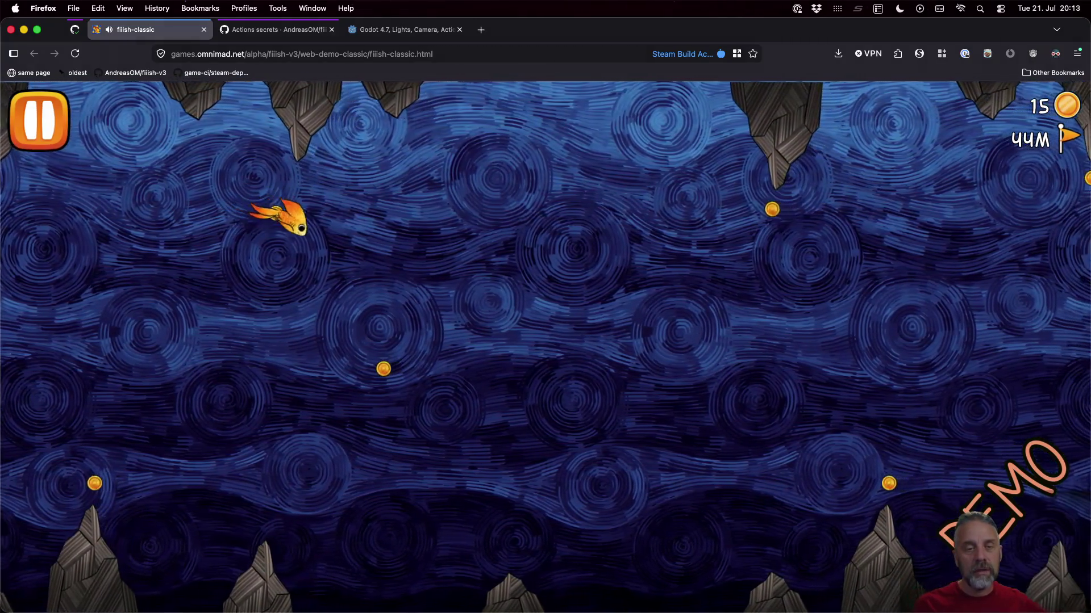
click(577, 369)
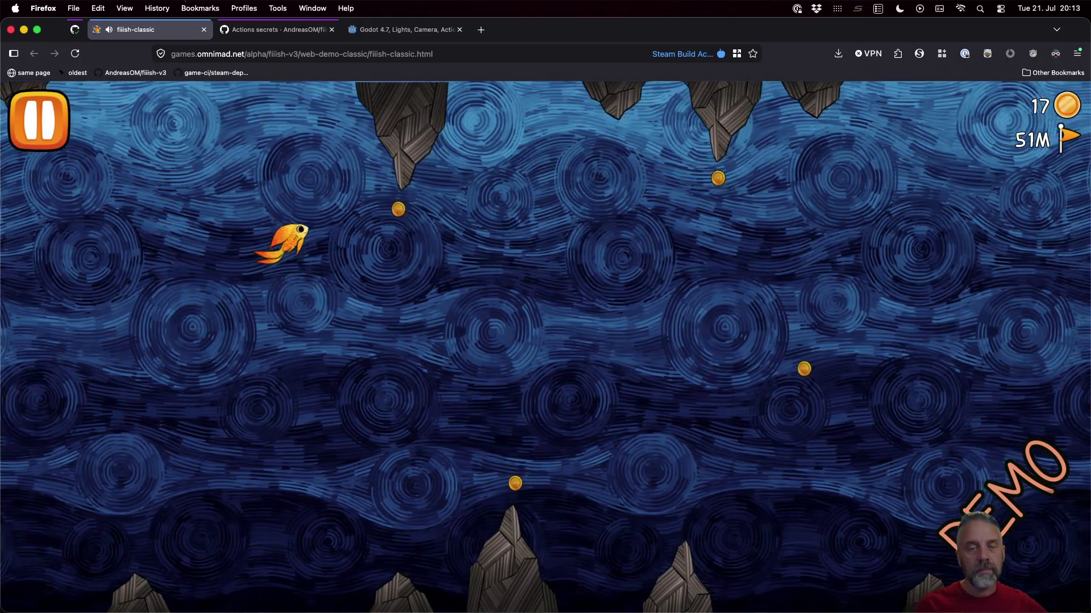
click(577, 369)
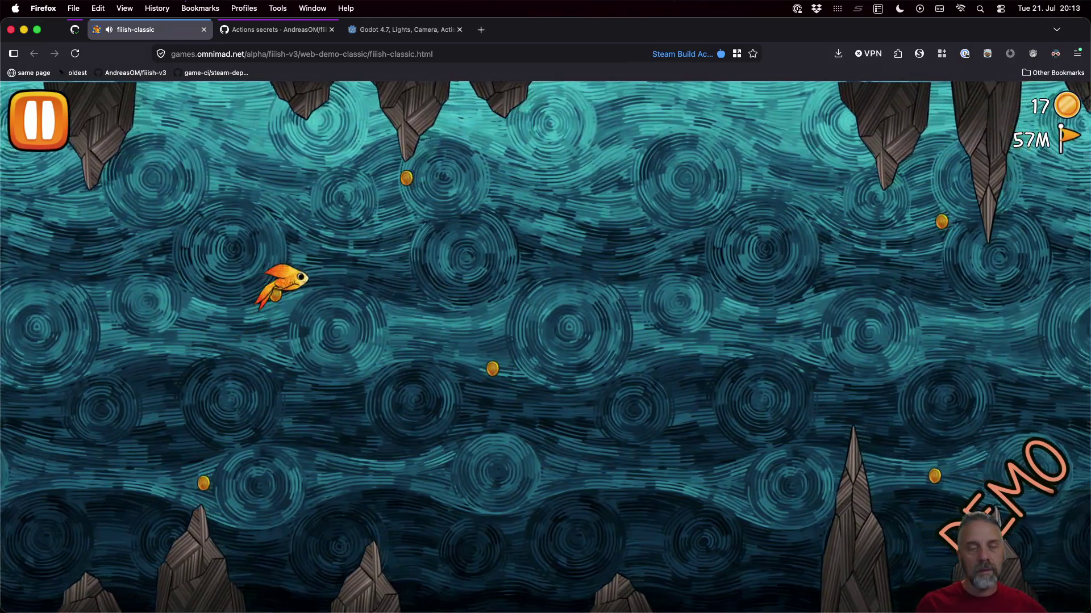
key(space)
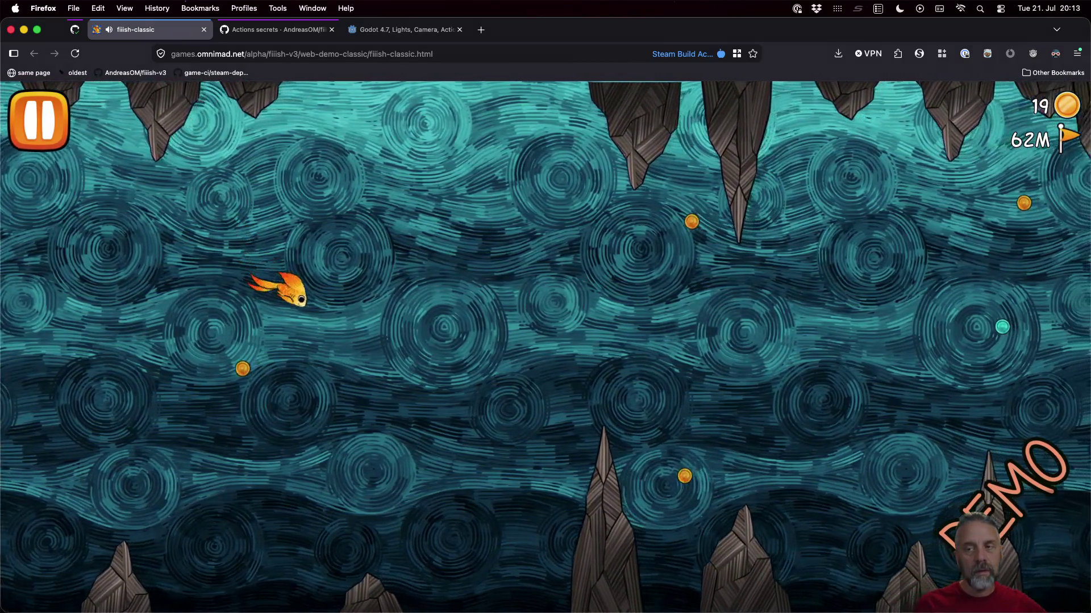
key(space)
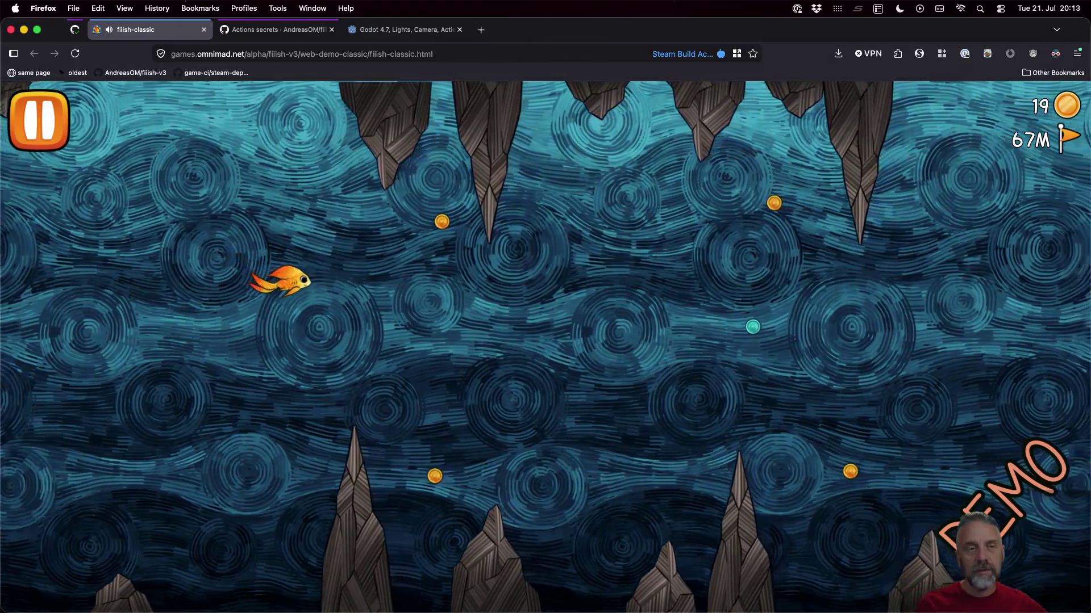
key(space)
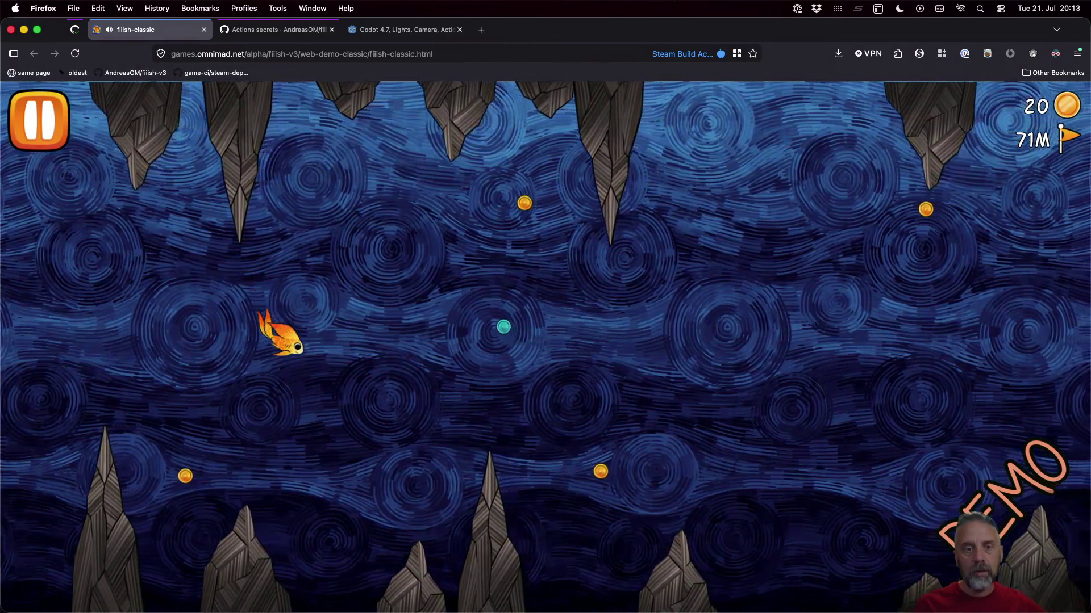
key(space)
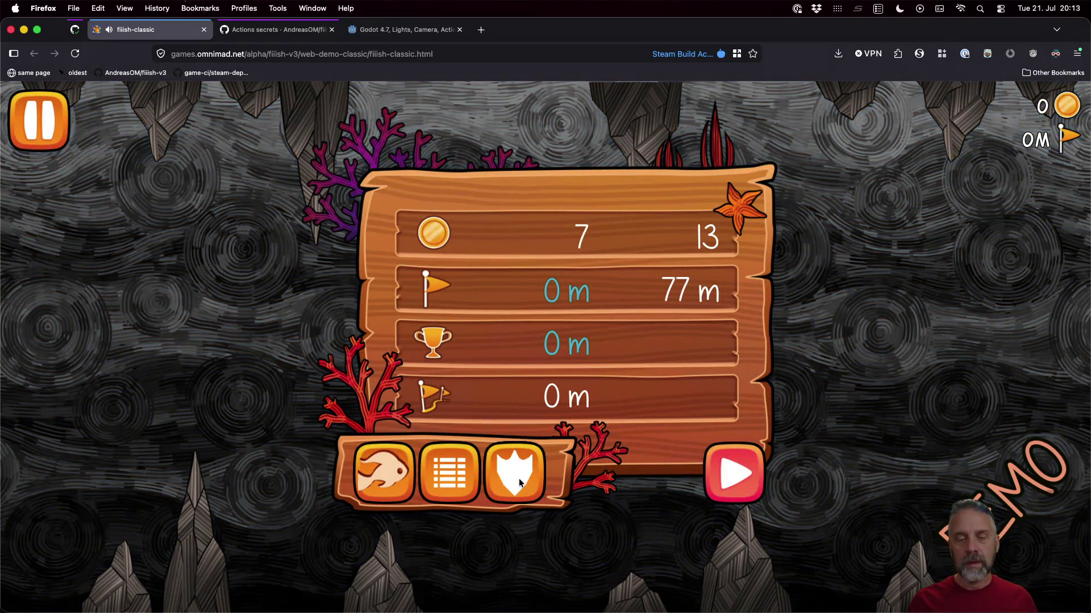
Collect the 10-coin Single Run Coins Bronze achievement reward
click(514, 479)
click(564, 329)
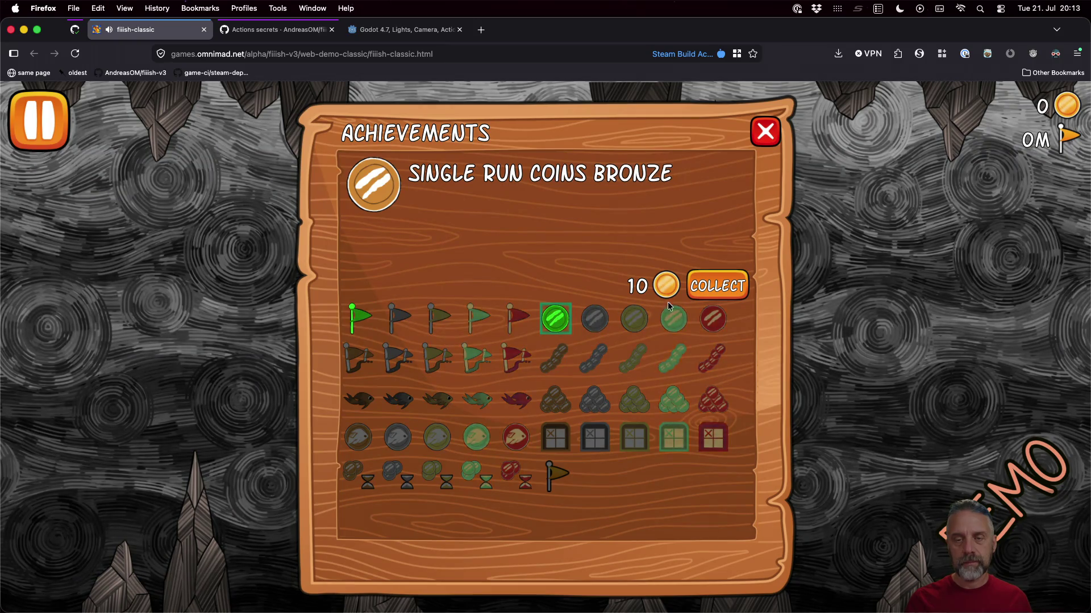
click(718, 289)
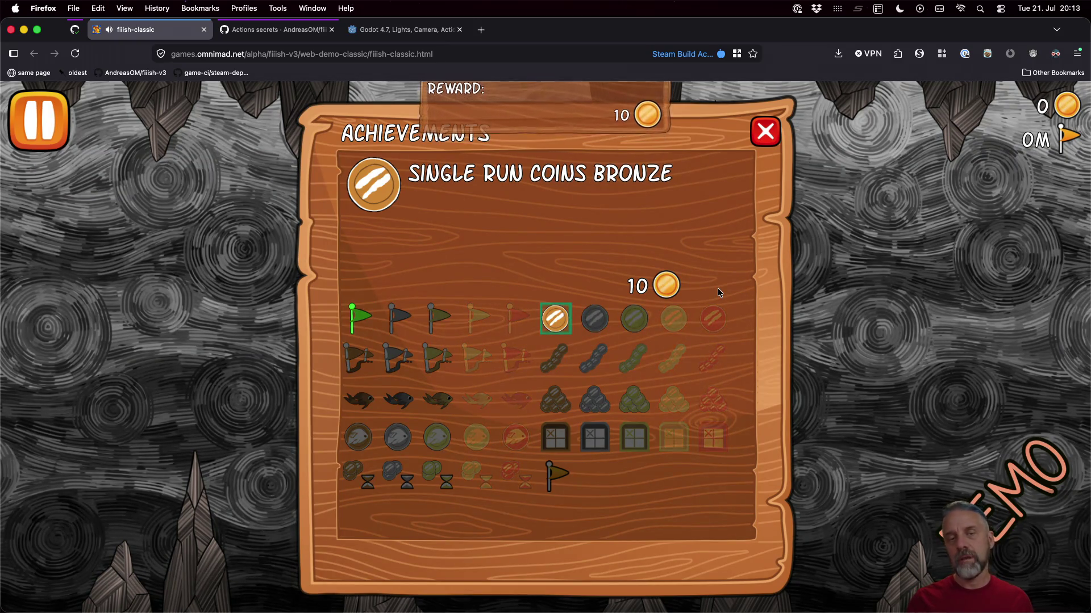
Browse the coin, distance, total-coin and skill upgrade achievements, ending on Single Run Distance Bronze
click(634, 321)
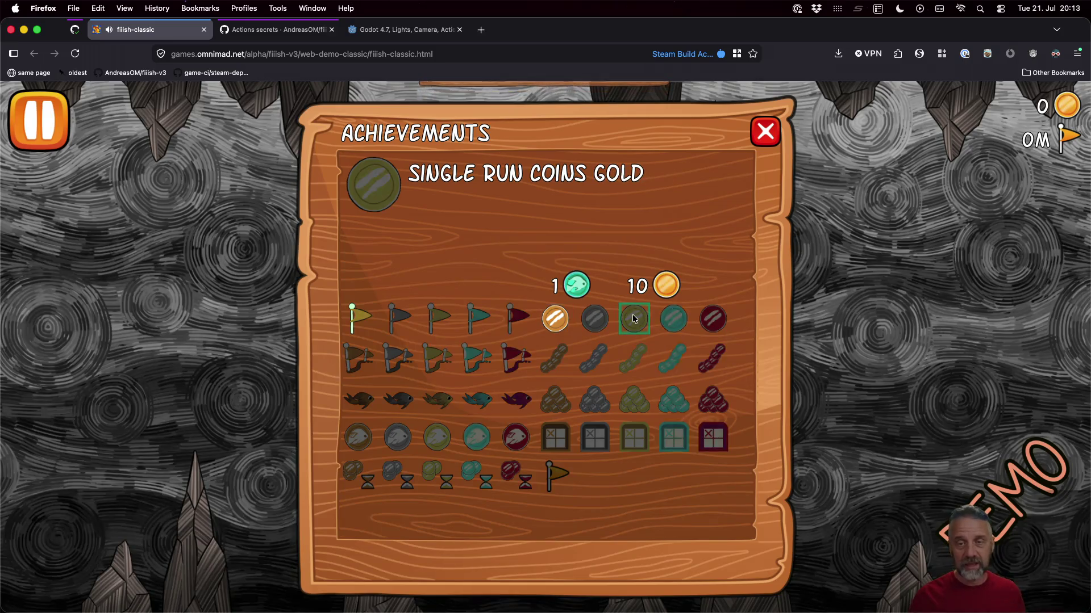
click(474, 437)
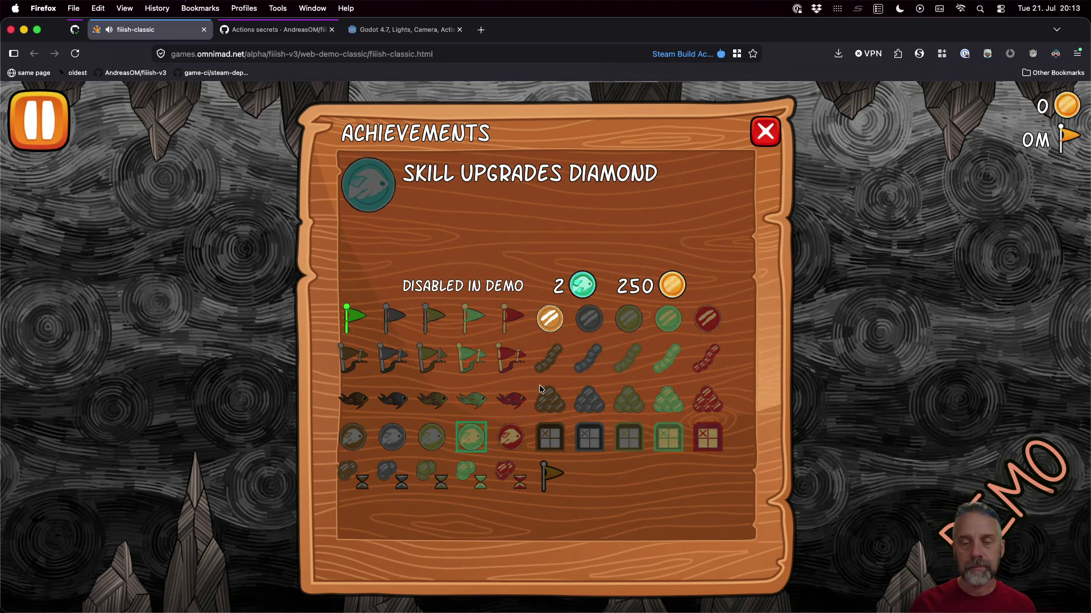
click(668, 319)
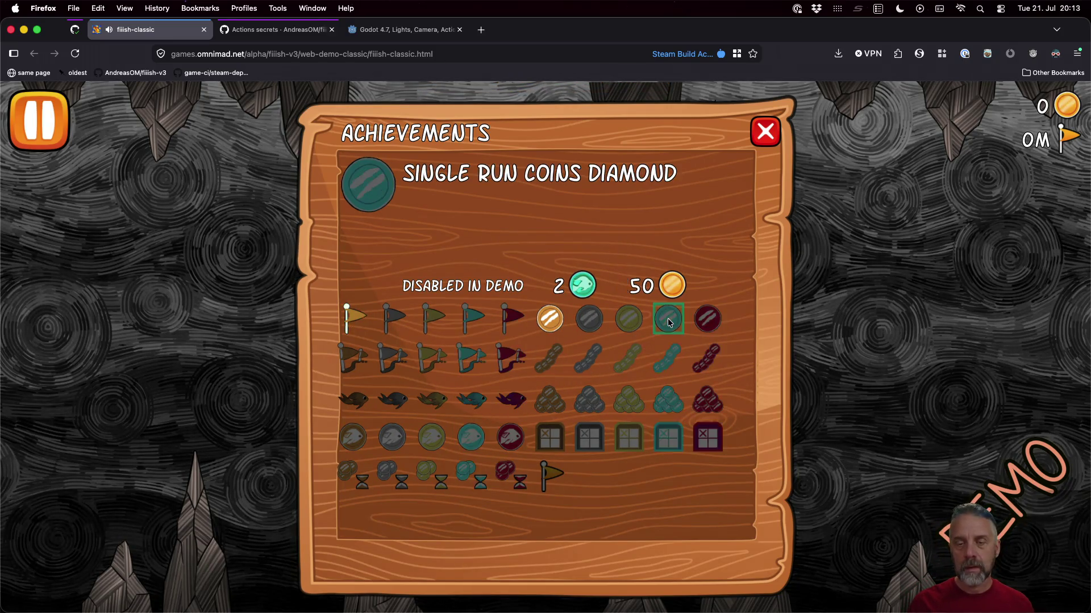
click(354, 318)
click(400, 319)
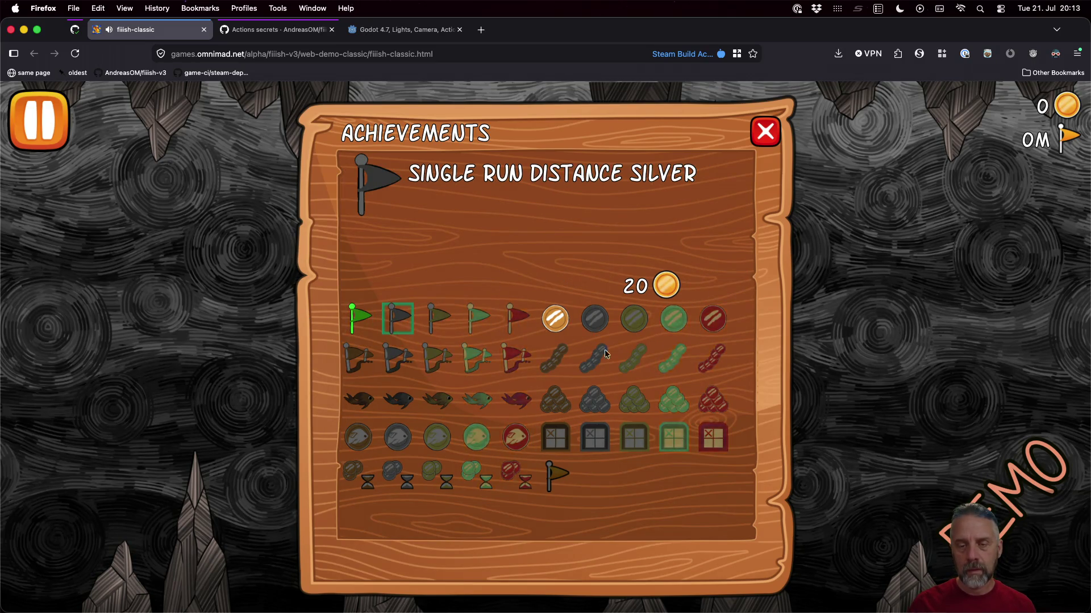
click(634, 358)
click(662, 363)
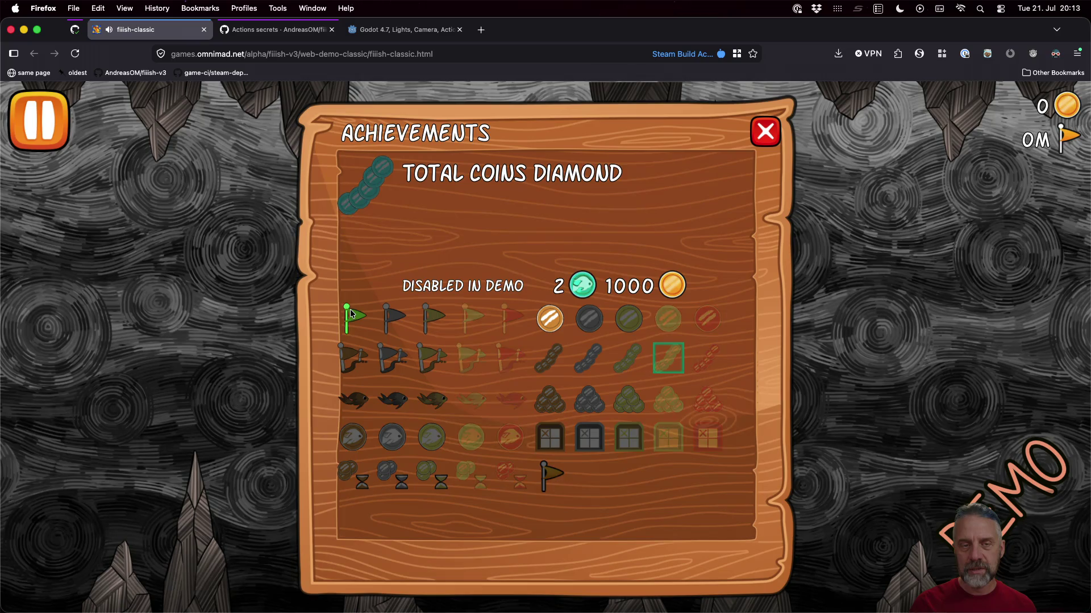
click(372, 322)
click(669, 361)
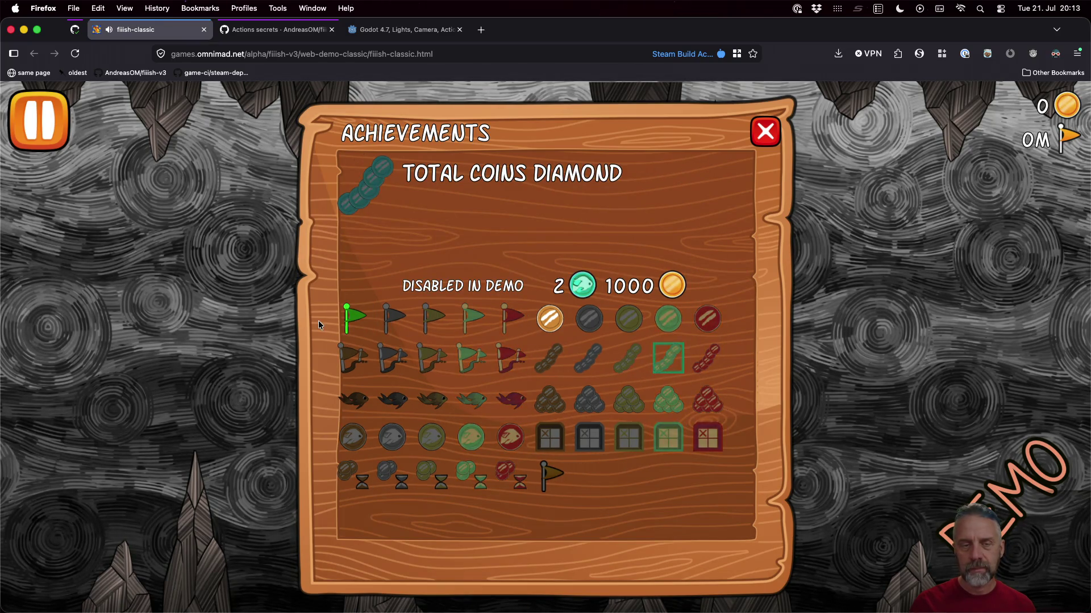
click(347, 313)
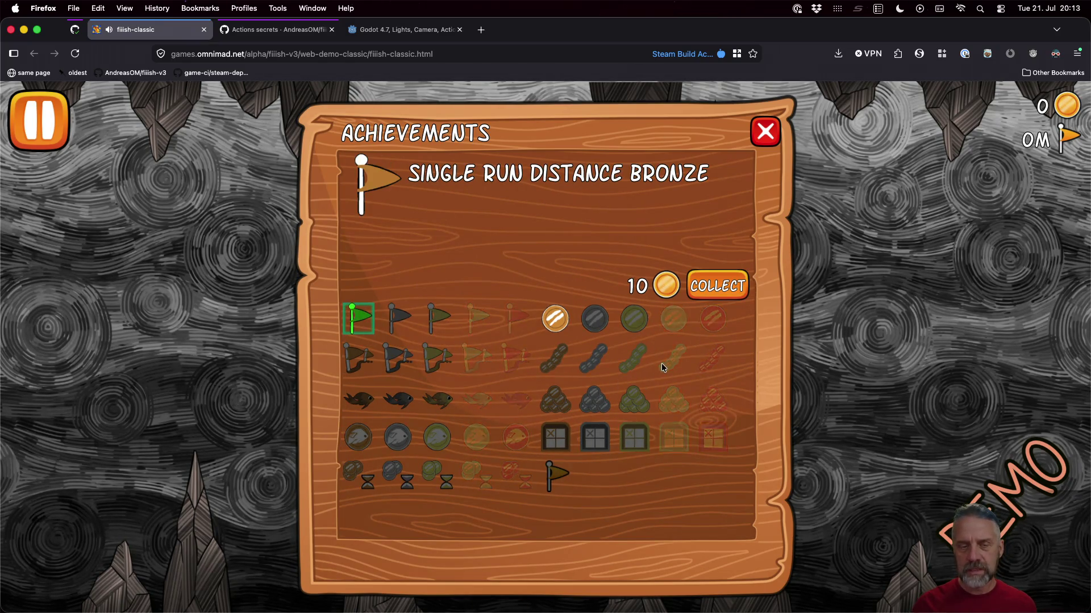
click(437, 318)
click(555, 319)
click(477, 318)
click(358, 318)
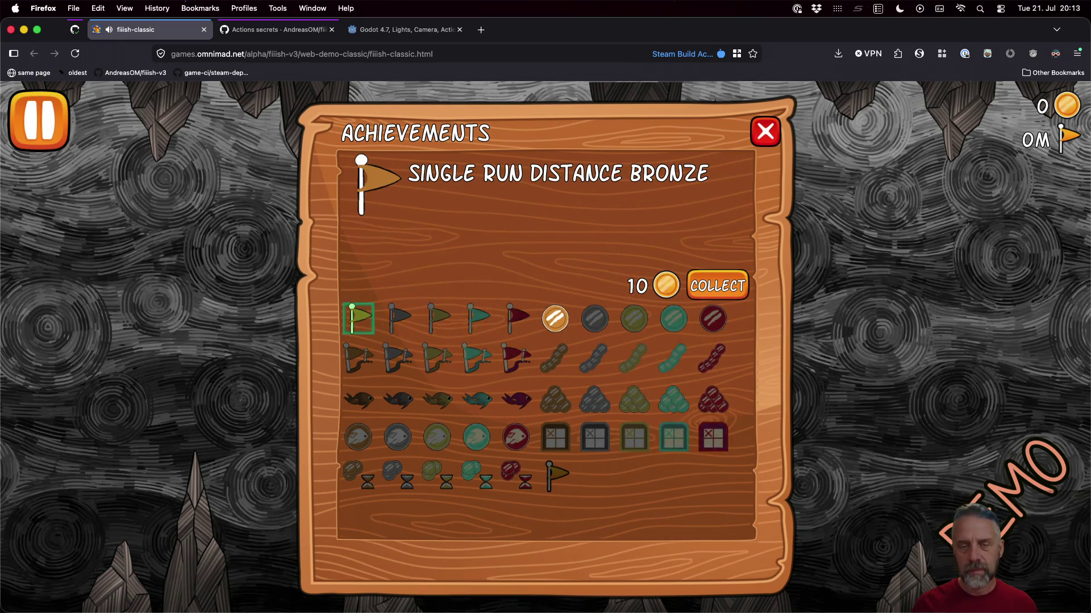
click(398, 319)
click(476, 318)
click(516, 318)
click(555, 319)
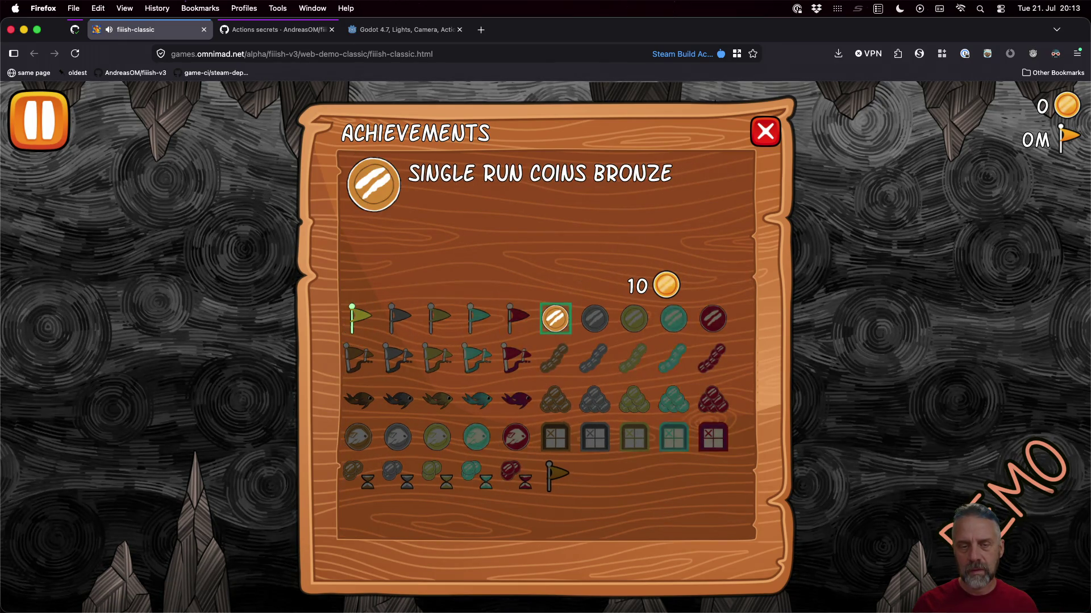
click(634, 319)
click(713, 318)
click(634, 318)
click(516, 319)
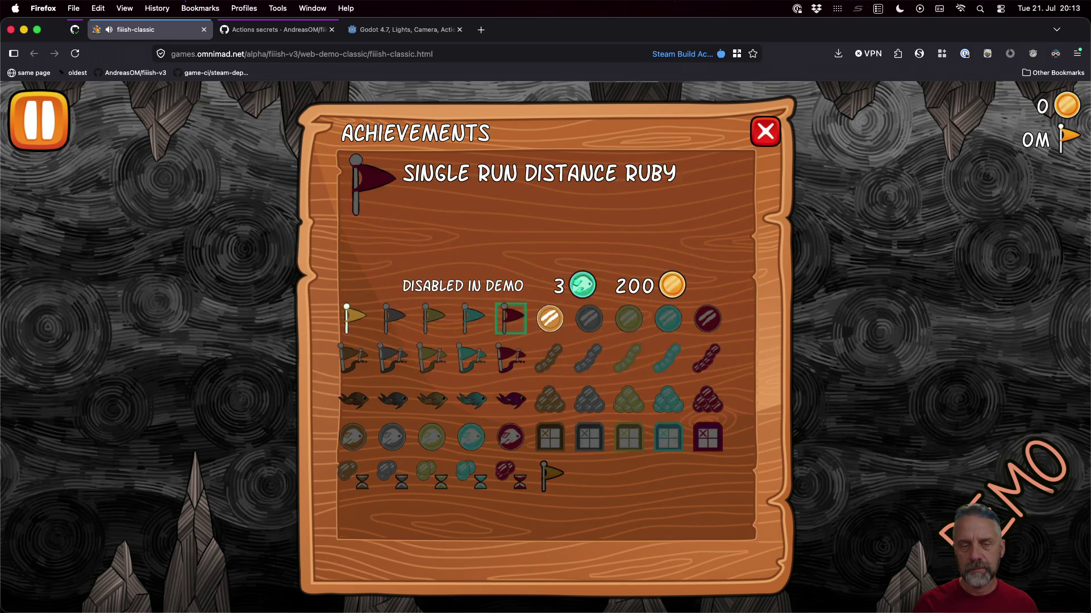
click(397, 318)
click(357, 318)
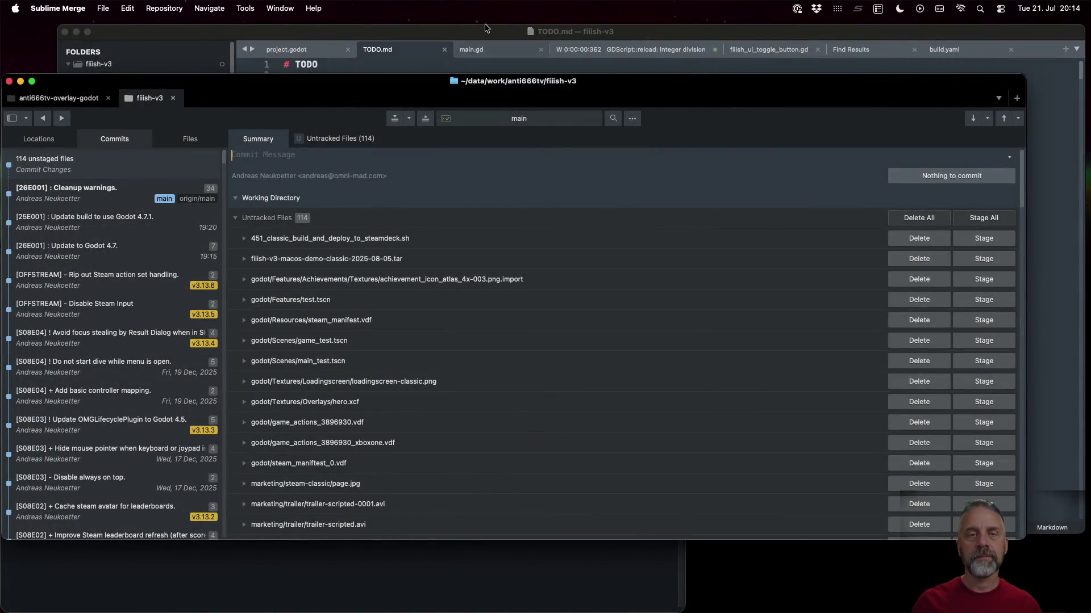
Bring the TODO notes window forward and step through the pause menu options
click(487, 38)
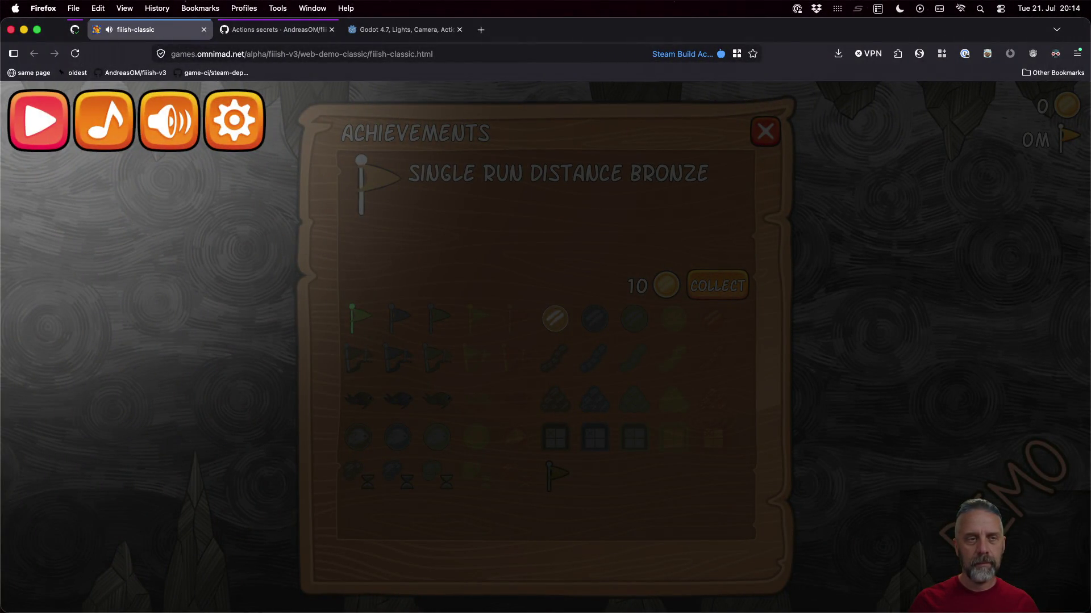
key(Right)
key(Return)
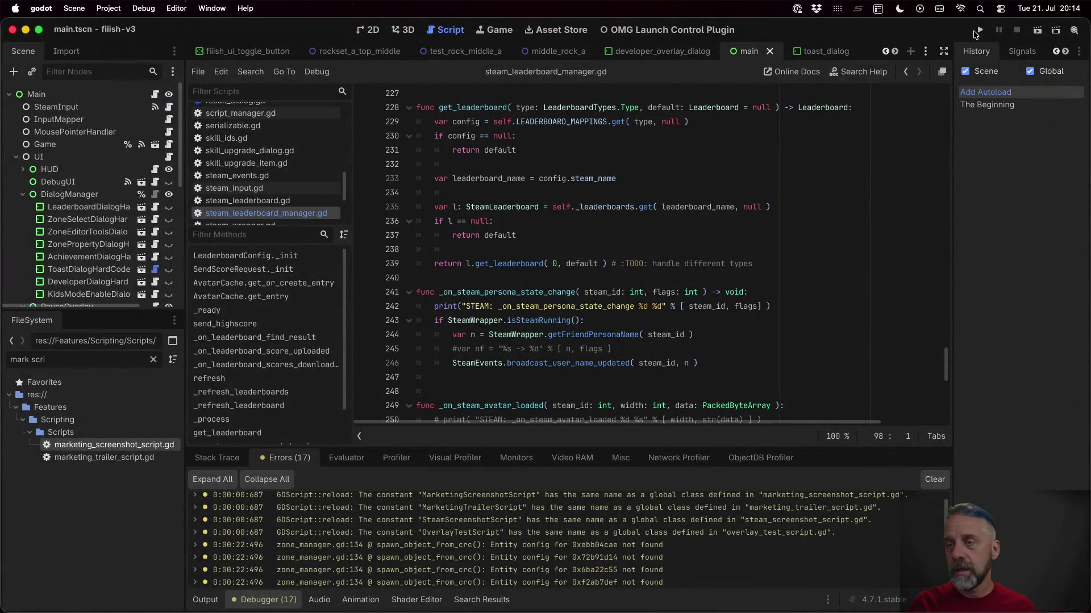
Run the project from Godot, pause, and open the Achievements dialog from the main menu
click(980, 29)
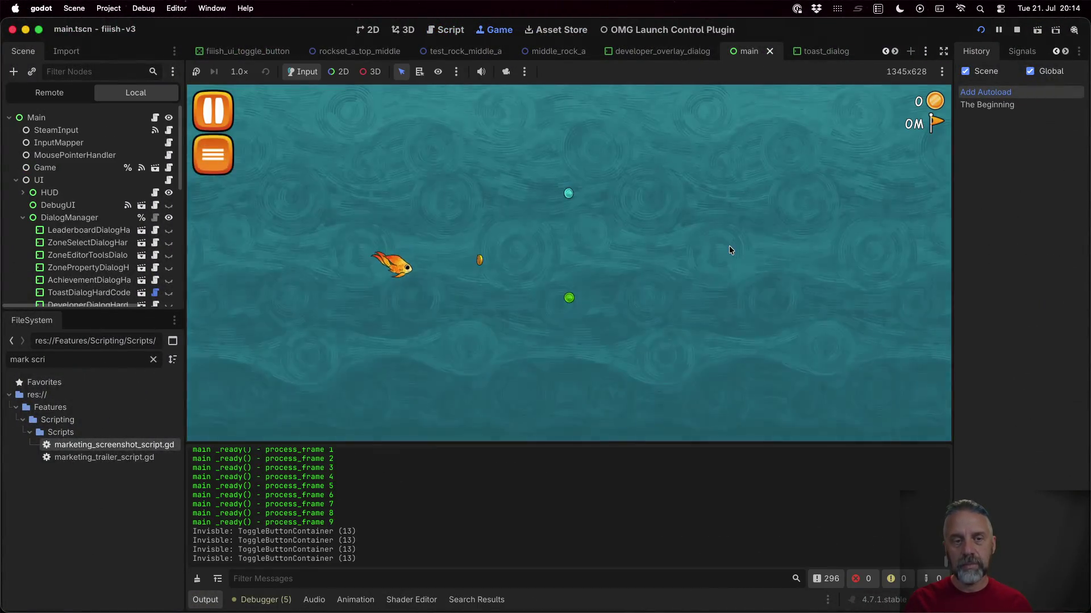
key(Escape)
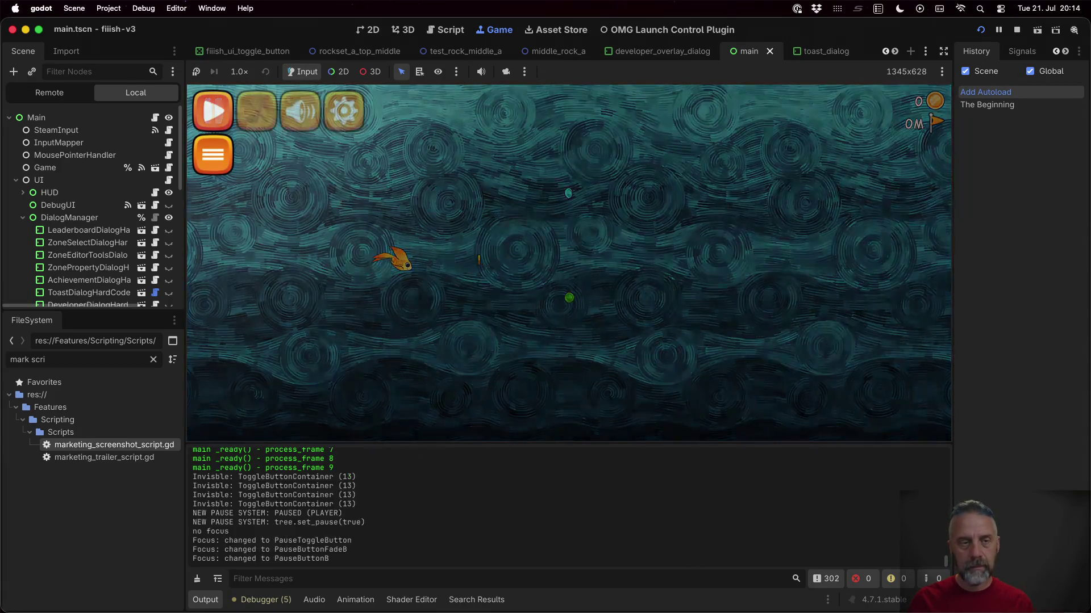
key(Return)
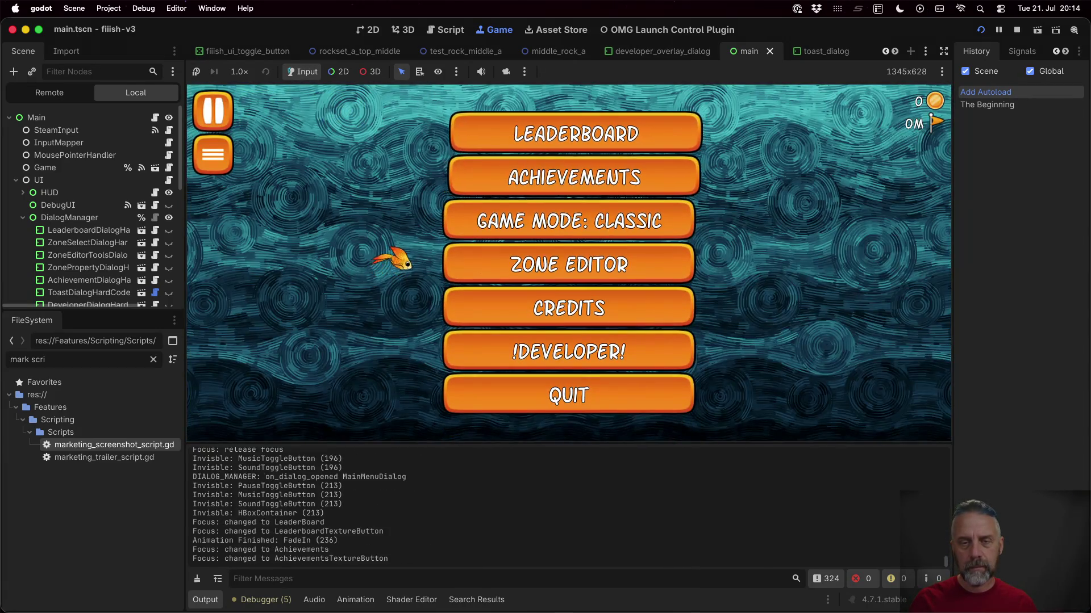
key(Down)
key(Down)
key(Up)
key(Return)
Arrow-key through every achievement from Single Run Distance Bronze to Play A Little 1, then stop the game
key(Down)
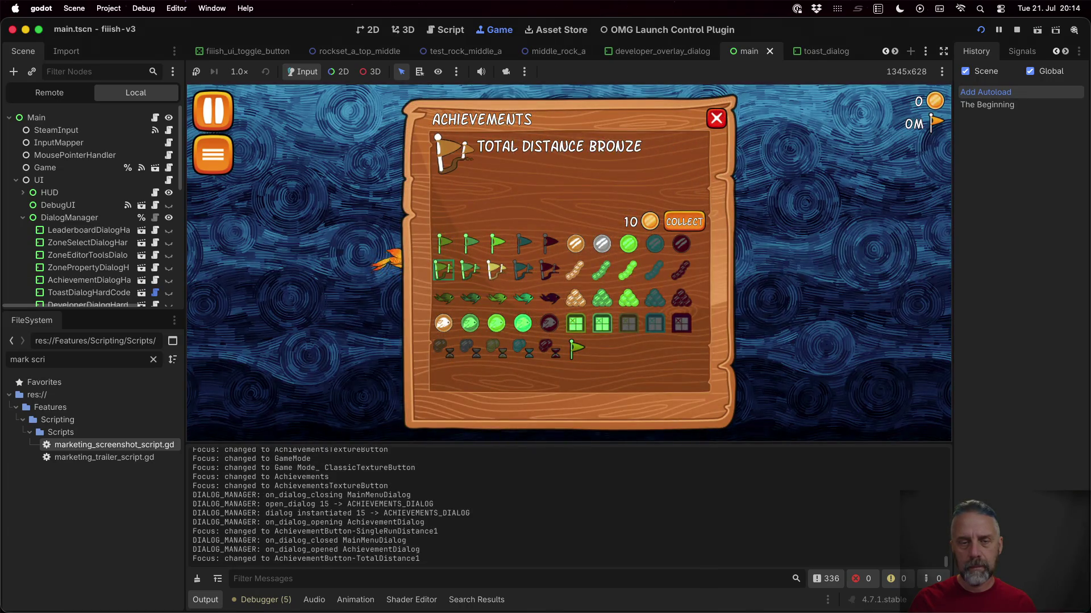
key(Up)
key(Right)
key(Right)
key(Right)
key(Right)
key(Right)
key(Right)
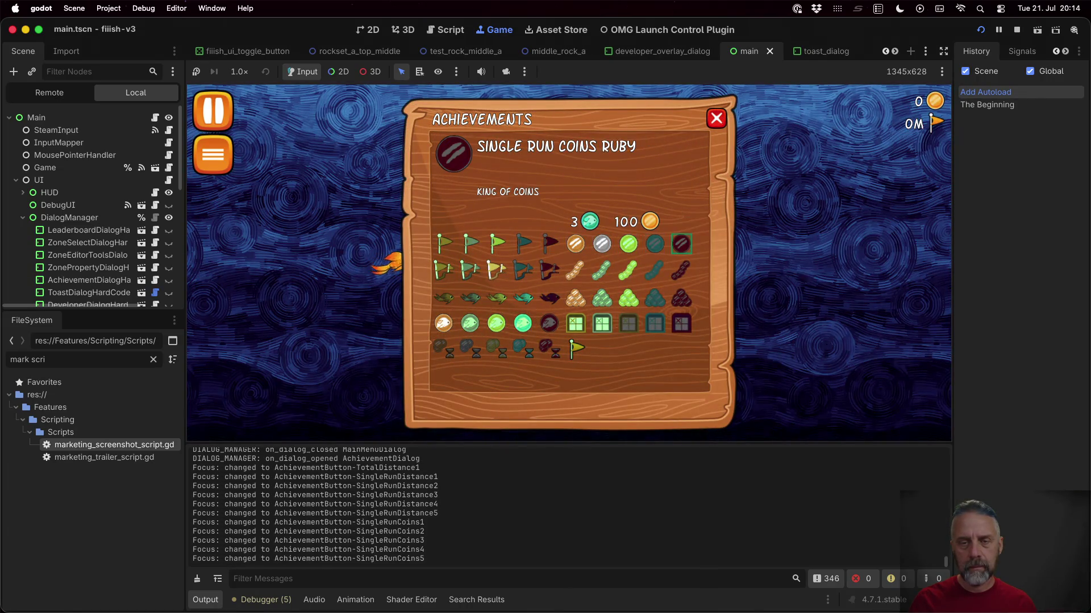
key(Left)
key(Left)
key(Left)
key(Left)
key(Left)
key(Left)
key(Left)
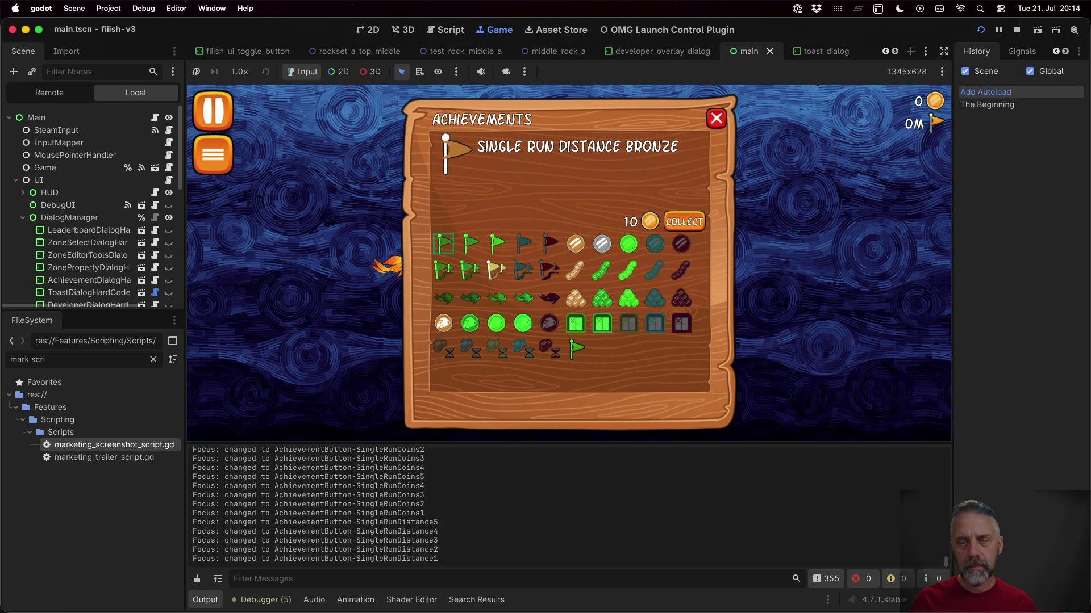
key(Right)
key(Right)
key(Right)
key(Right)
key(Right)
key(Right)
key(Right)
key(Right)
key(Right)
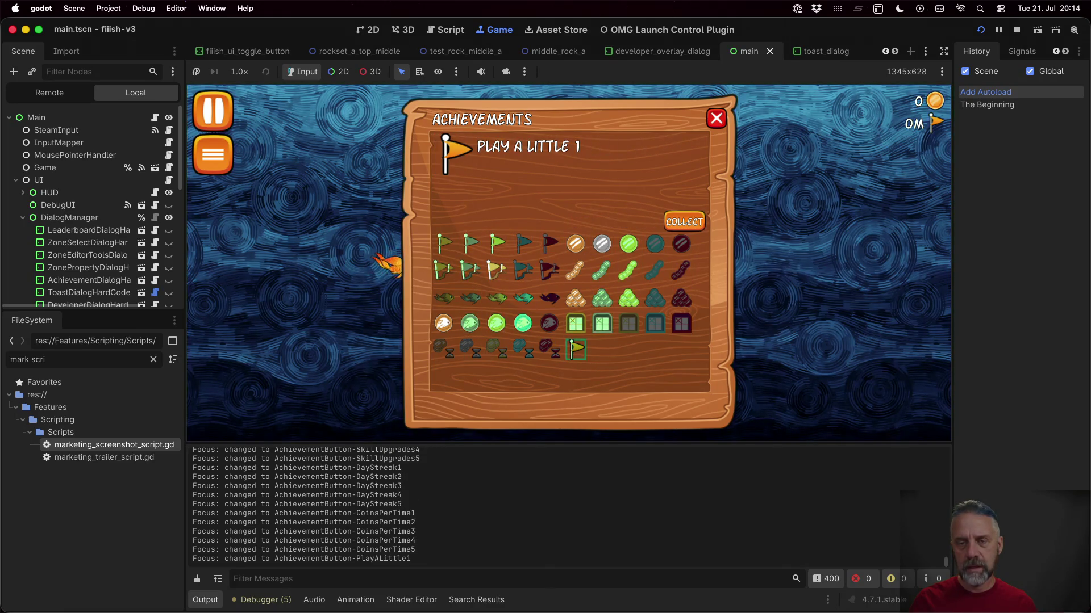
key(Left)
key(Left)
key(Left)
key(Left)
key(Left)
key(Left)
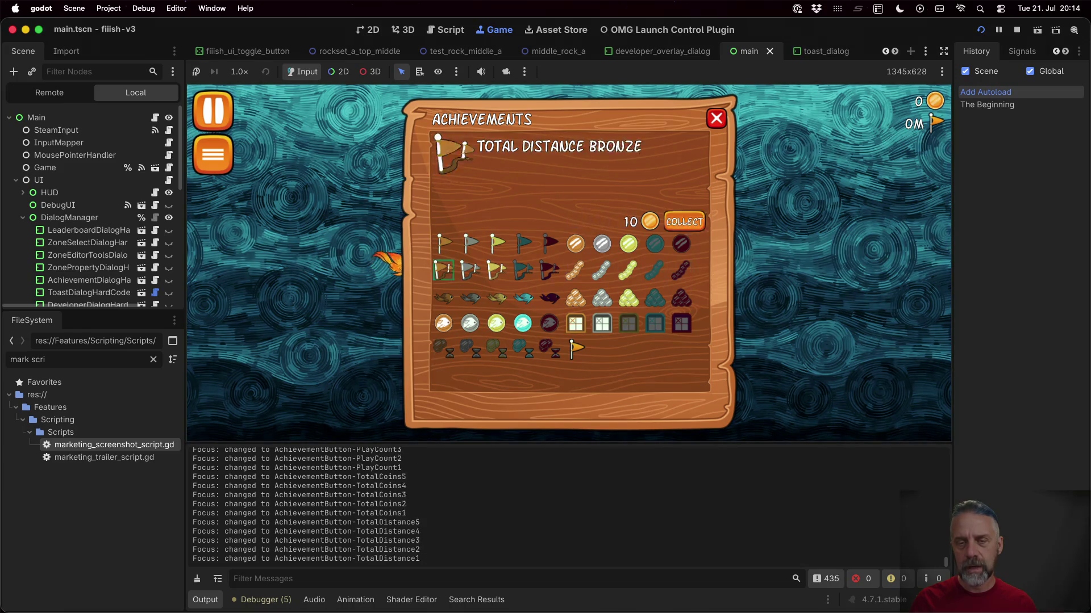
key(Right)
key(Right)
key(Right)
key(Right)
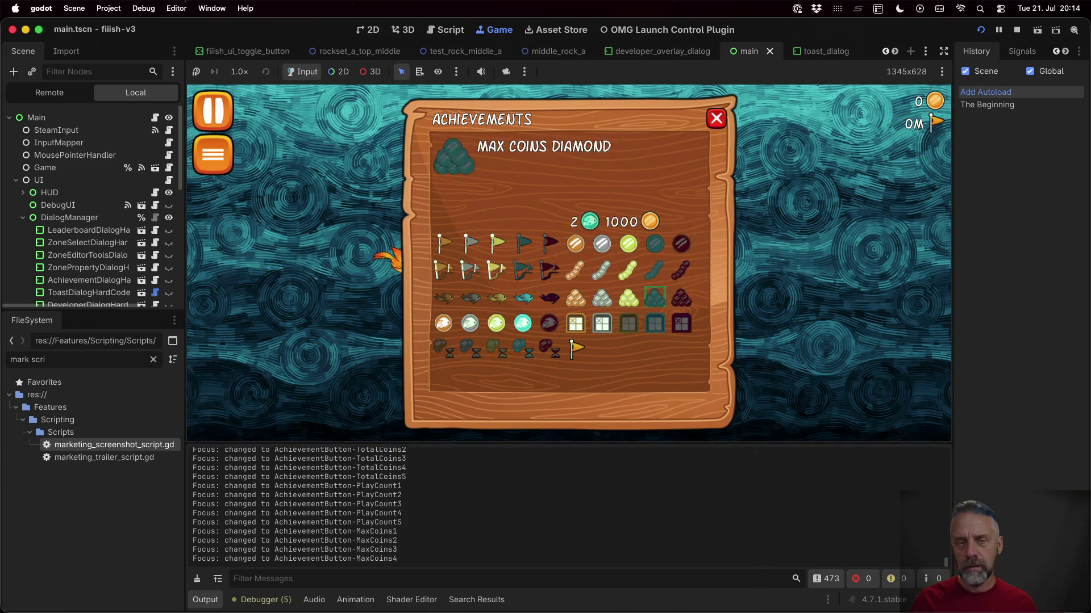
key(Left)
key(Left)
key(Left)
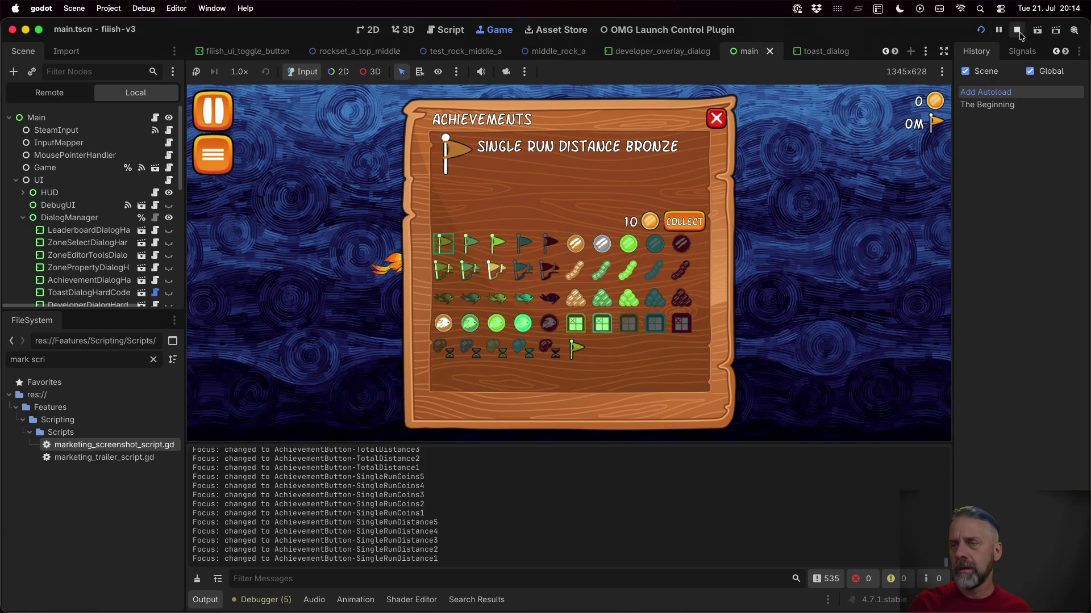
key(super+period)
key(ctrl+Left)
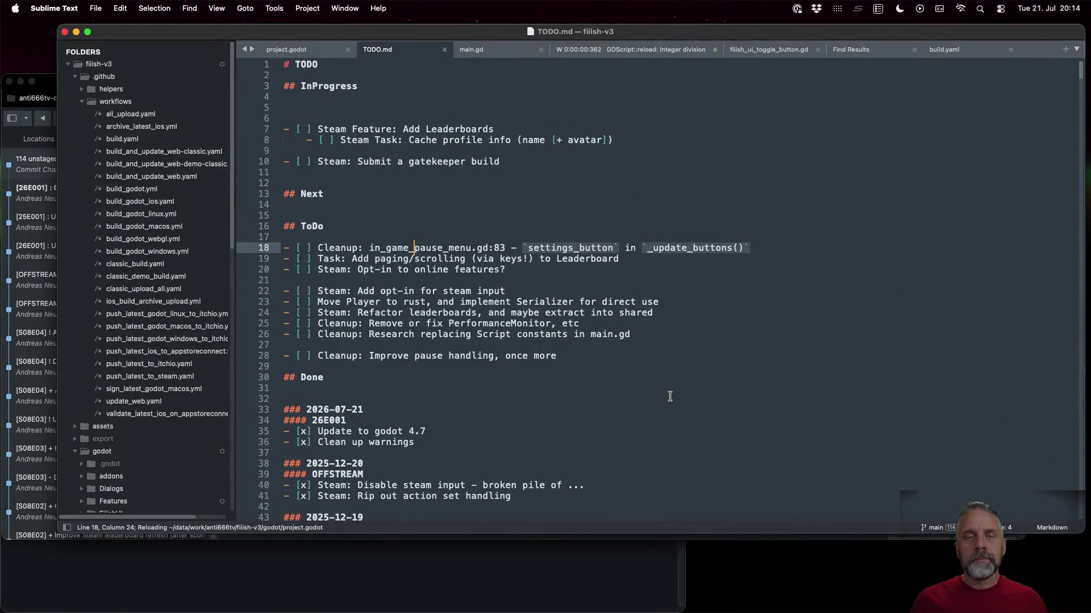
Go back to the web demo run and list all workflow runs, showing both new web builds in progress
click(54, 83)
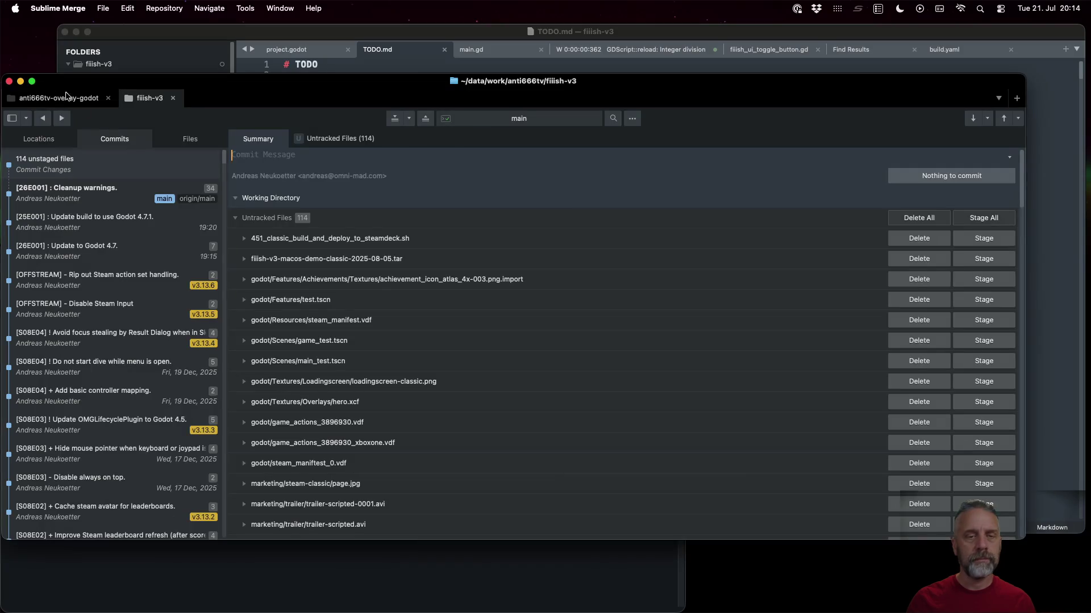
key(ctrl+Left)
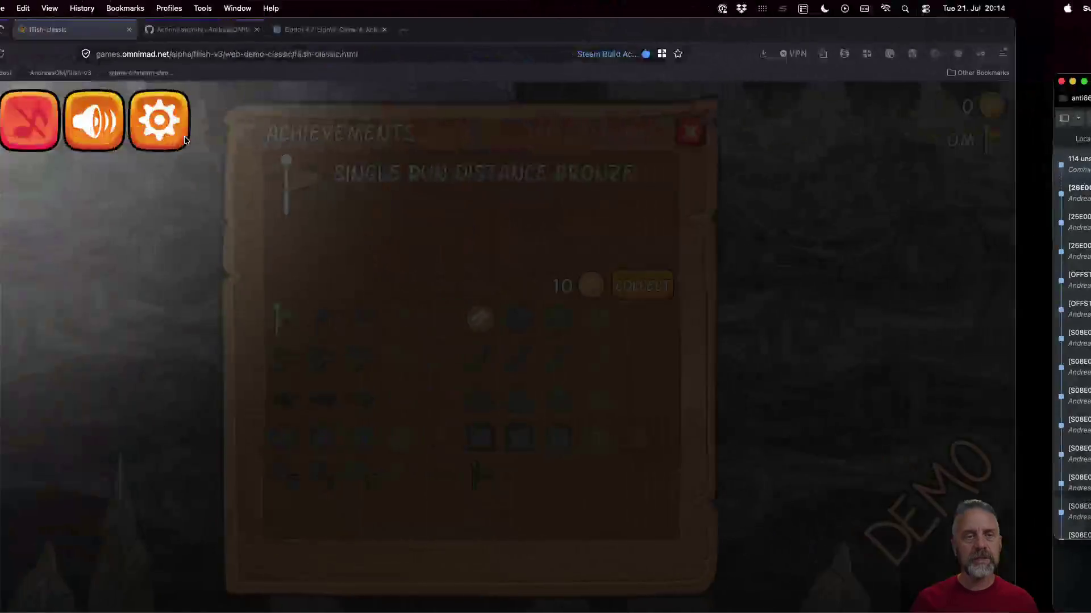
click(175, 36)
key(super+Left)
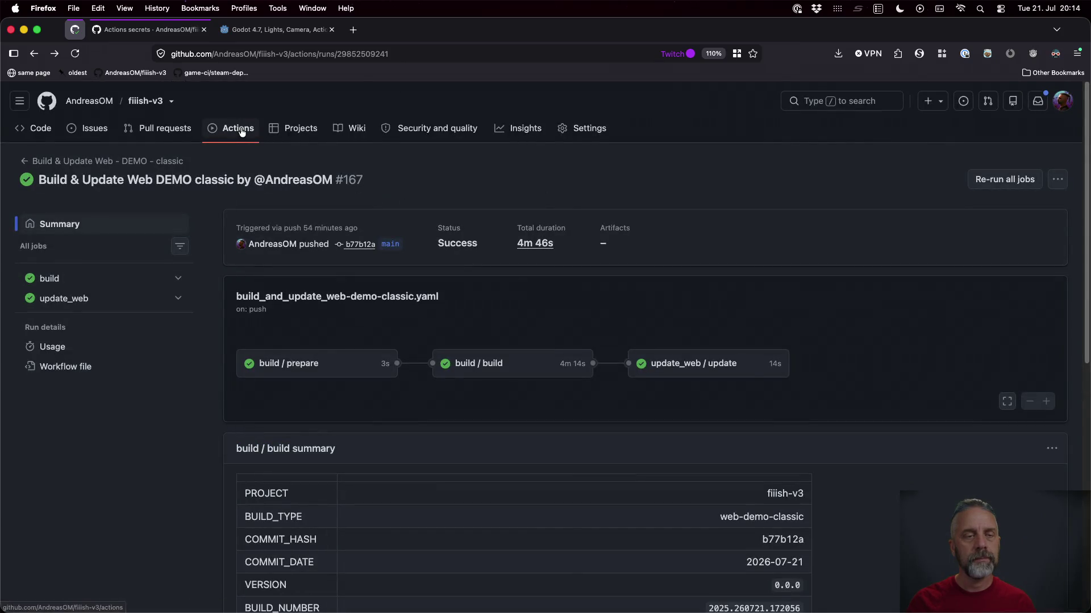
click(236, 128)
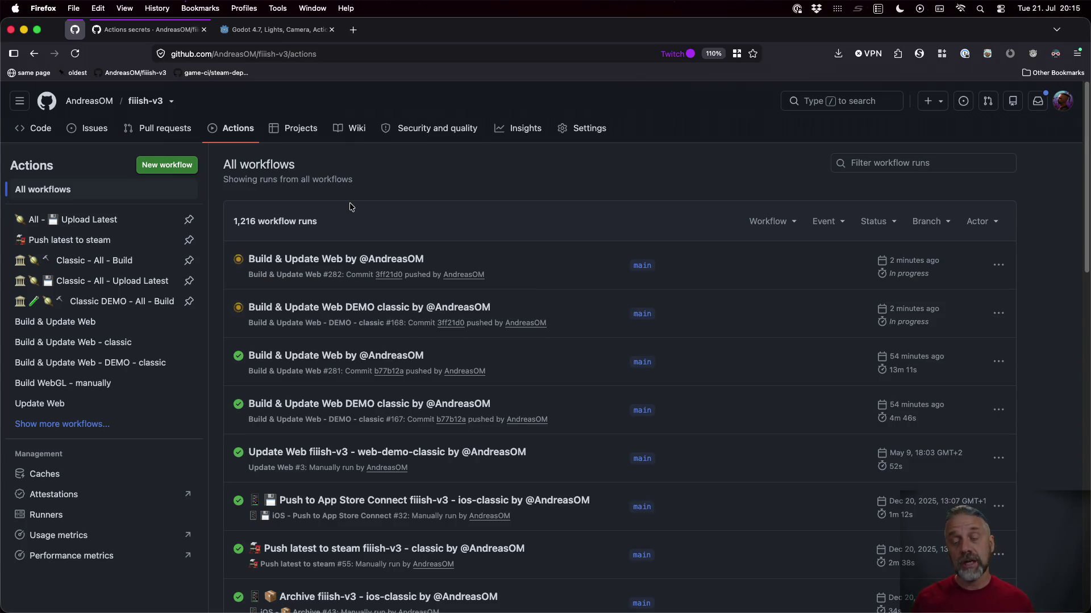
key(super+Tab)
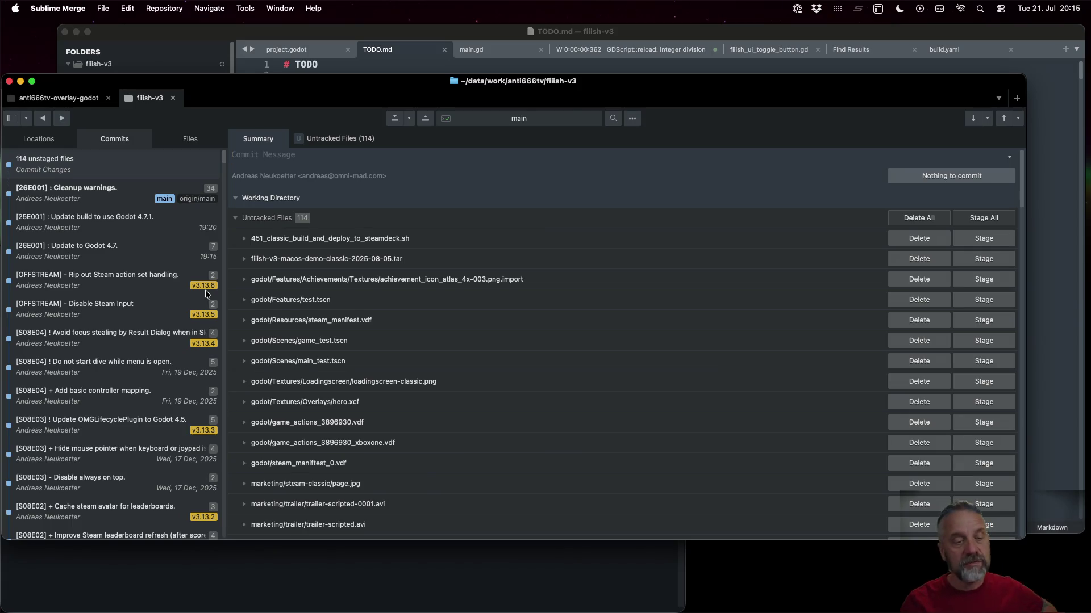
scroll(206, 294, down, 15)
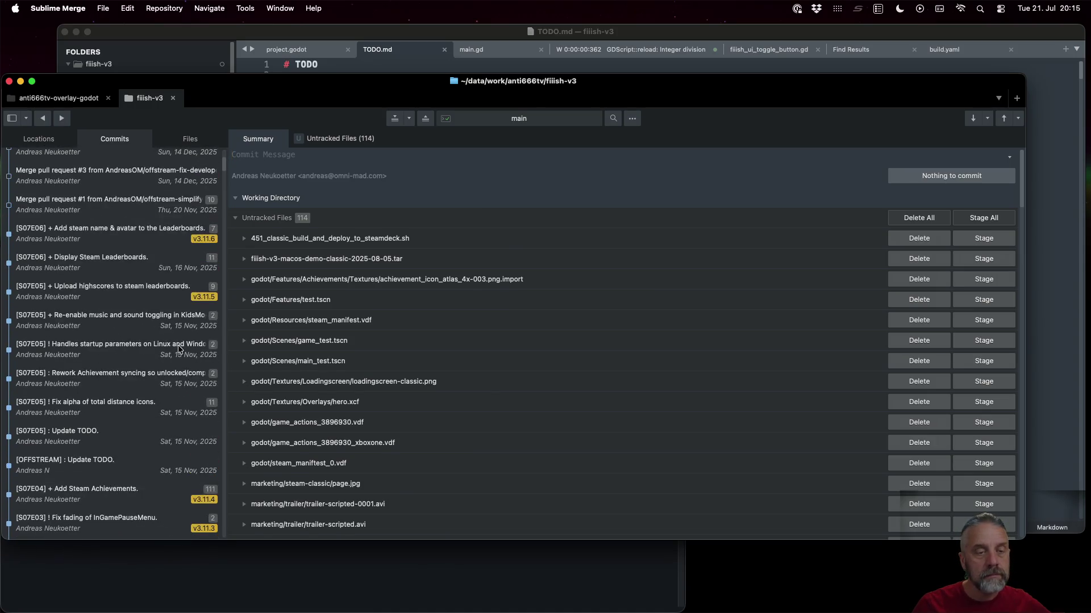
scroll(180, 349, up, 15)
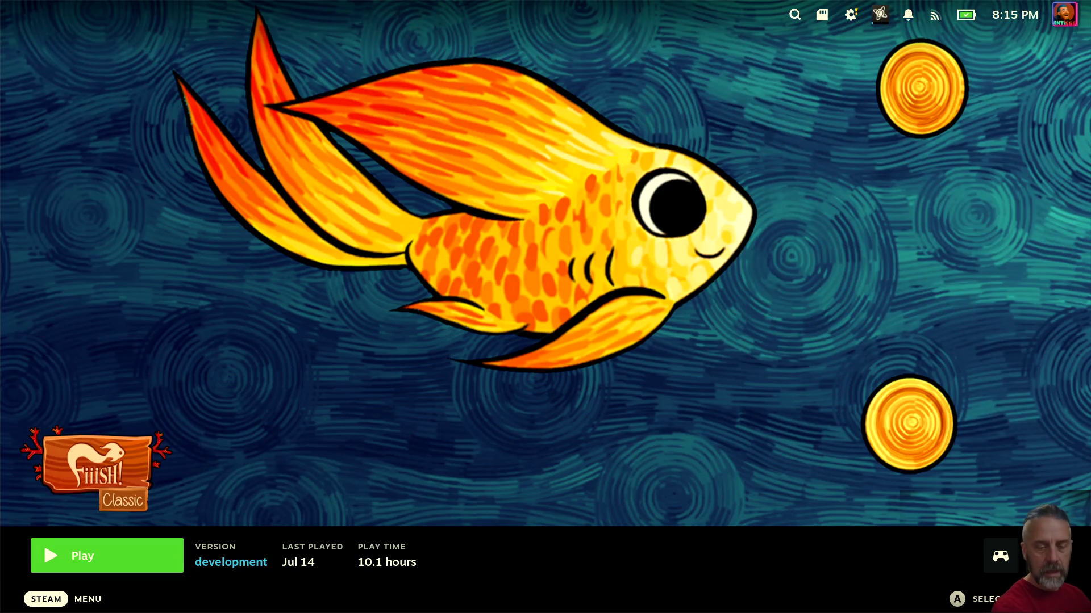
Review Fiiish! Classic's Manage and Developer options on the Steam Deck
key(Menu)
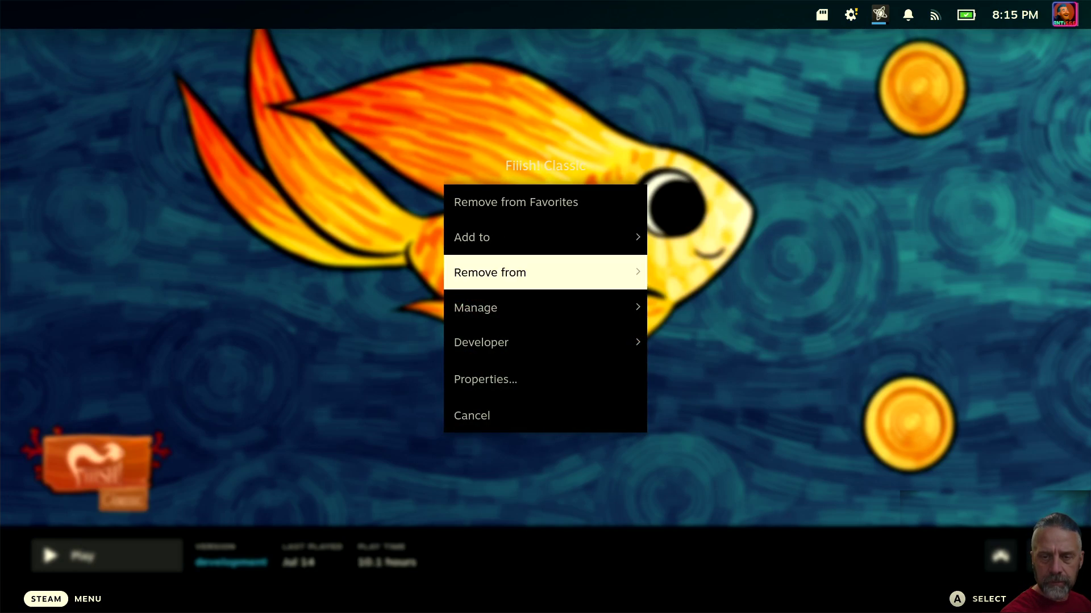
click(476, 308)
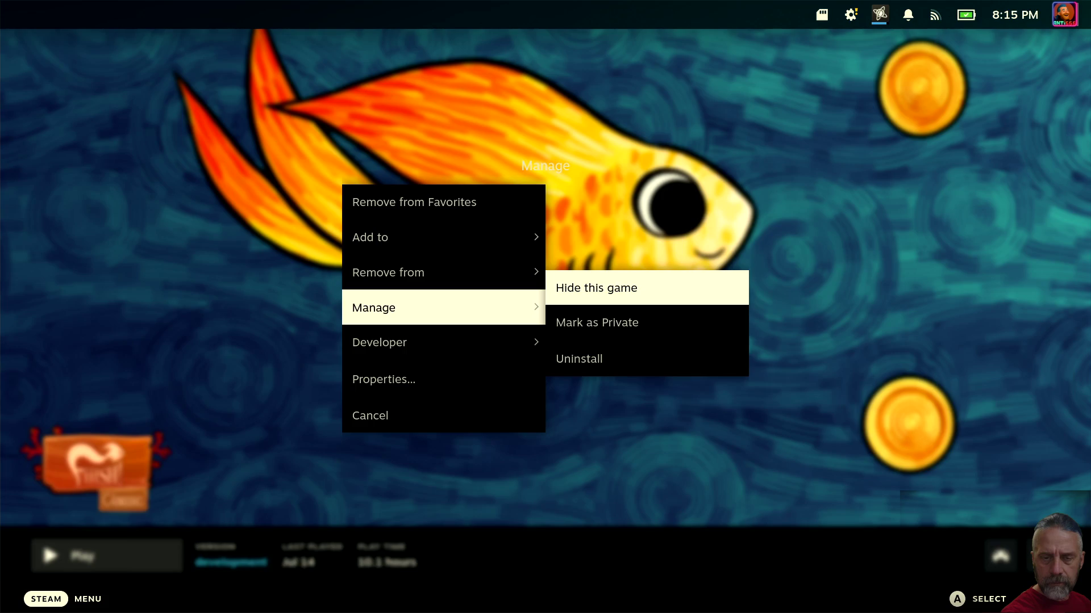
key(Left)
key(Down)
key(Right)
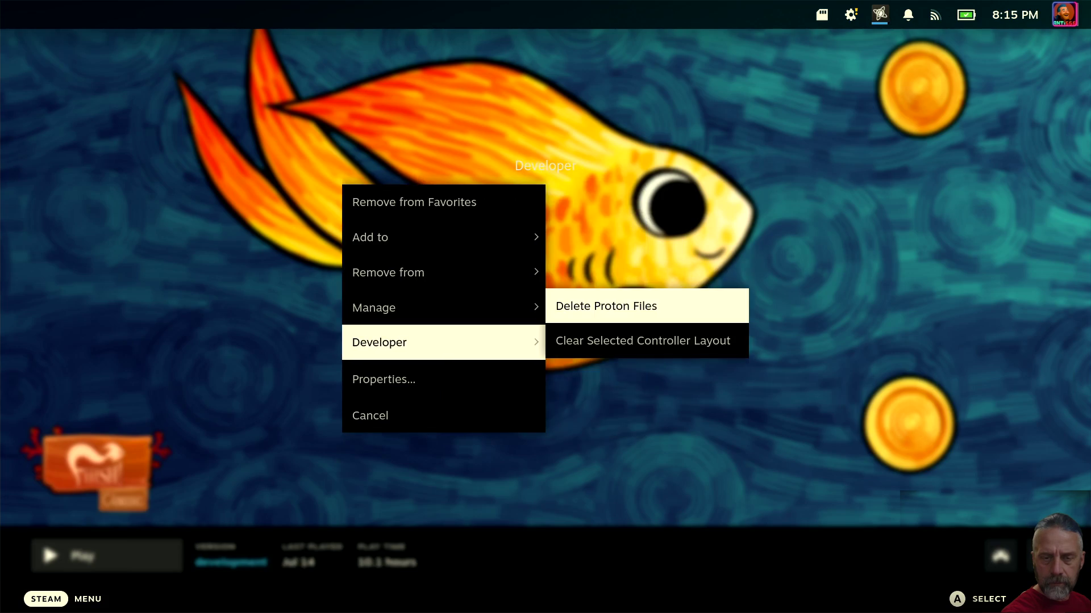
key(Left)
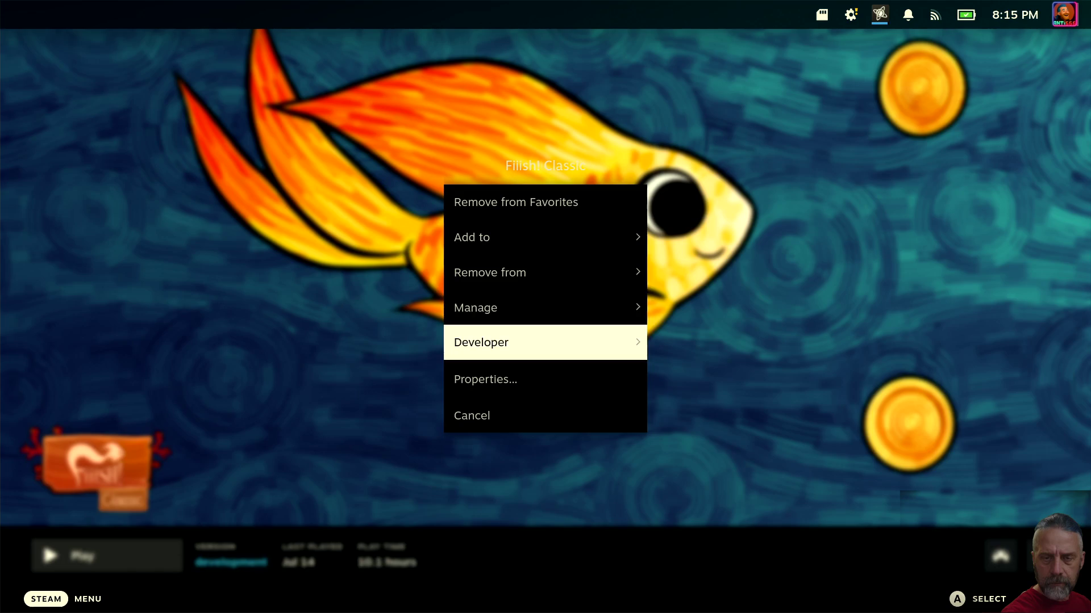
key(Up)
key(Up)
key(Up)
key(Down)
Check the game's Properties > Updates settings, then launch Fiiish! Classic
key(Down)
key(Down)
key(Down)
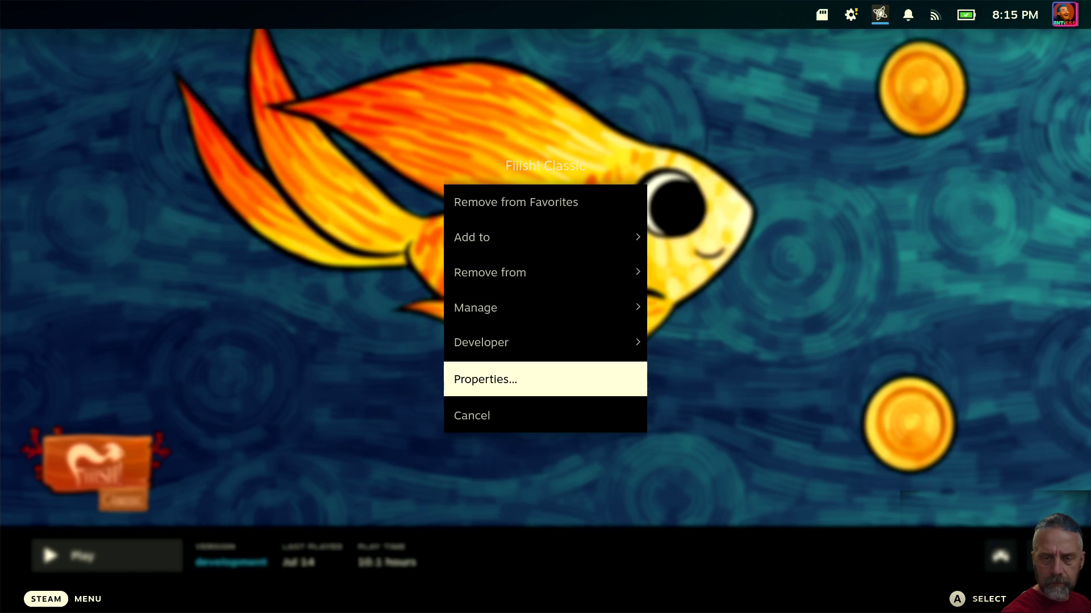
key(Return)
key(Down)
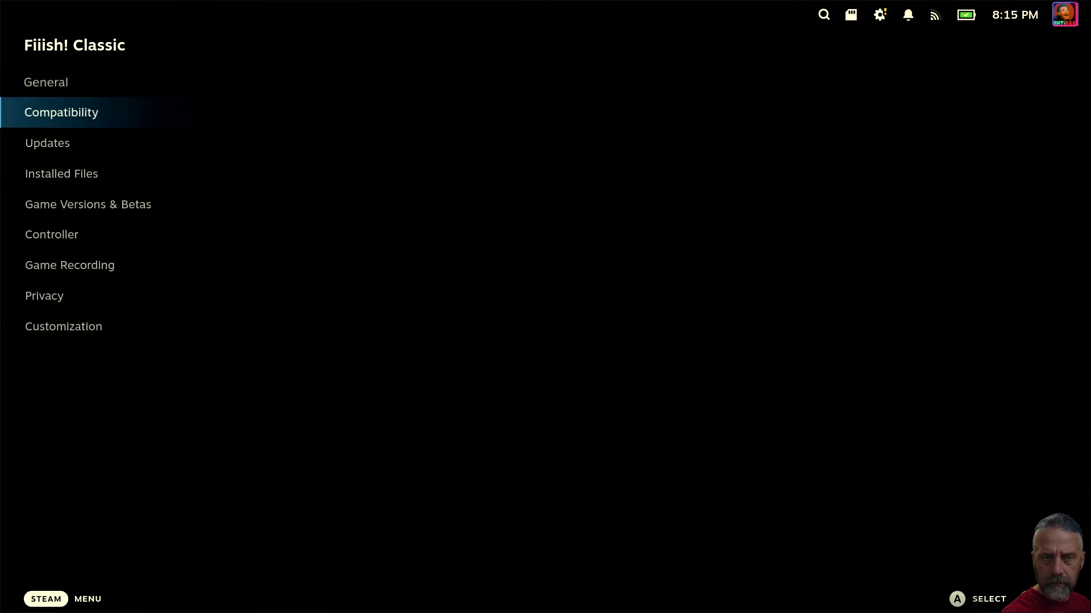
key(Down)
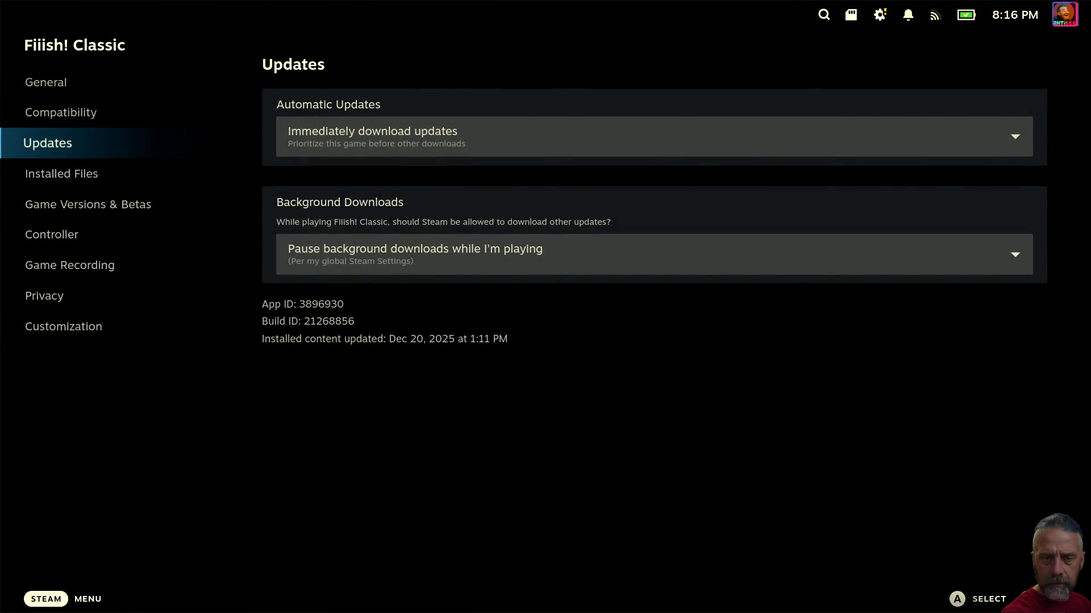
key(Escape)
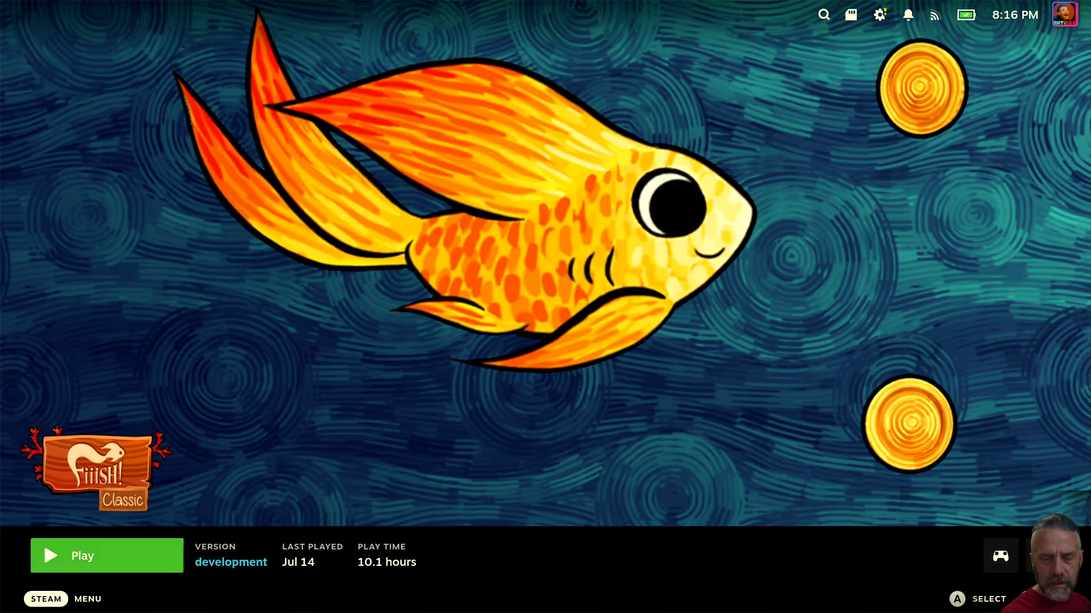
key(Return)
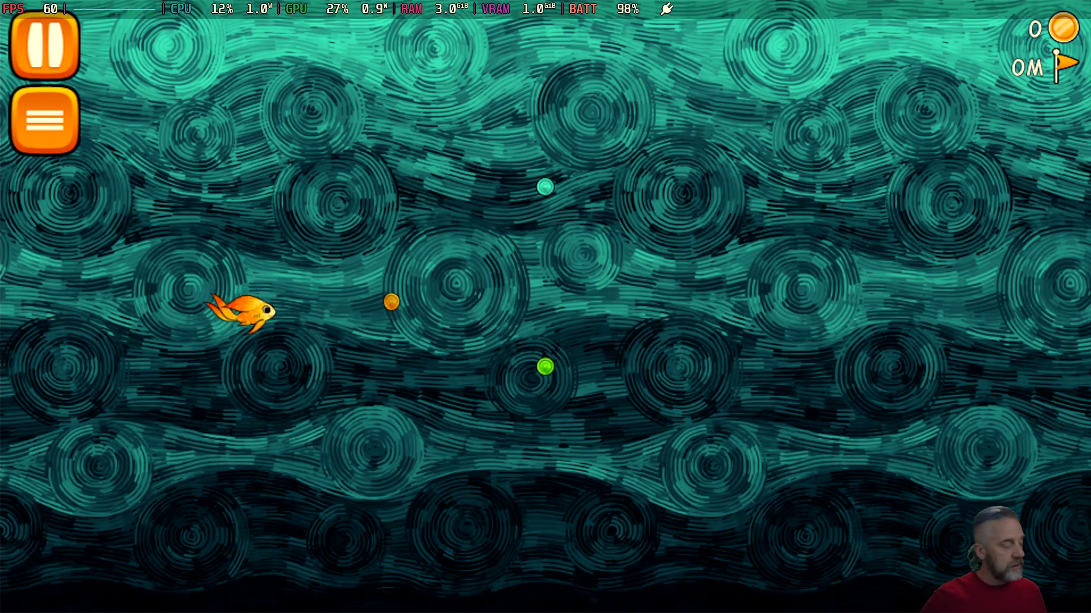
Pause the game and move controller focus across the music toggle and other pause buttons
key(Escape)
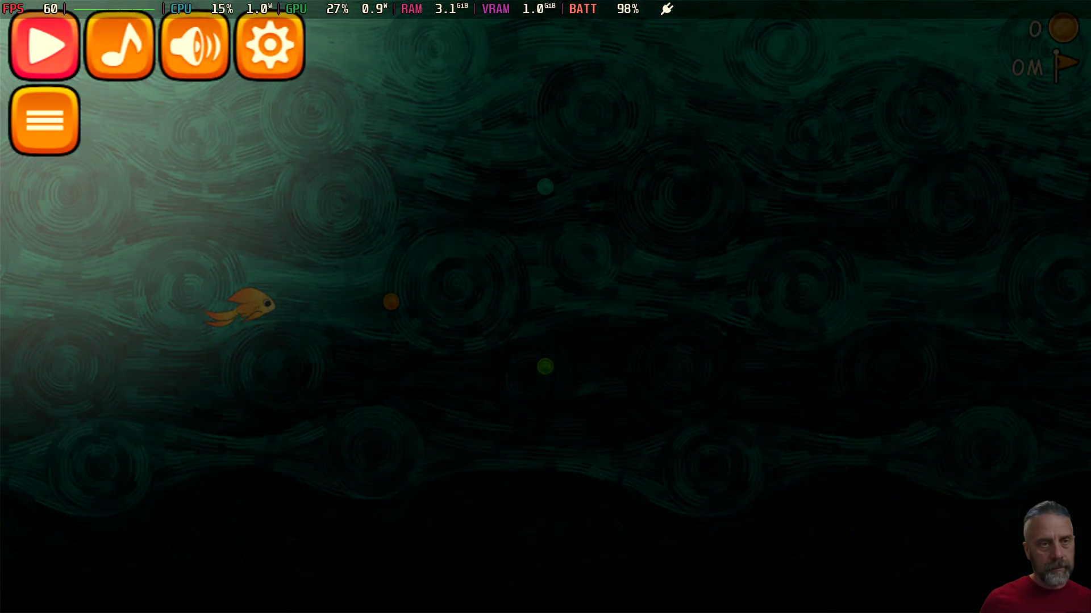
key(Right)
key(Right)
key(Right)
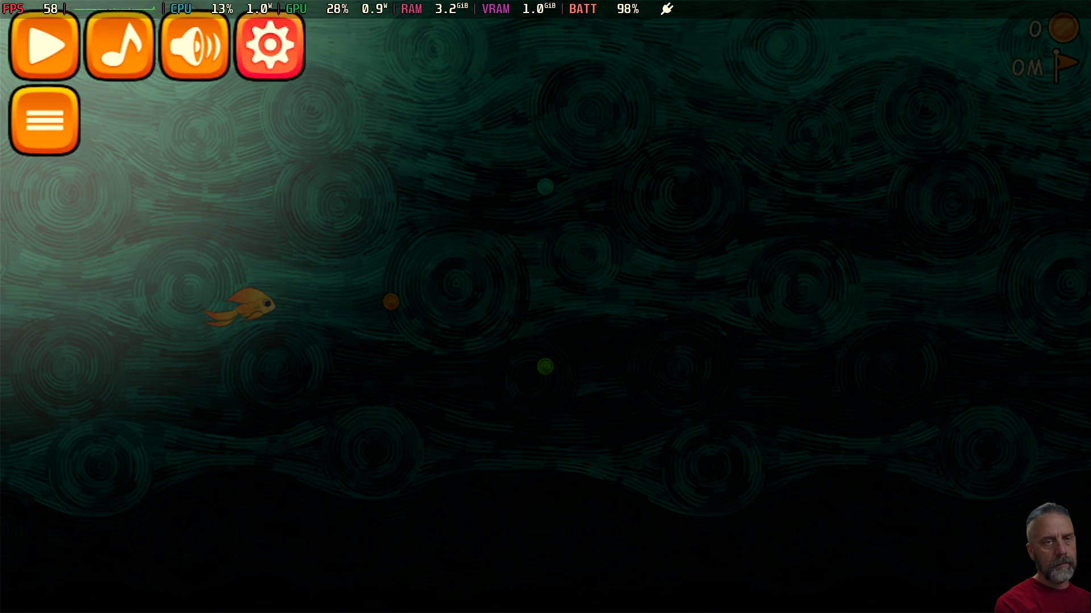
key(Left)
key(Left)
key(Down)
key(shift+Tab)
key(Left)
key(Left)
key(Down)
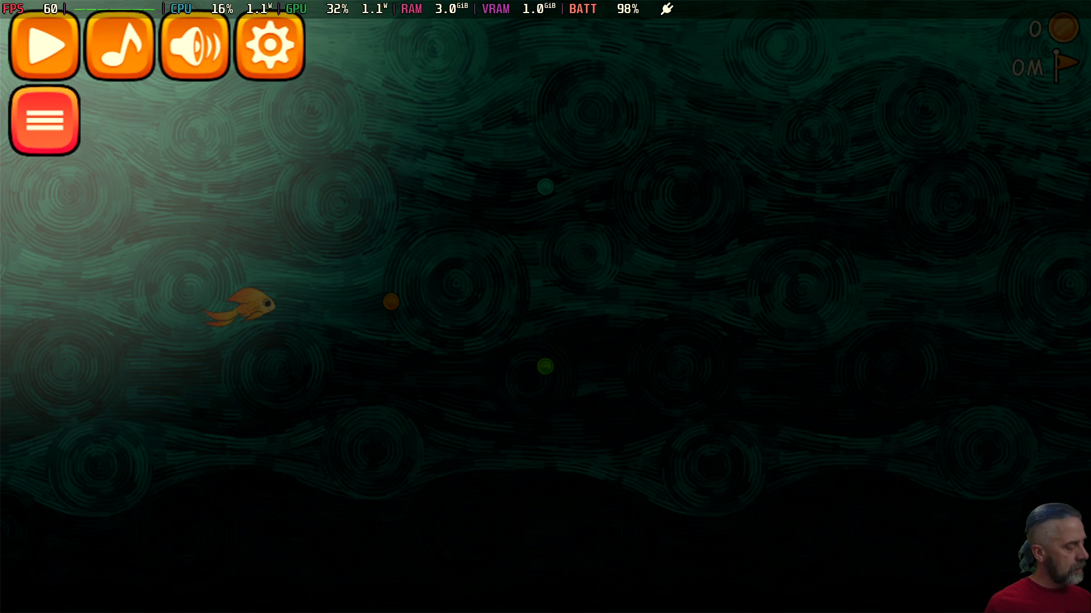
Open the in-game menu and choose QUIT to return to Steam
key(Return)
key(Down)
key(Down)
key(Down)
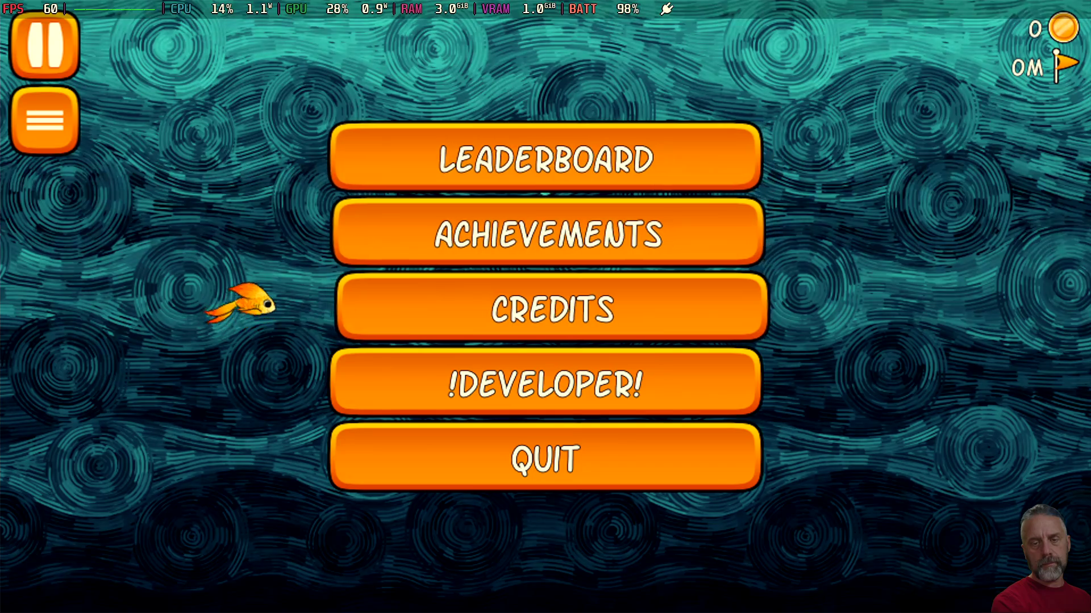
key(Return)
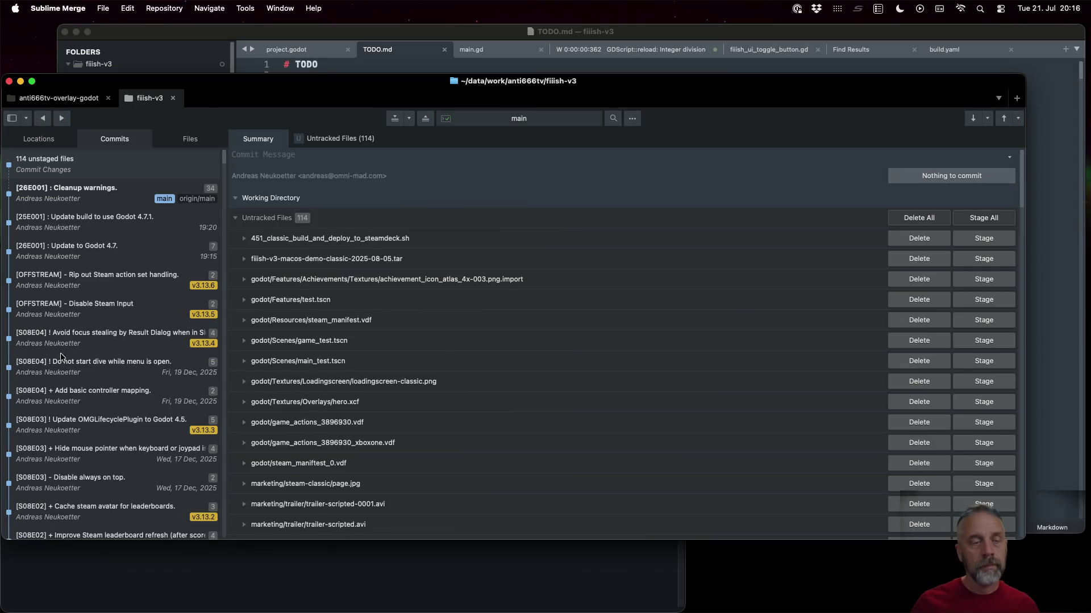
Select the v3.13.6 '[OFFSTREAM] - Rip out Steam action set handling.' commit and scroll the Commits list down and back
click(166, 282)
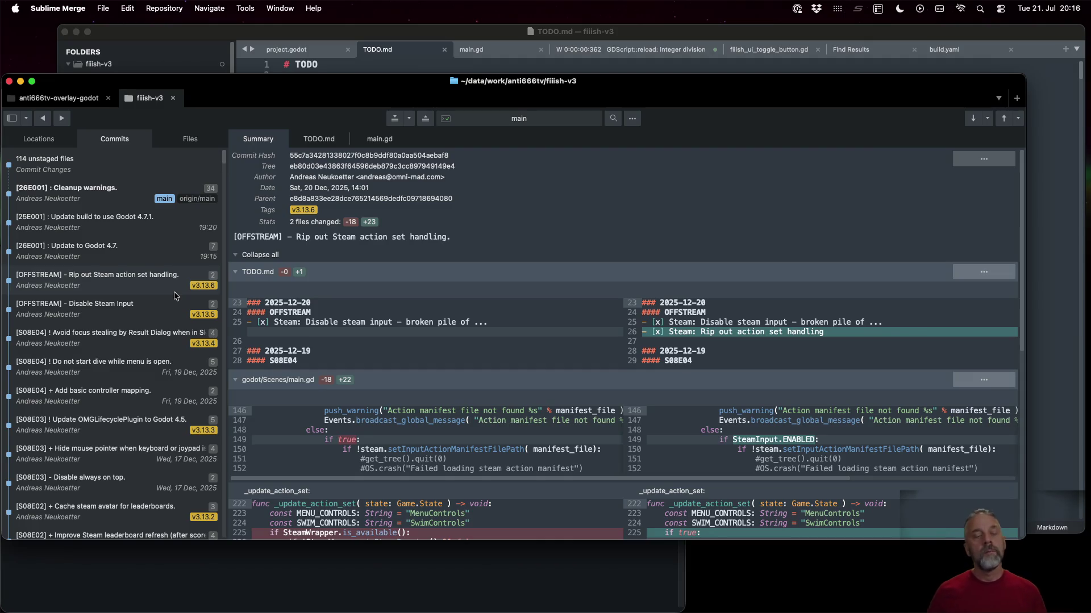
scroll(175, 296, down, 15)
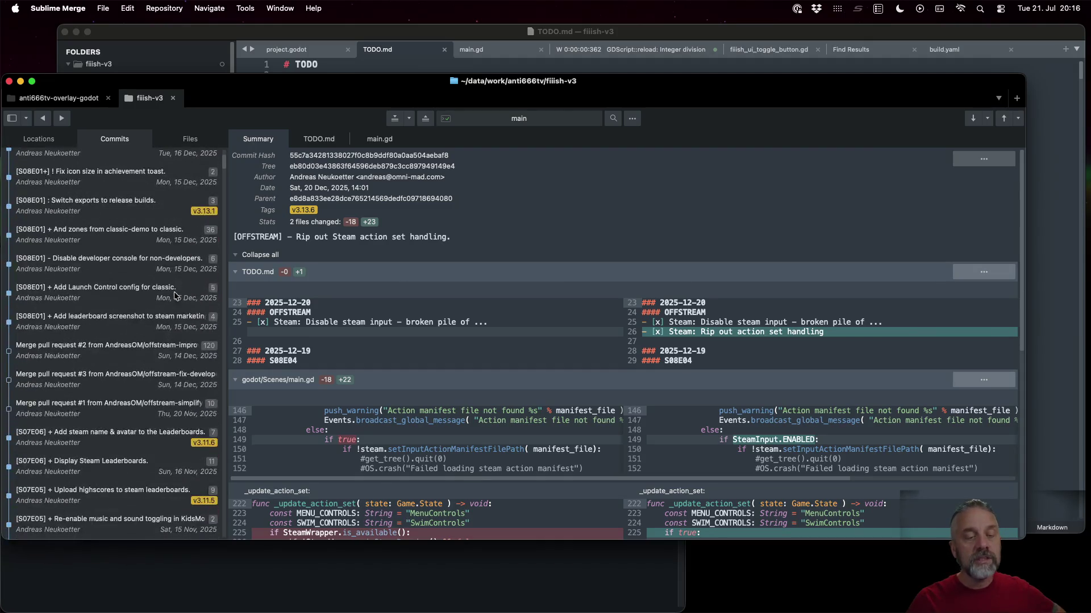
scroll(174, 295, down, 10)
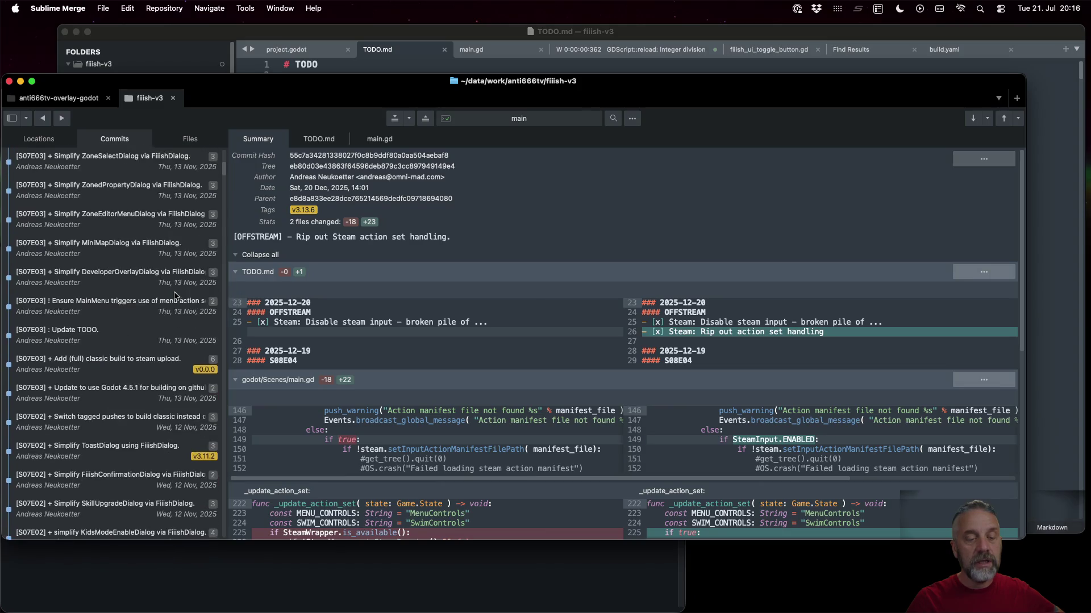
scroll(174, 296, down, 10)
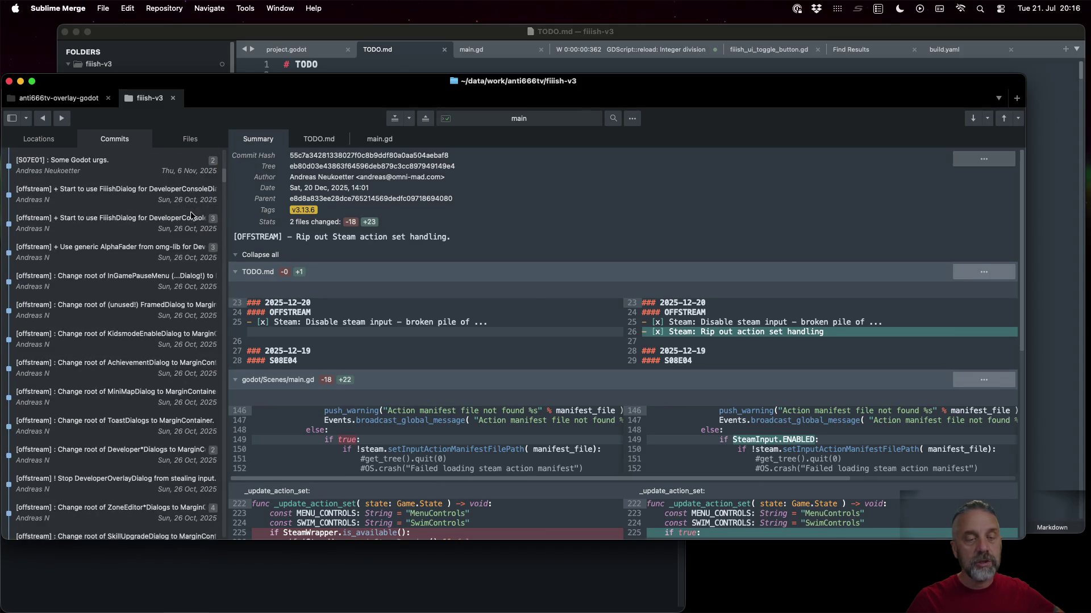
scroll(145, 337, down, 10)
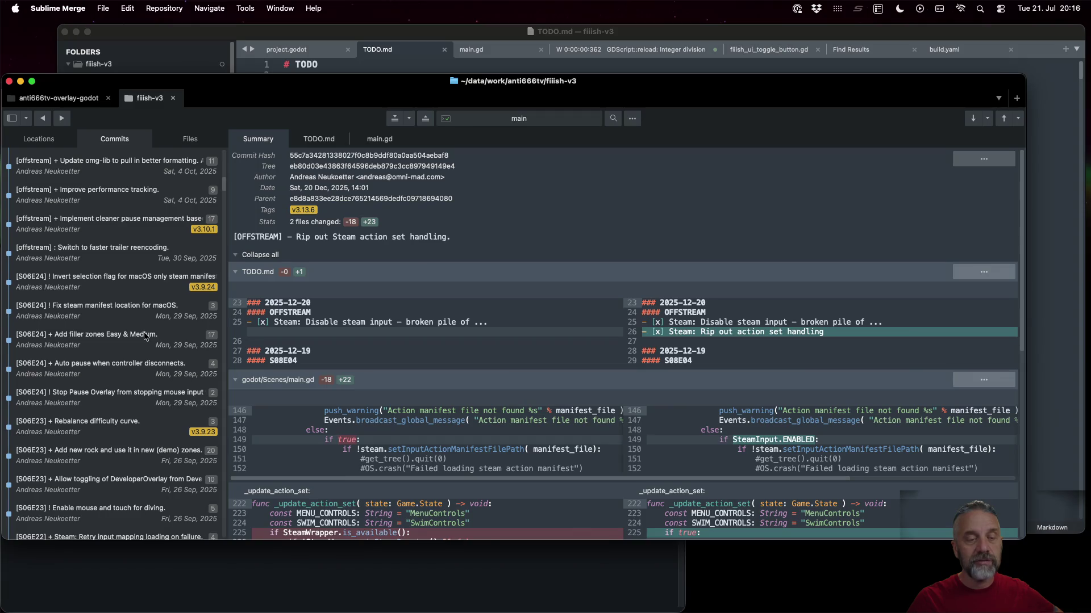
scroll(145, 336, up, 20)
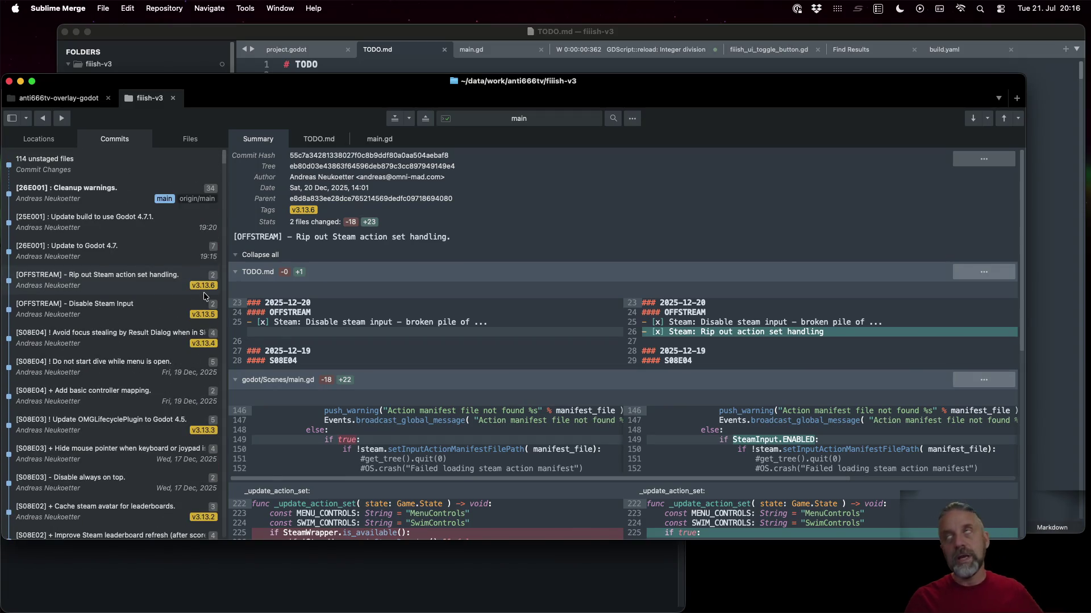
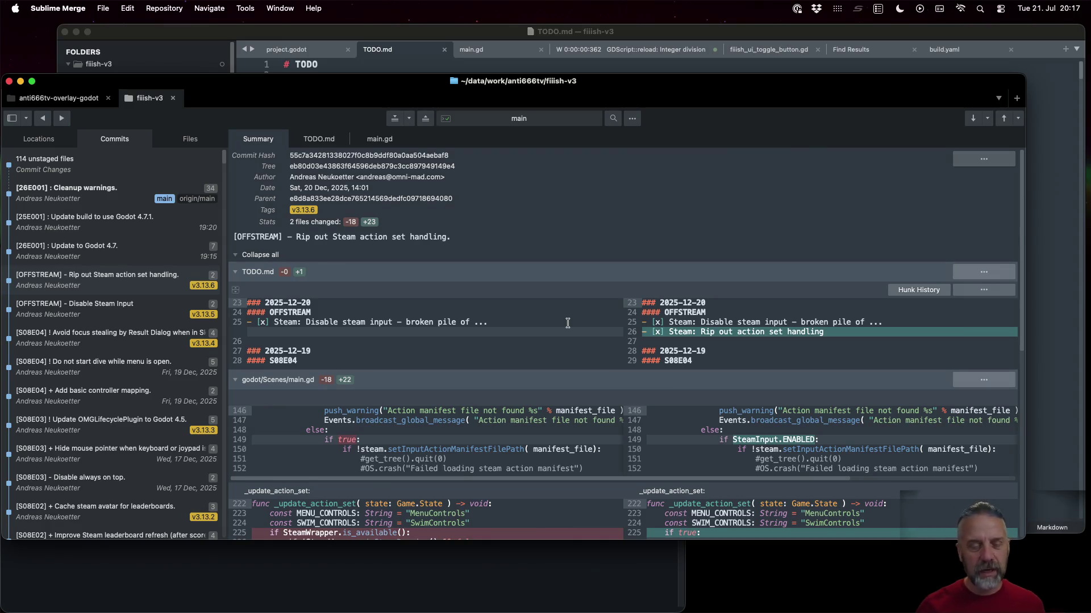
Select the '114 unstaged files' row, then move to the Firefox desktop with fiish-v3 Actions
click(136, 162)
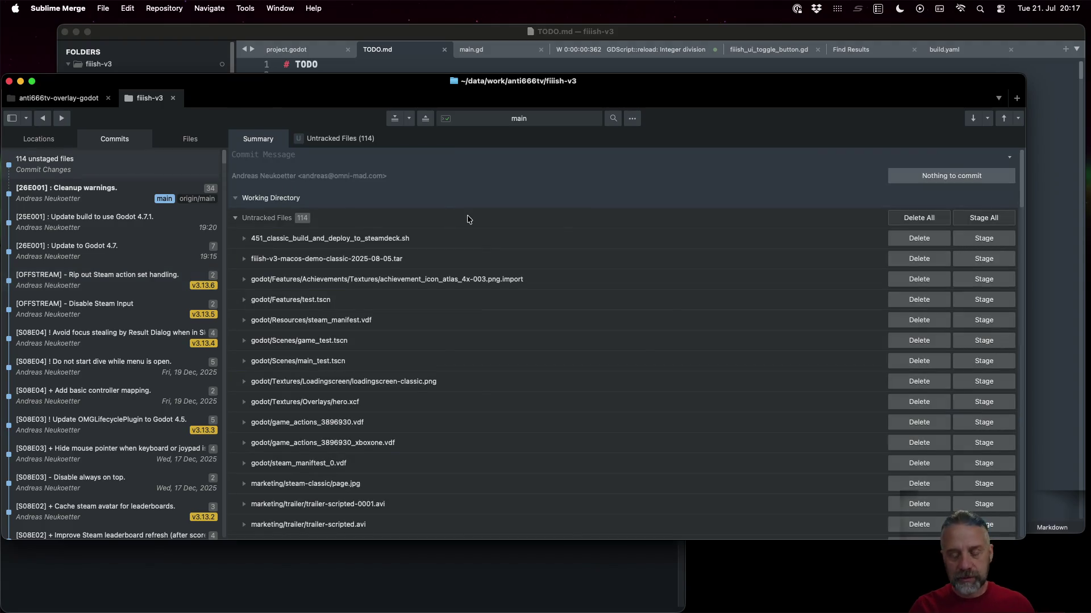
key(ctrl+Left)
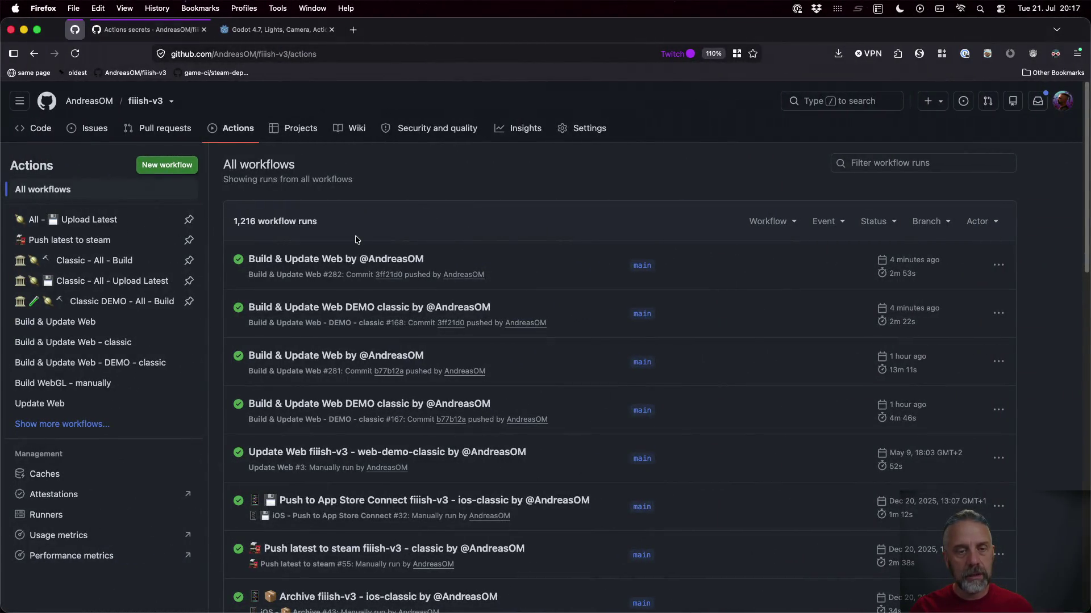
Open run #168's PLAY_URL in the Steam Build Account container to load fiiish-classic
click(358, 259)
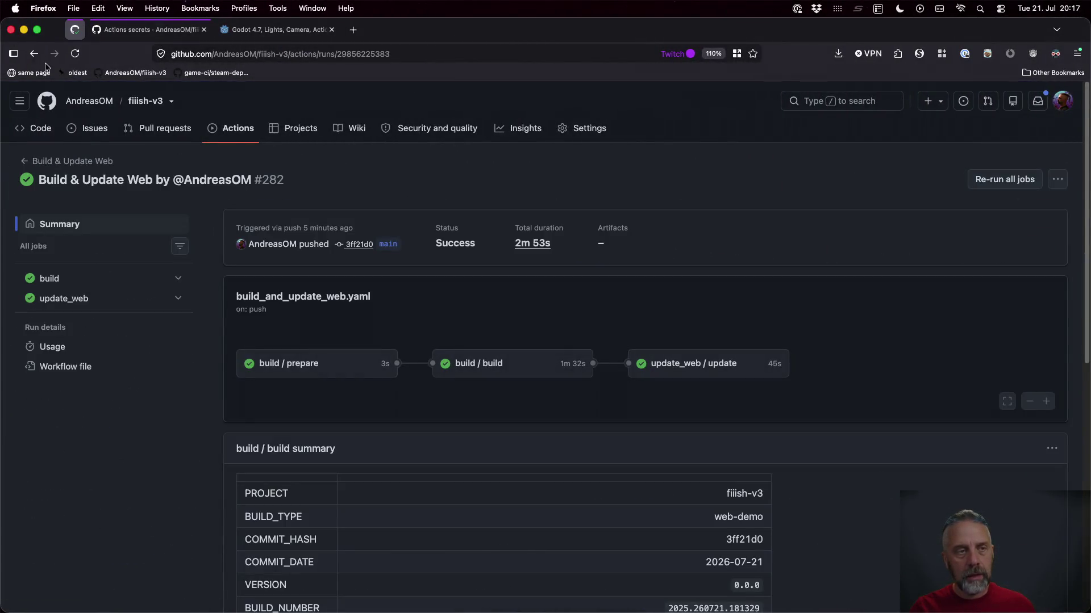
click(34, 53)
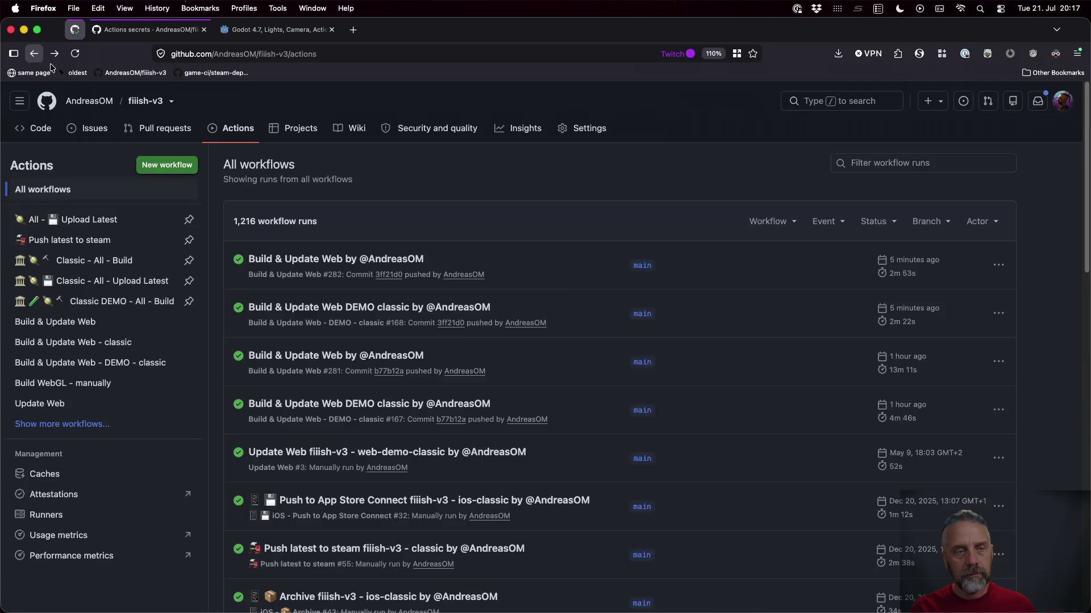
click(523, 323)
scroll(554, 470, down, 5)
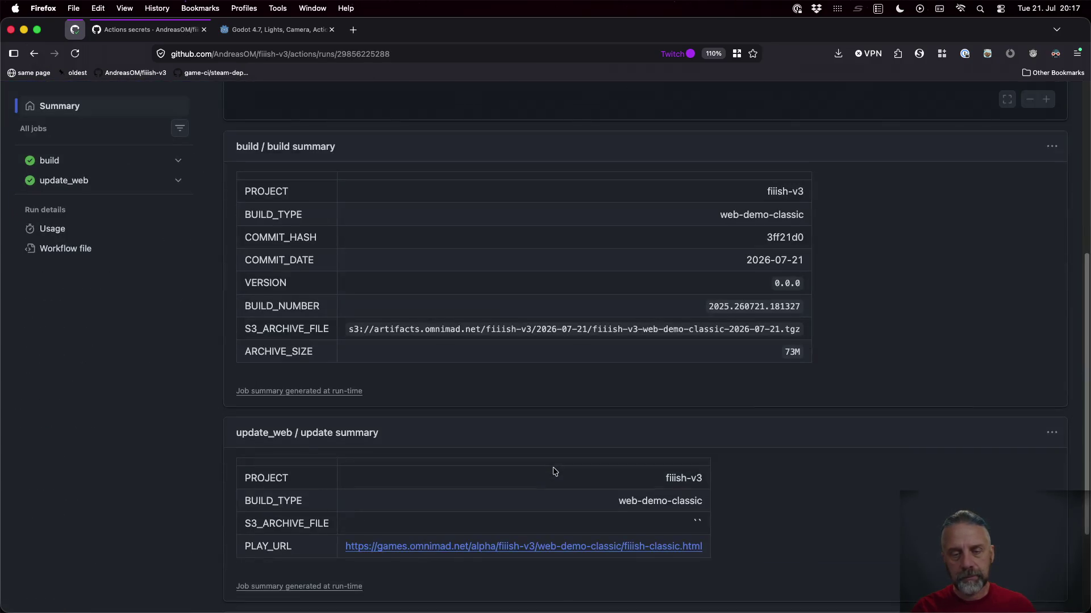
click(571, 547)
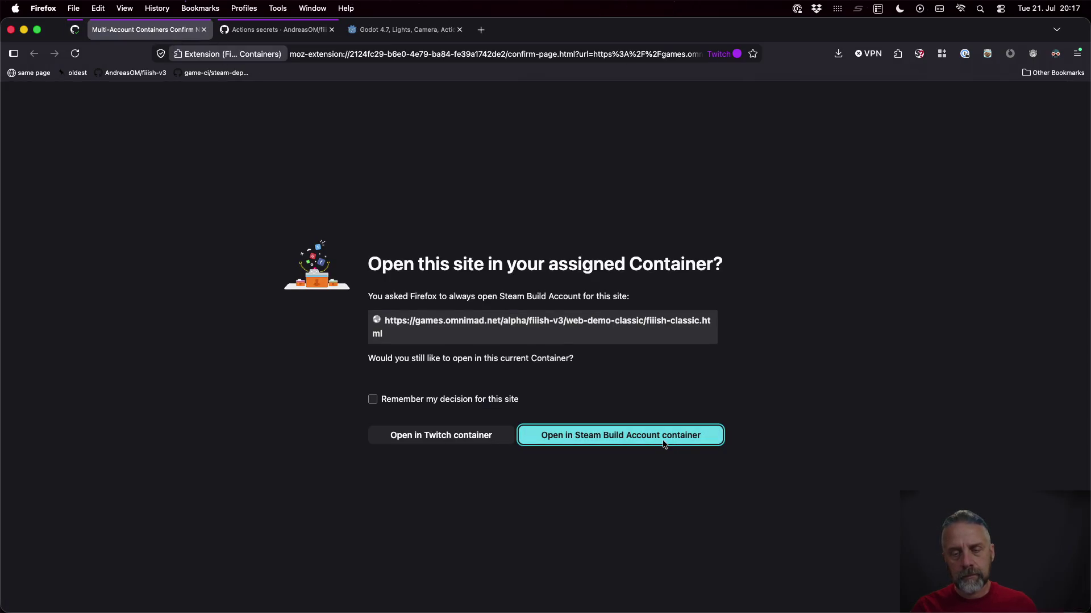
click(662, 441)
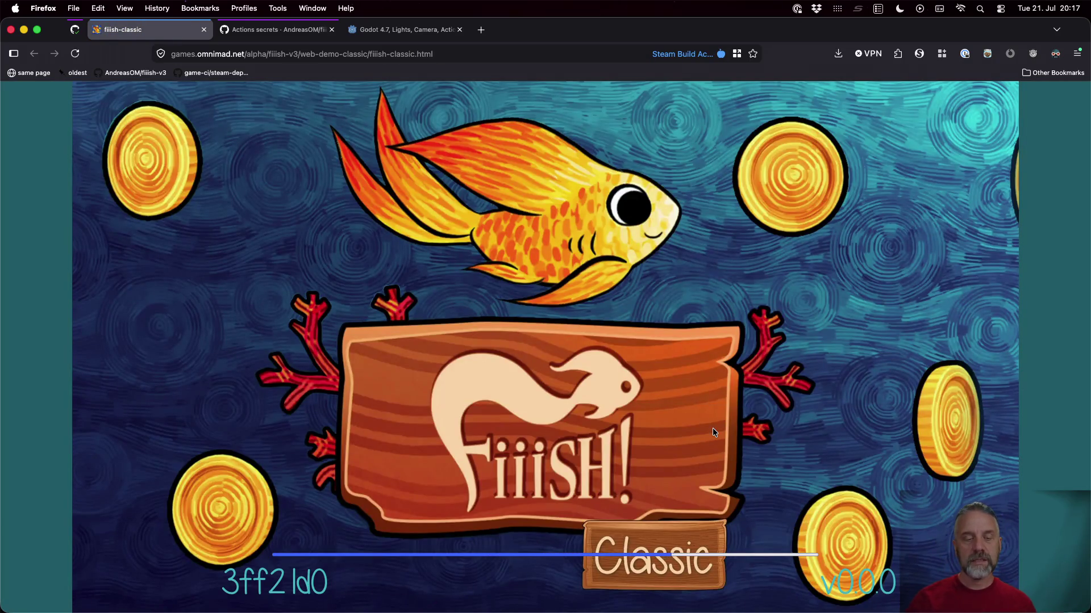
Glance at the run summary and the Cleanup warnings commit in Sublime Merge, then return to the game
click(74, 30)
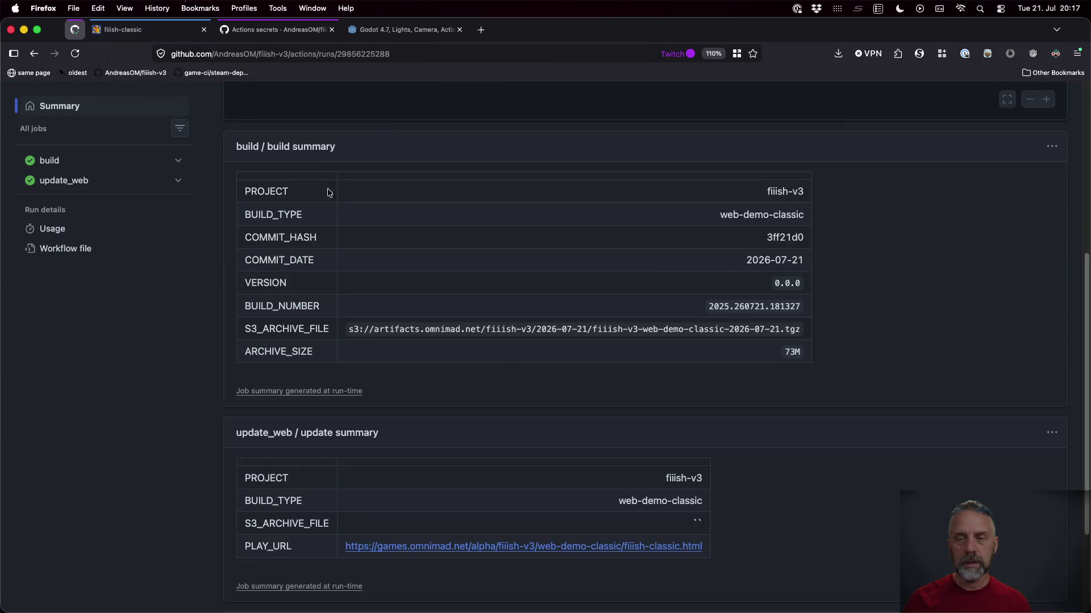
click(142, 29)
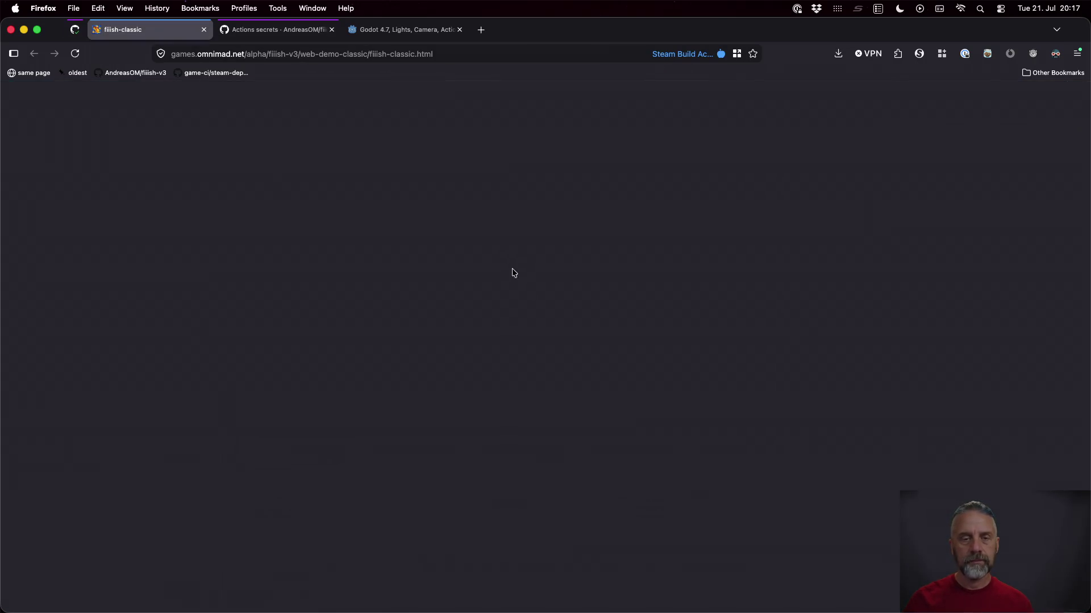
key(super+Tab)
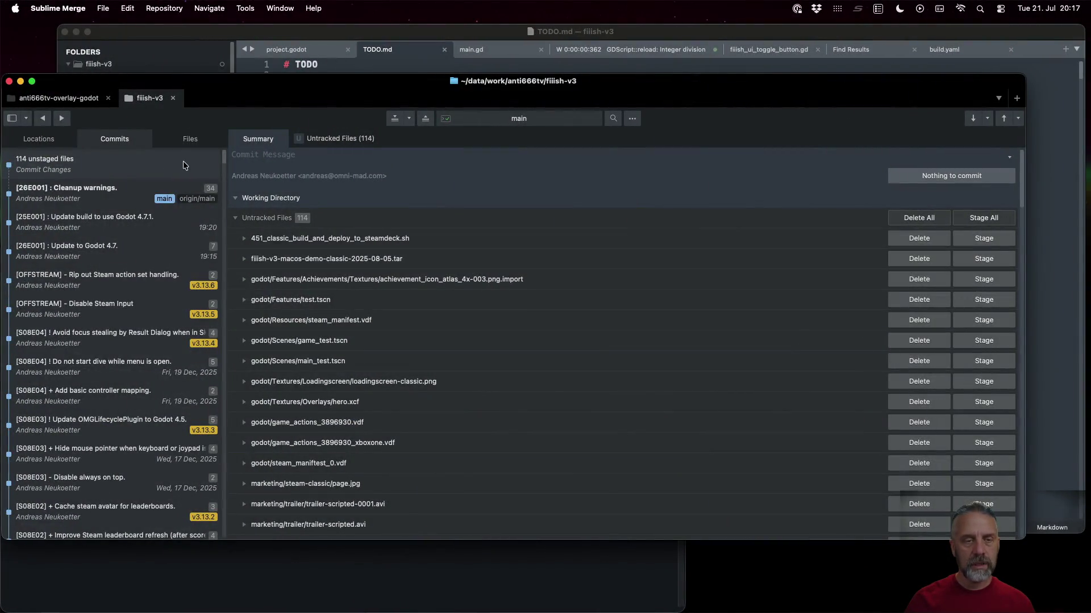
click(116, 195)
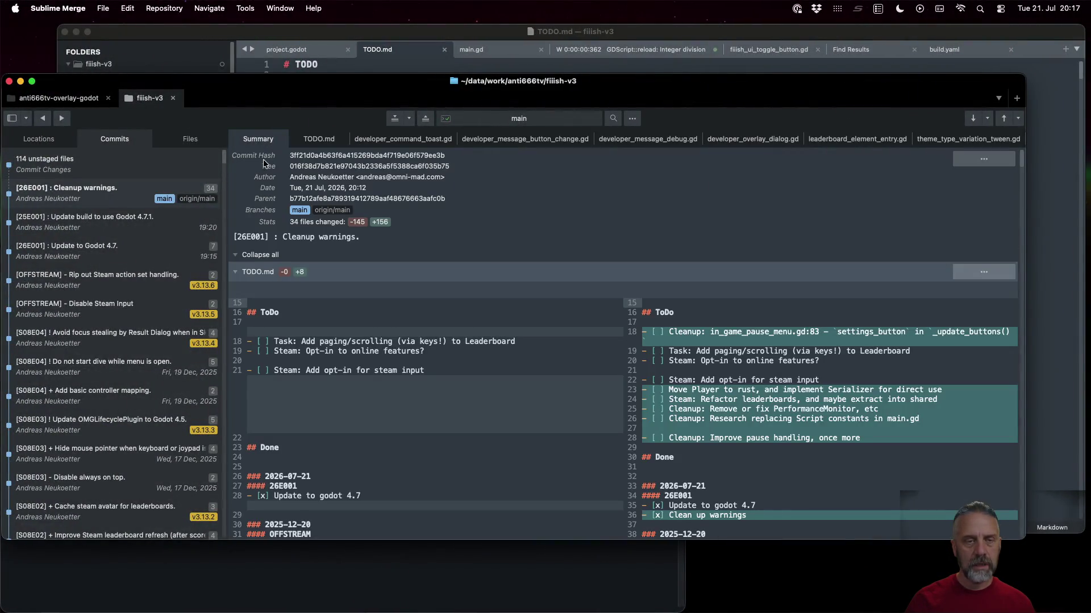
click(143, 159)
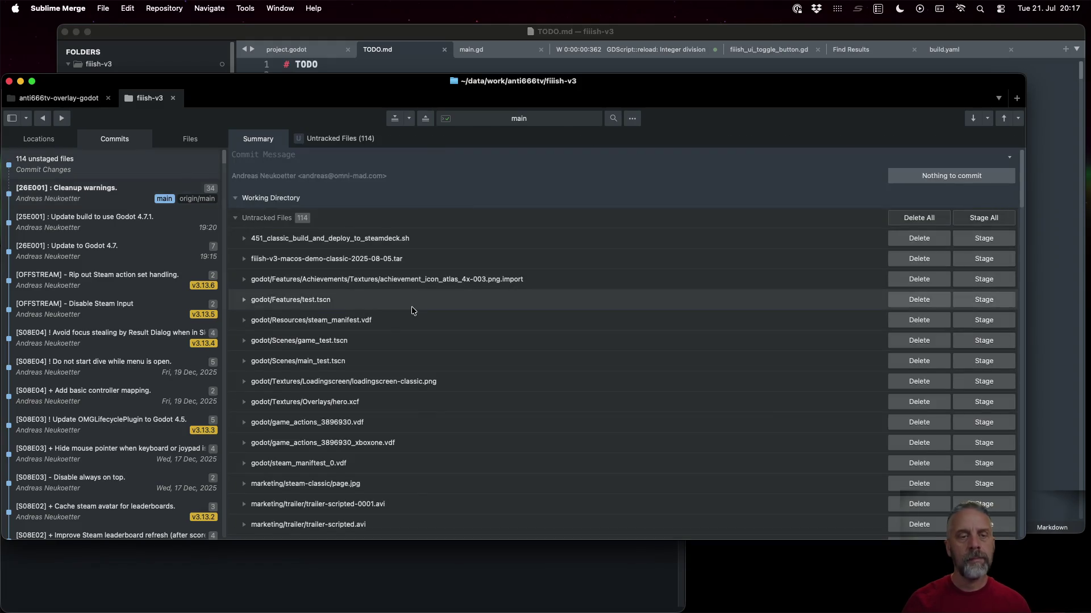
key(super+Tab)
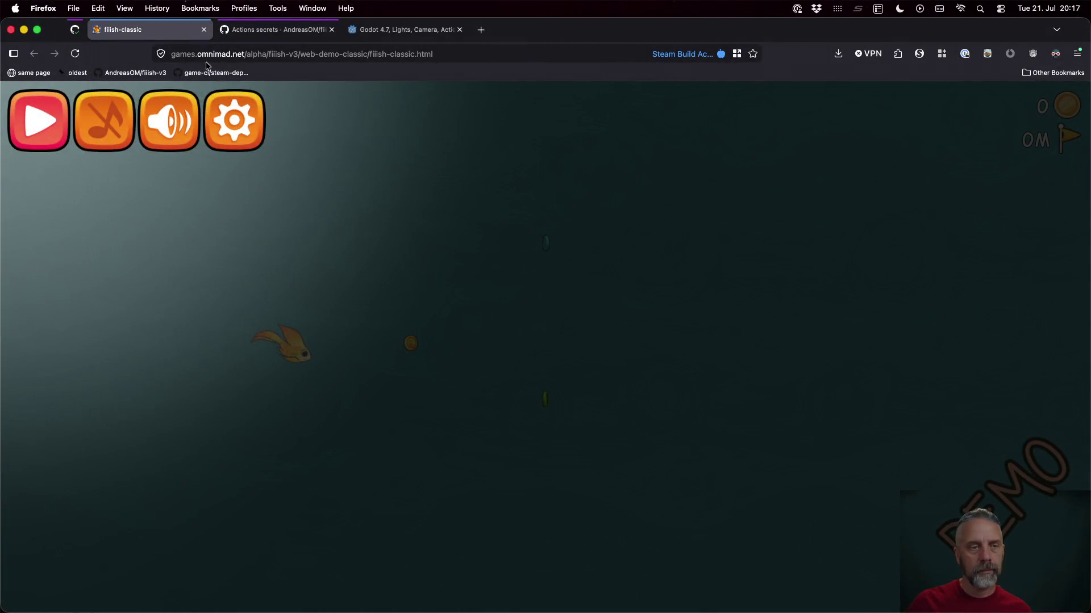
Play a Fiiish demo round with a pause and resume, then close the tab and return to Sublime Merge
click(42, 126)
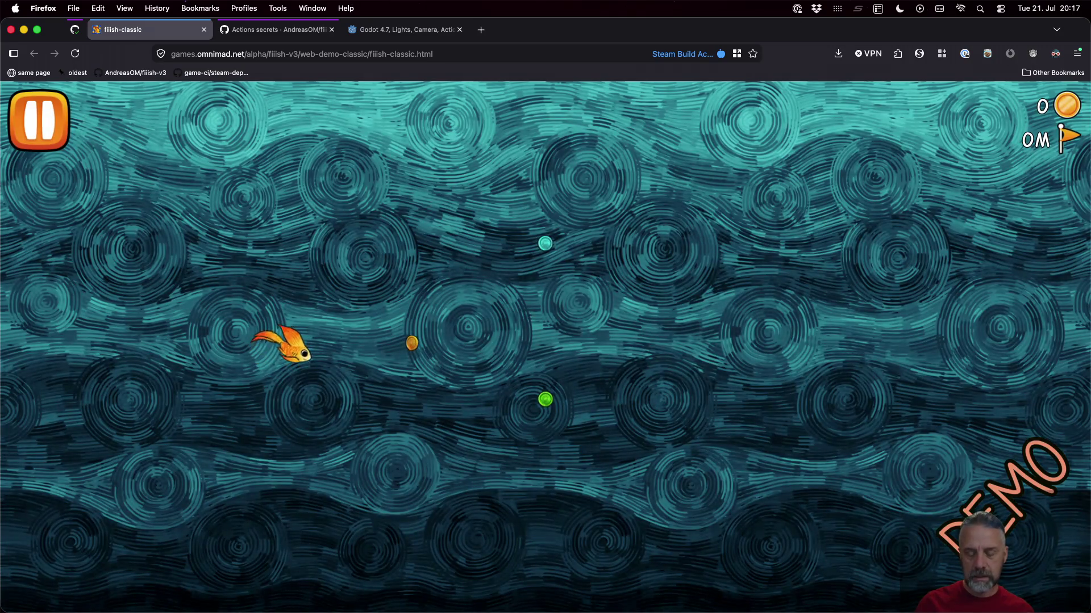
click(151, 25)
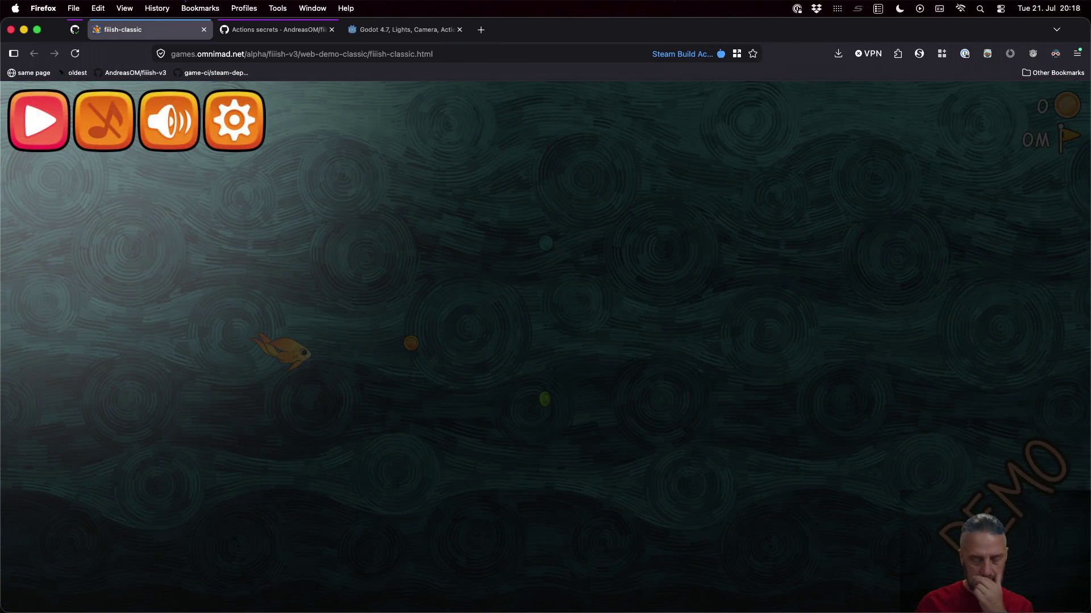
key(Escape)
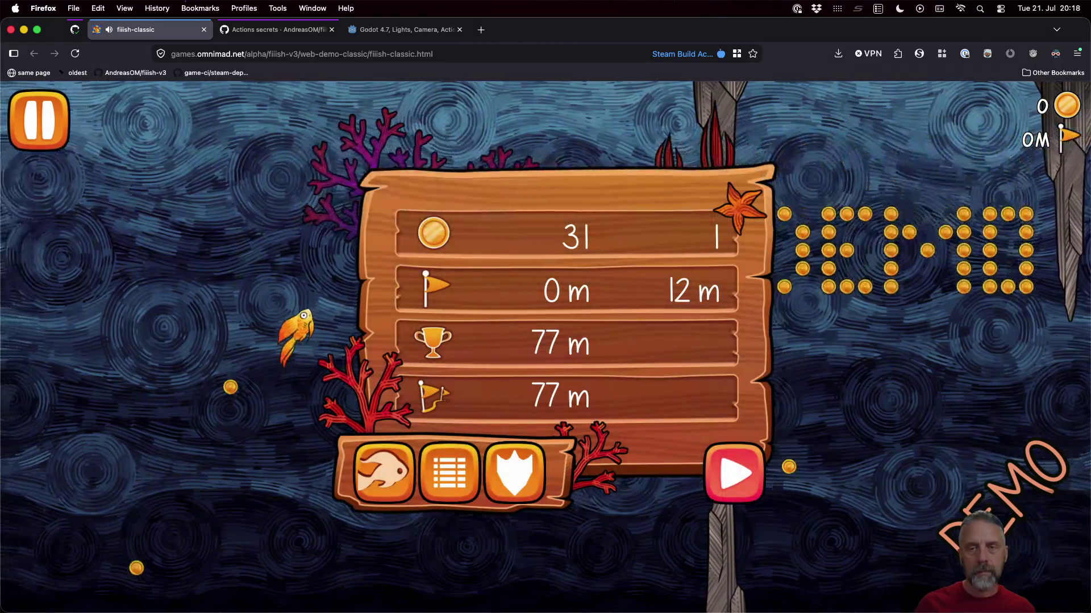
click(204, 30)
key(super+Tab)
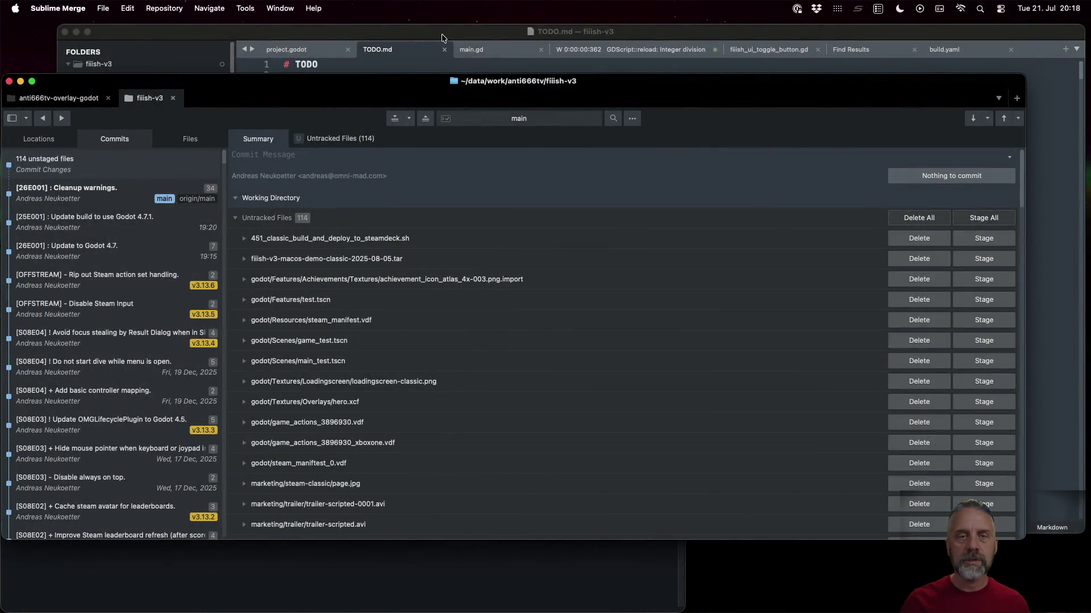
Add '- [ ] Debug: Mouse cursor disappearing' on line 29 of TODO.md and save
click(443, 39)
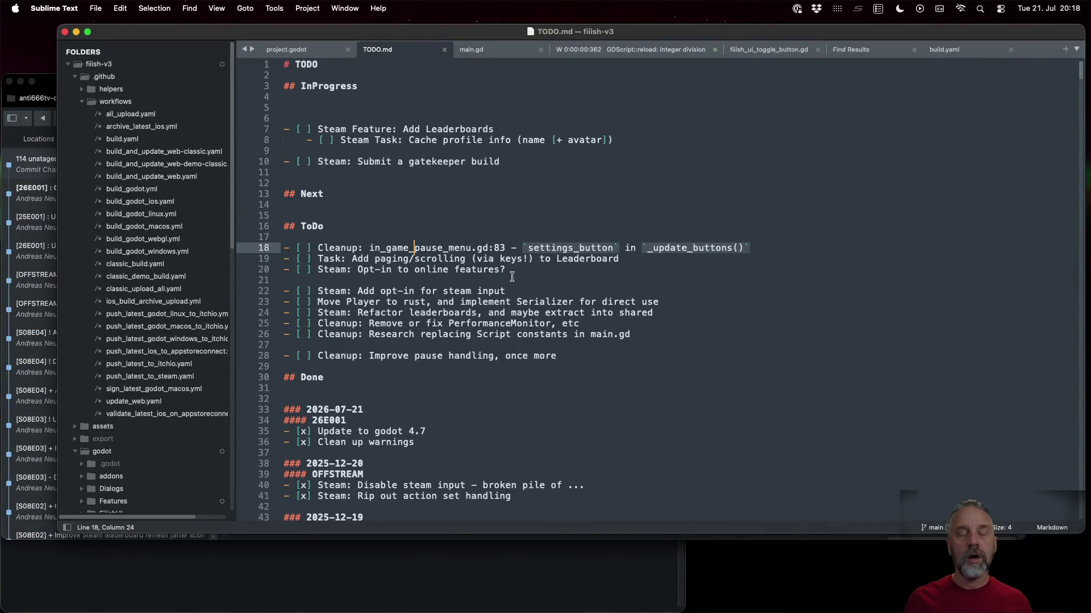
key(Down)
key(Down)
key(Down)
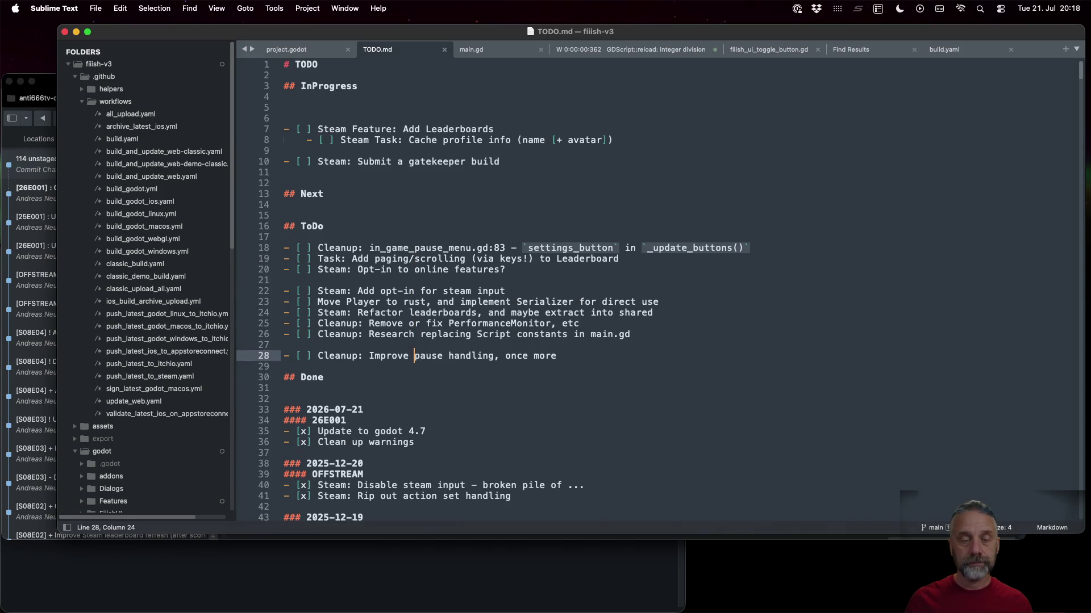
text(- [ ])
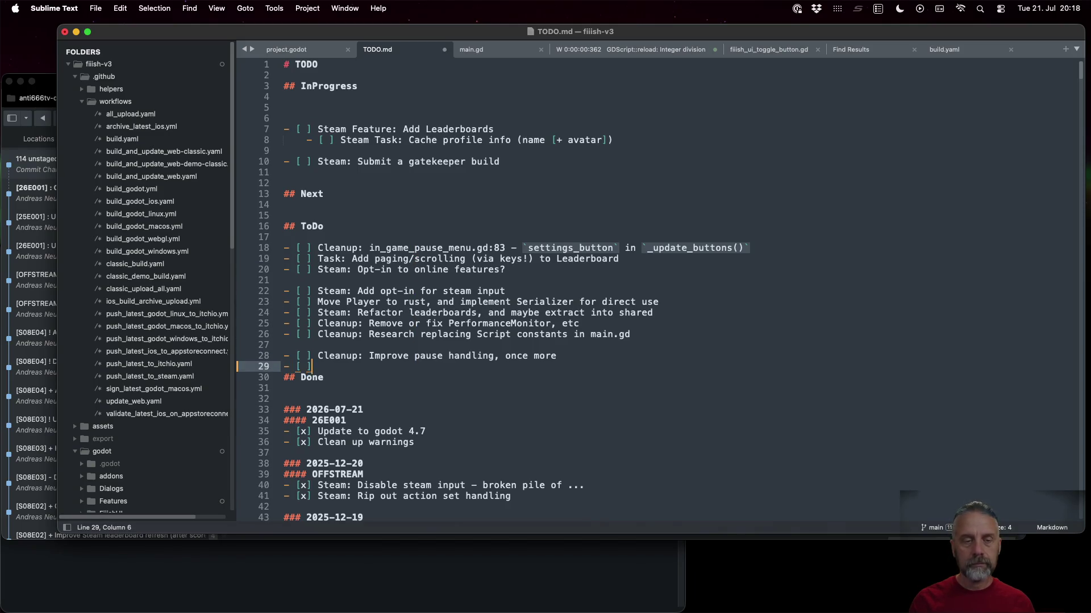
text( Debug: )
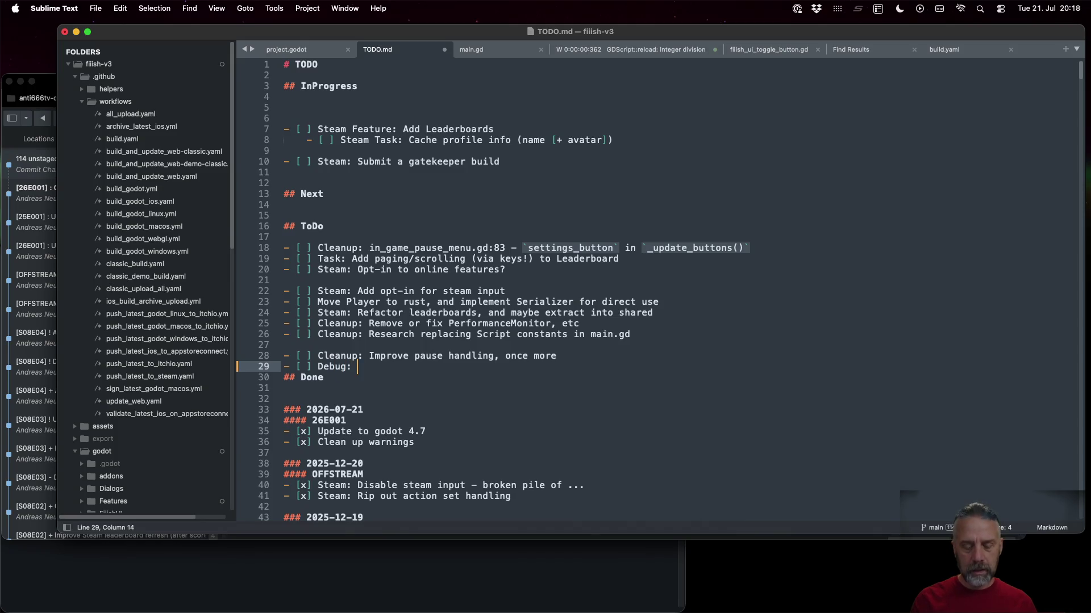
text(Mouse cur)
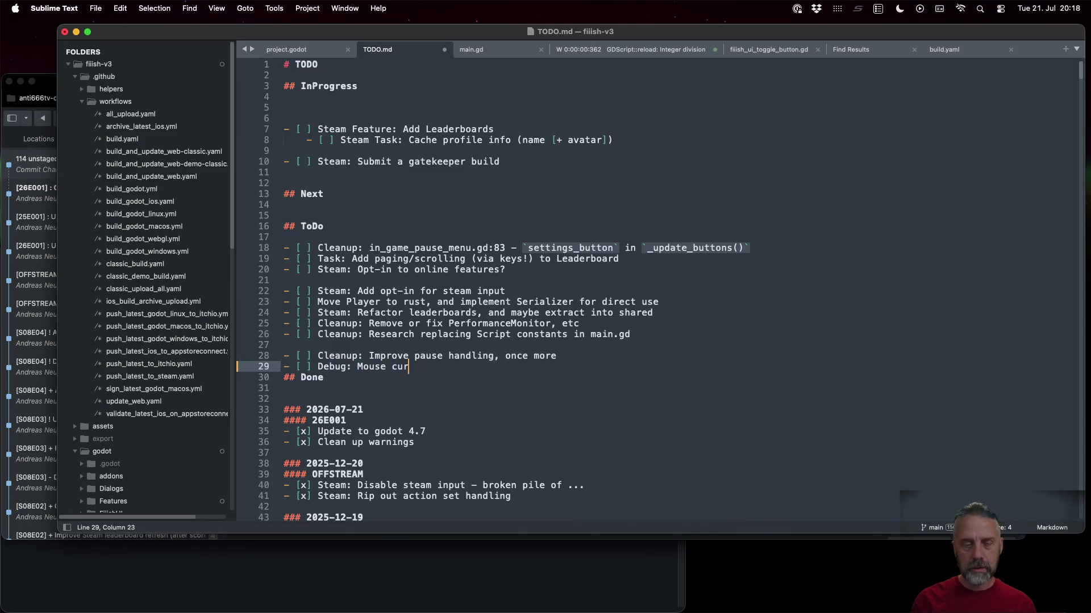
text(sor disapp)
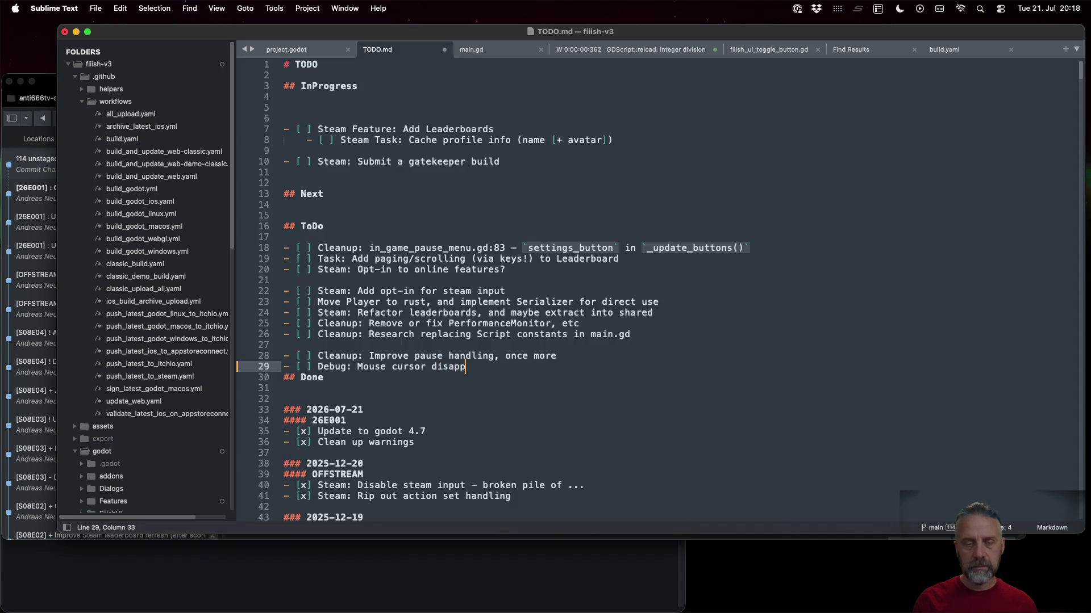
text(earing)
key(Return)
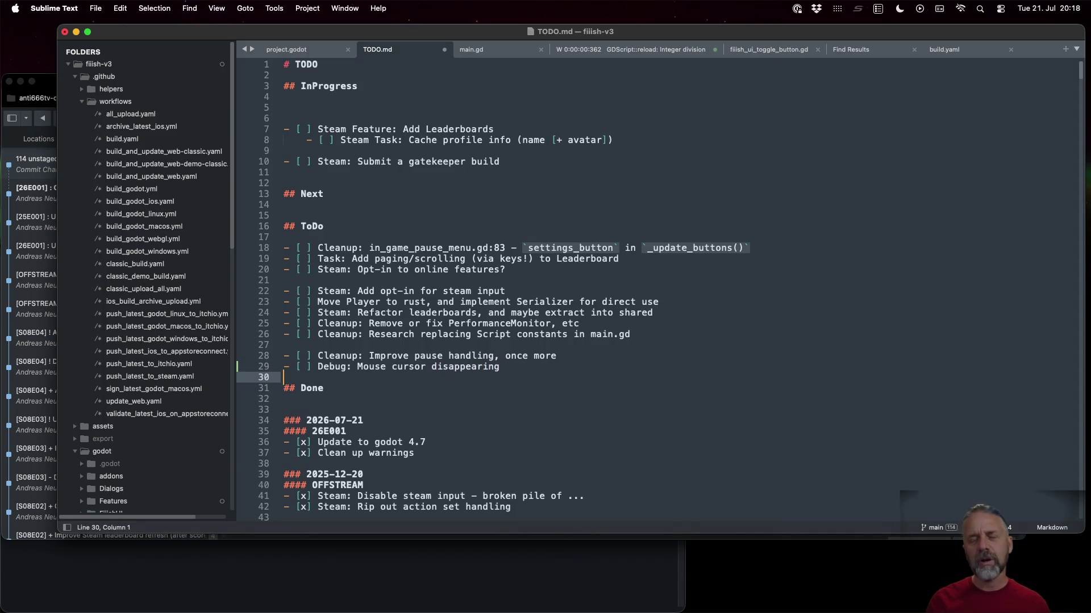
key(super+s)
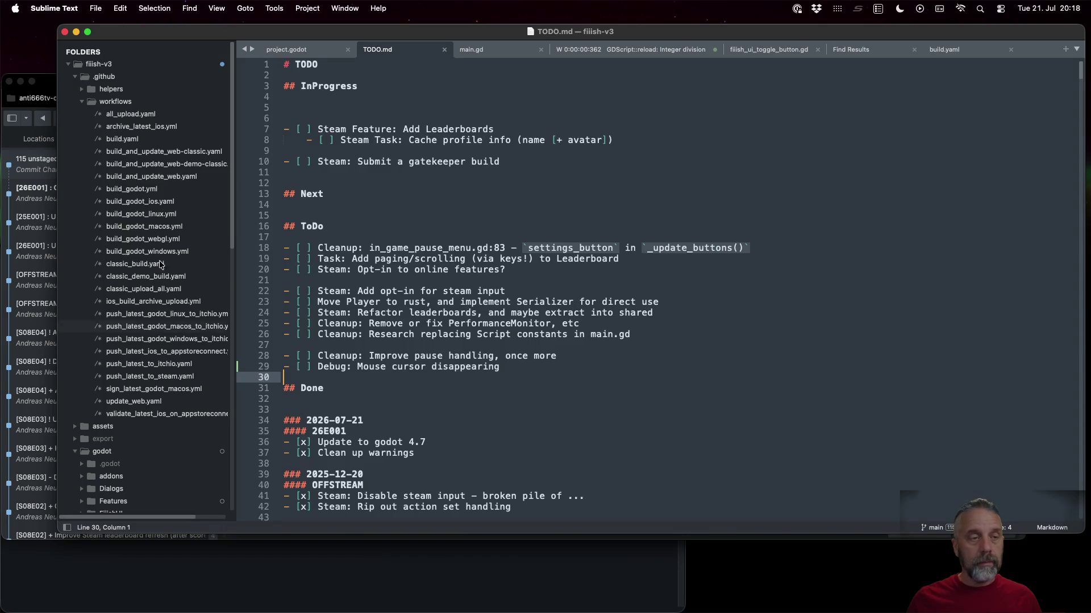
Stage TODO.md and commit it as "[26E001] : Update TODO."
click(50, 88)
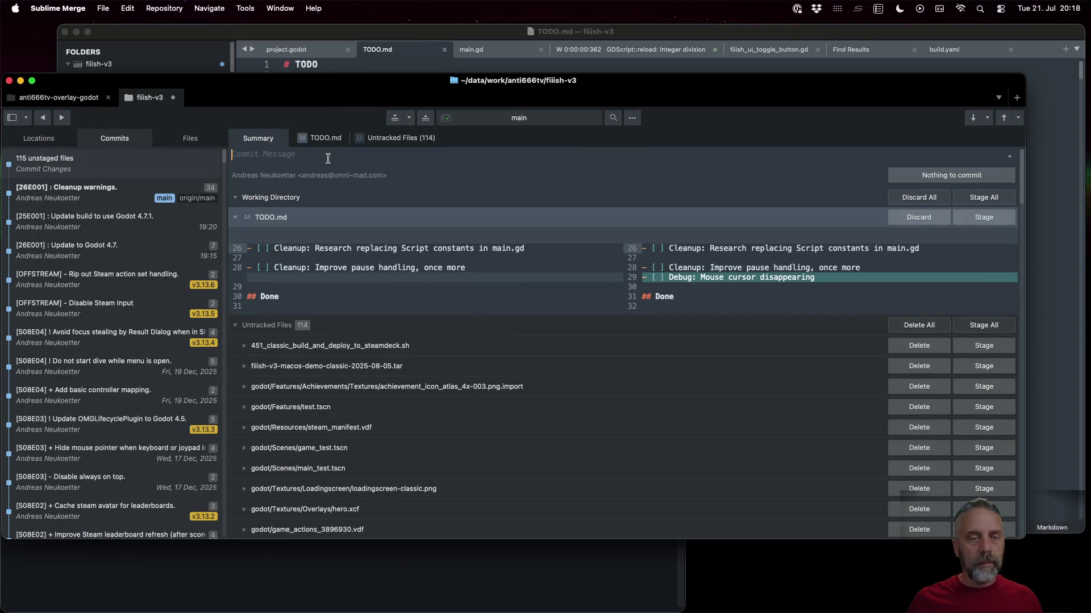
text([26E001)
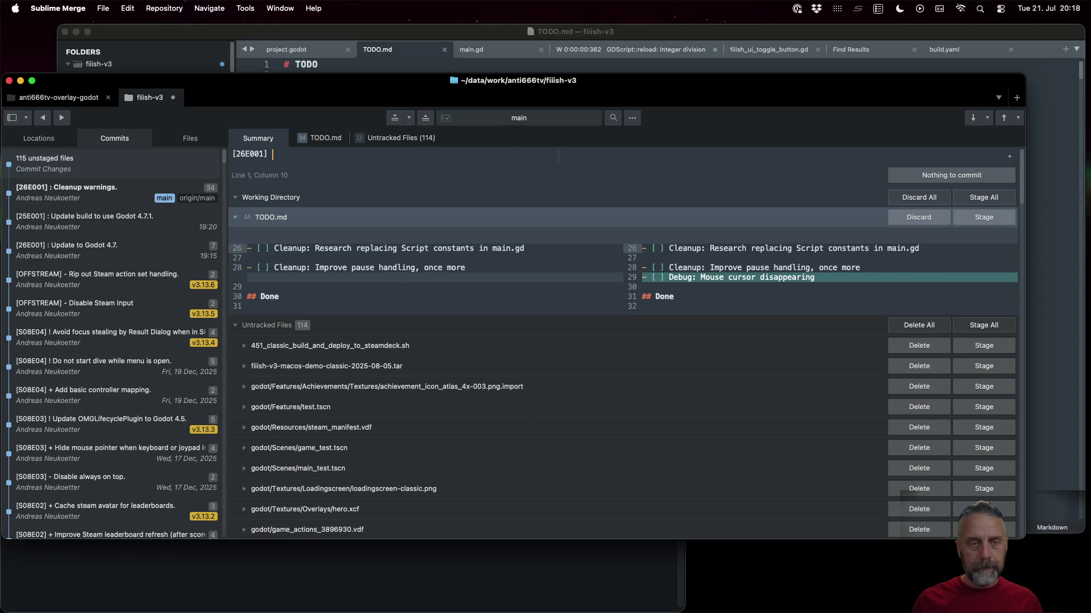
text(Update TODO.)
click(983, 217)
click(950, 179)
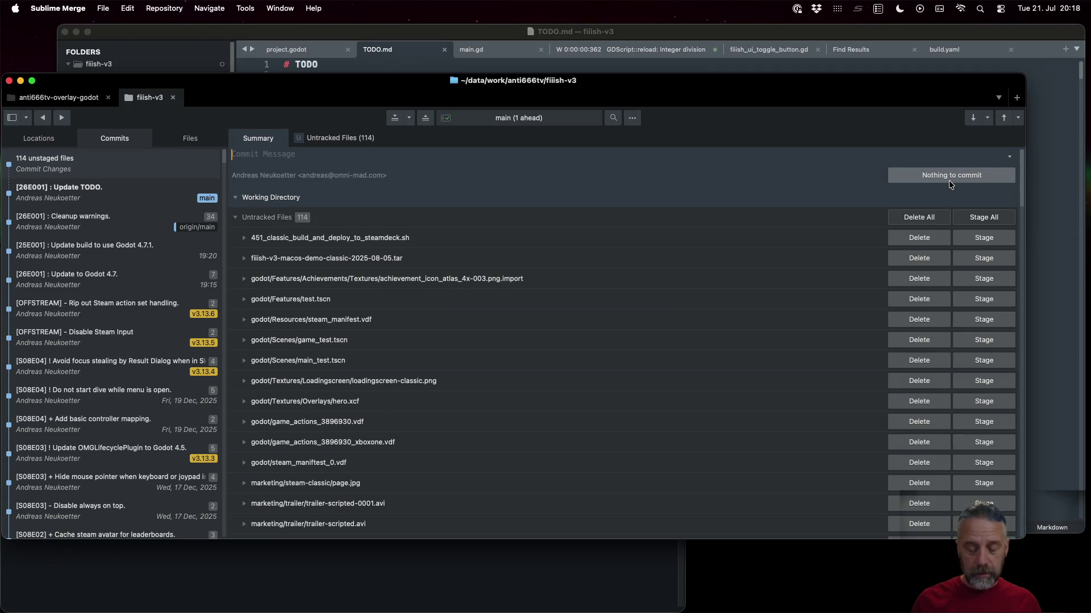
Start Rebase Branch from the command palette, cancel it, and bring the terminal forward
key(super+p)
text(reb)
key(Return)
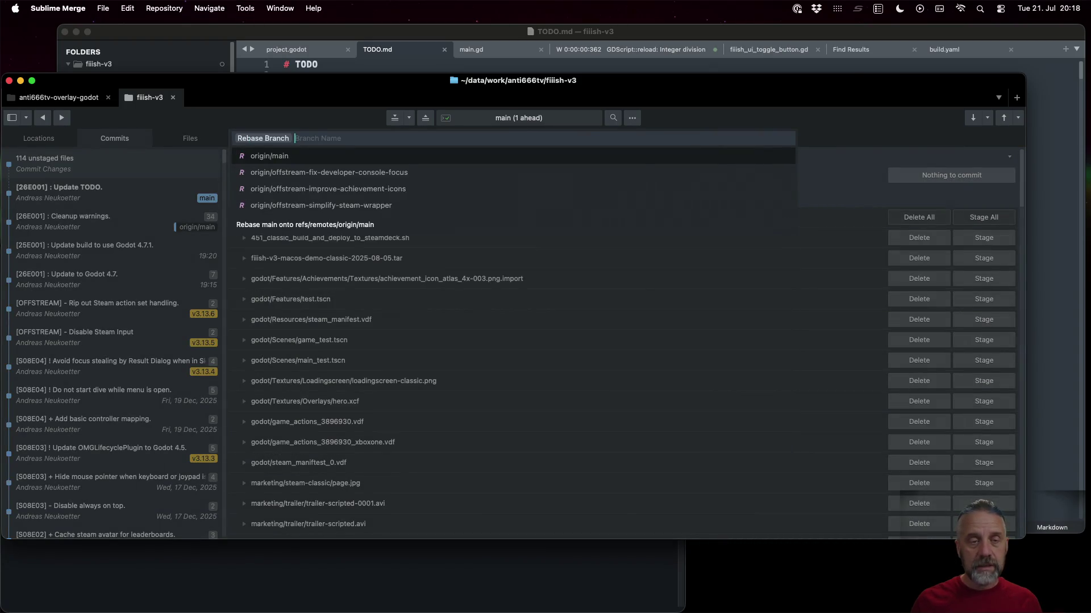
key(Escape)
click(522, 562)
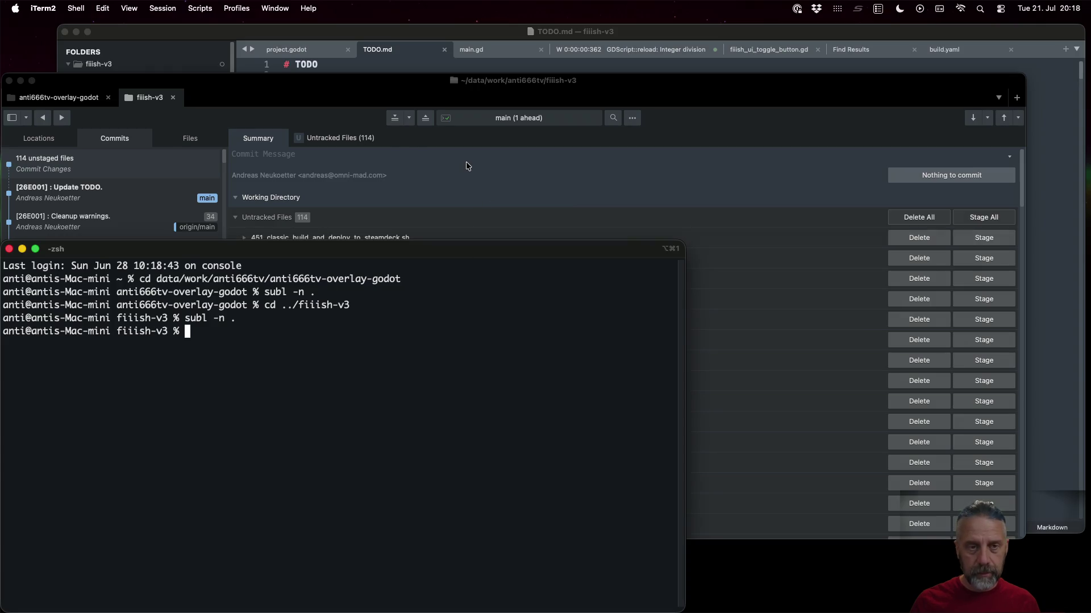
Search the git log for earlier tag entries
text(git log)
key(Return)
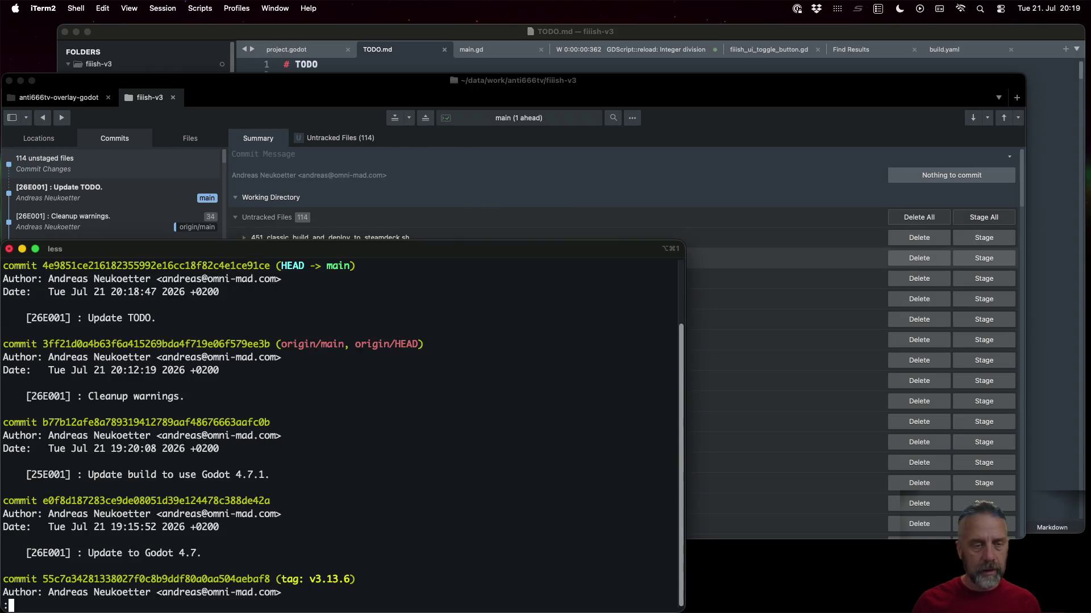
text(/tag)
key(Return)
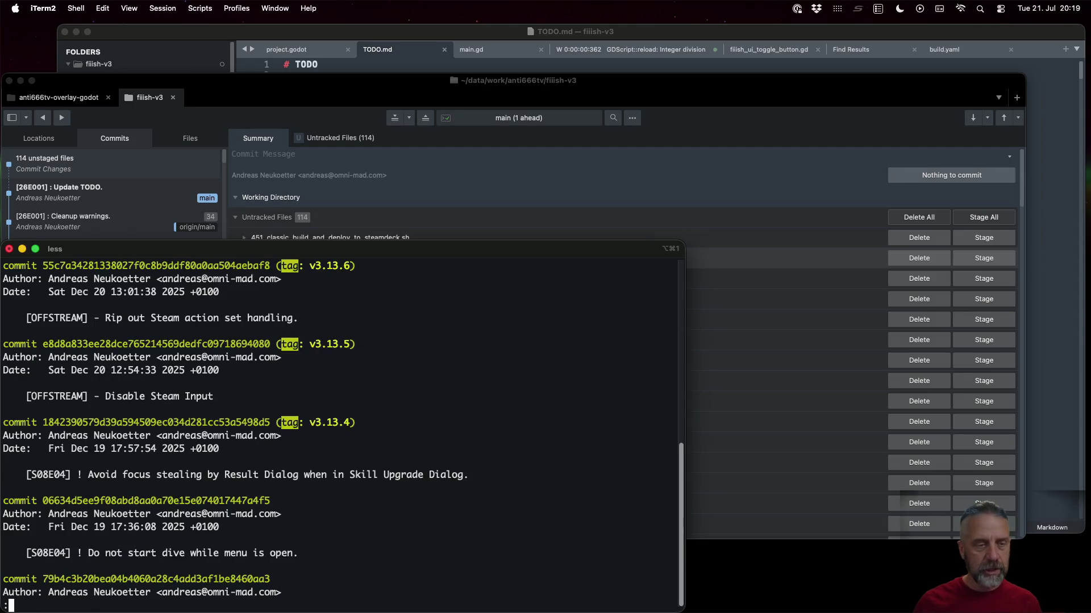
key(n)
key(n)
key(n)
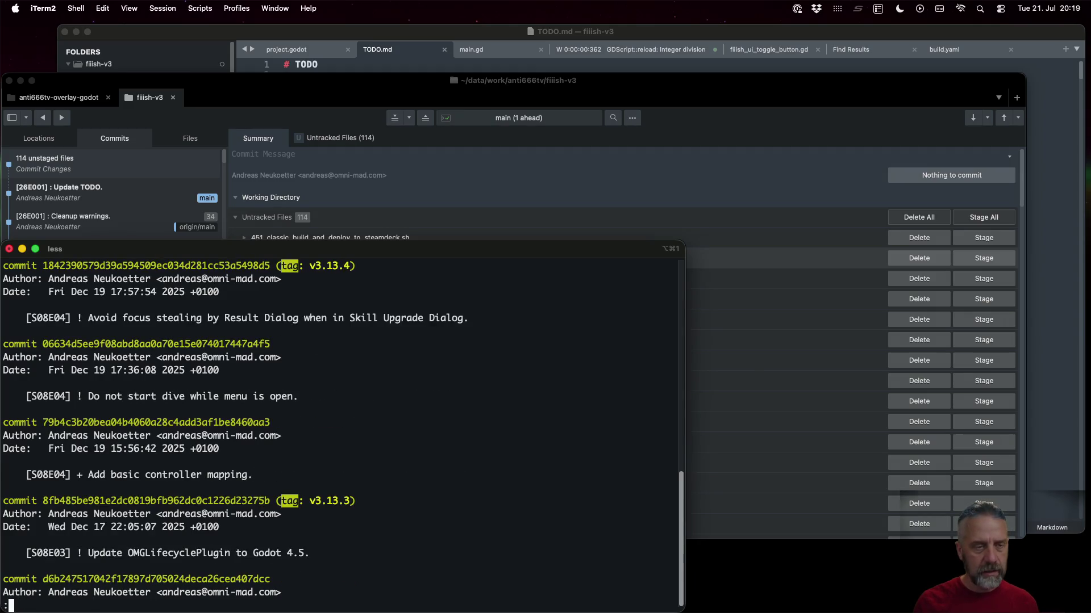
key(n)
key(n)
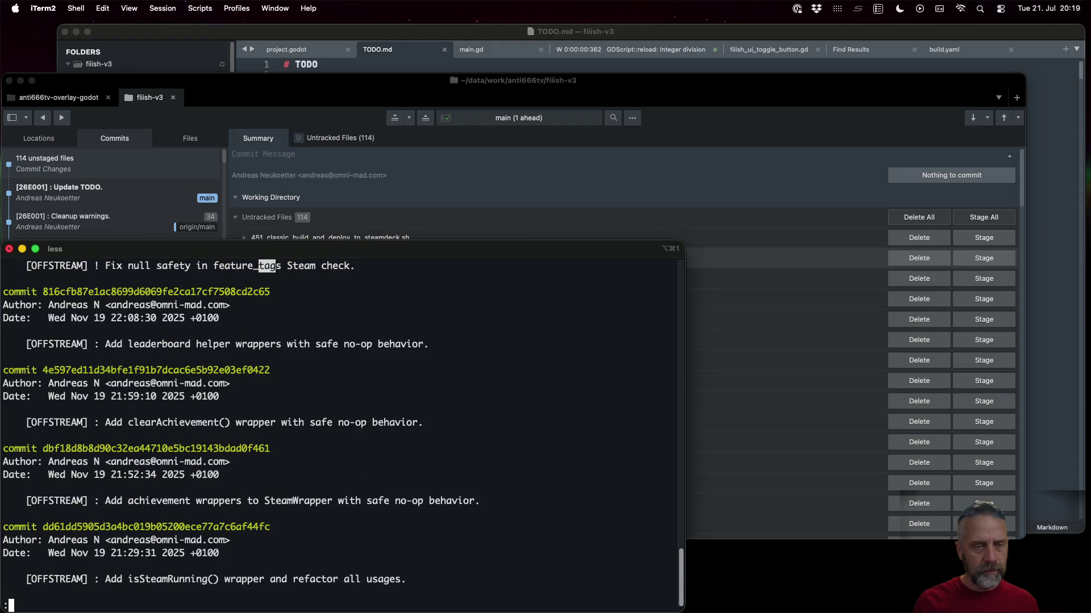
key(n)
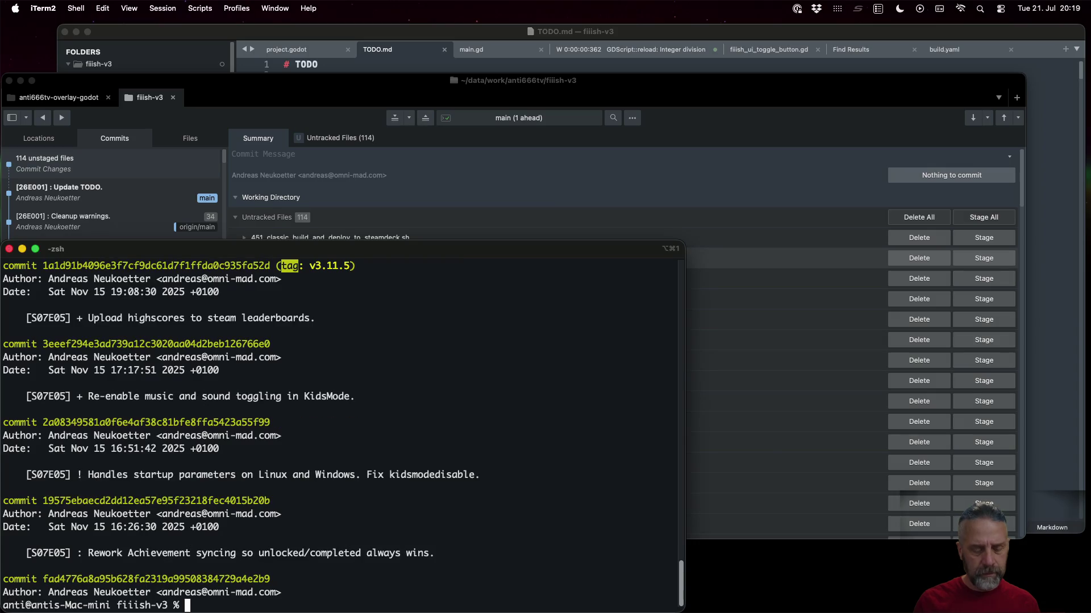
Recall the old v3.13.6 git tag command via history search and change its version to v3.15.1
key(ctrl+r)
text(tage)
key(BackSpace)
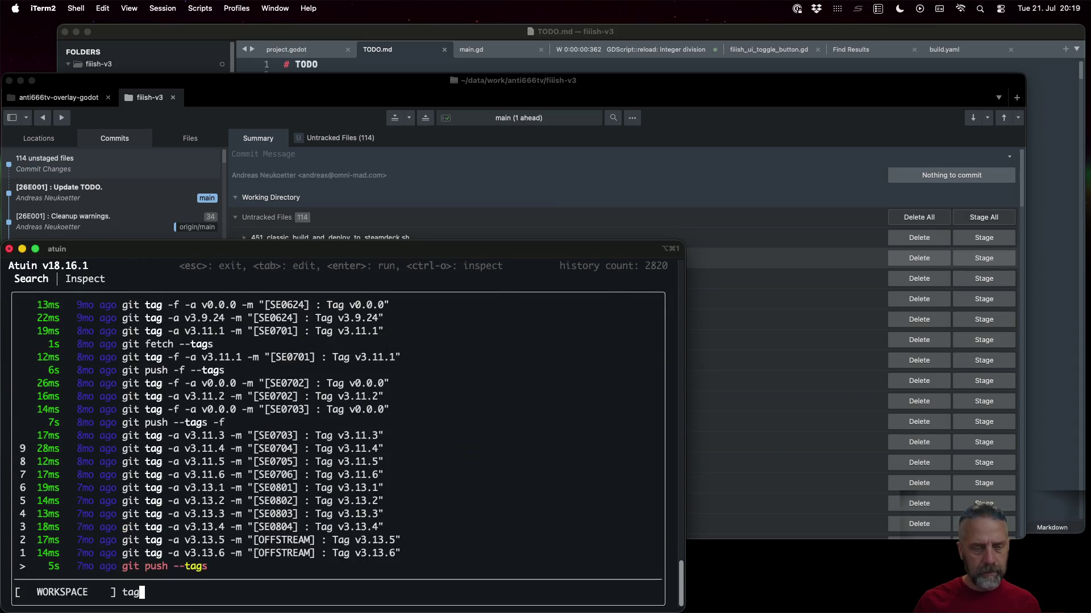
key(Up)
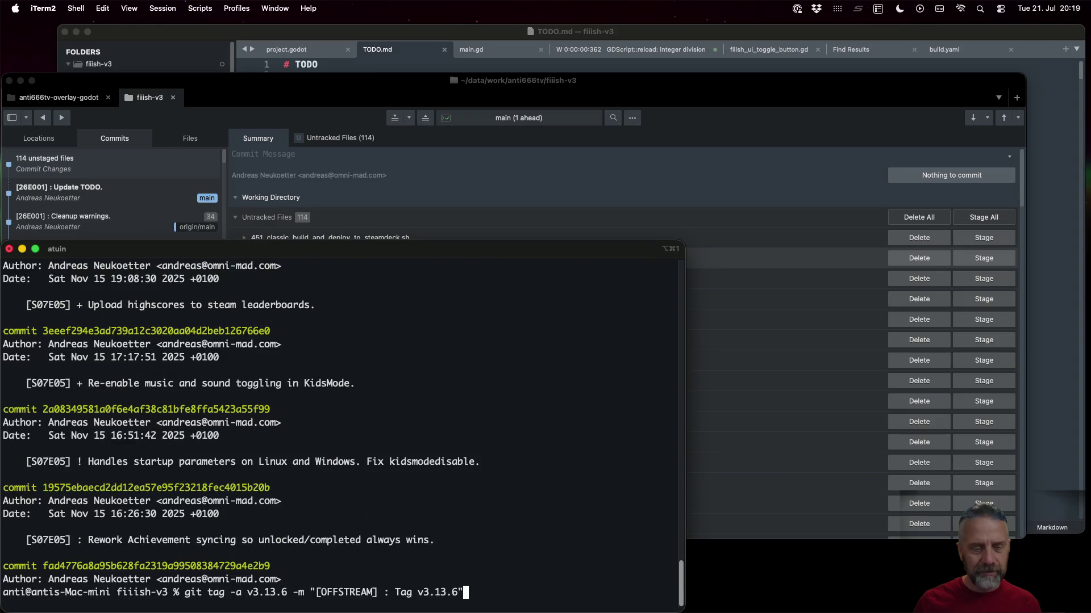
key(Tab)
key(Left)
key(Left)
key(Left)
key(Left)
key(Left)
key(Left)
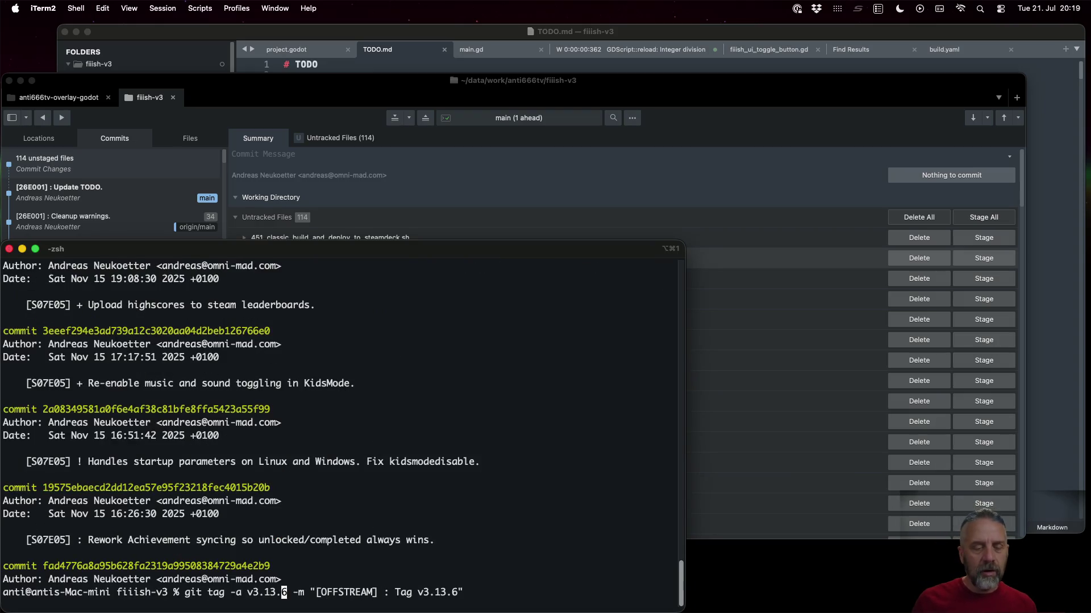
key(Left)
key(BackSpace)
text(5)
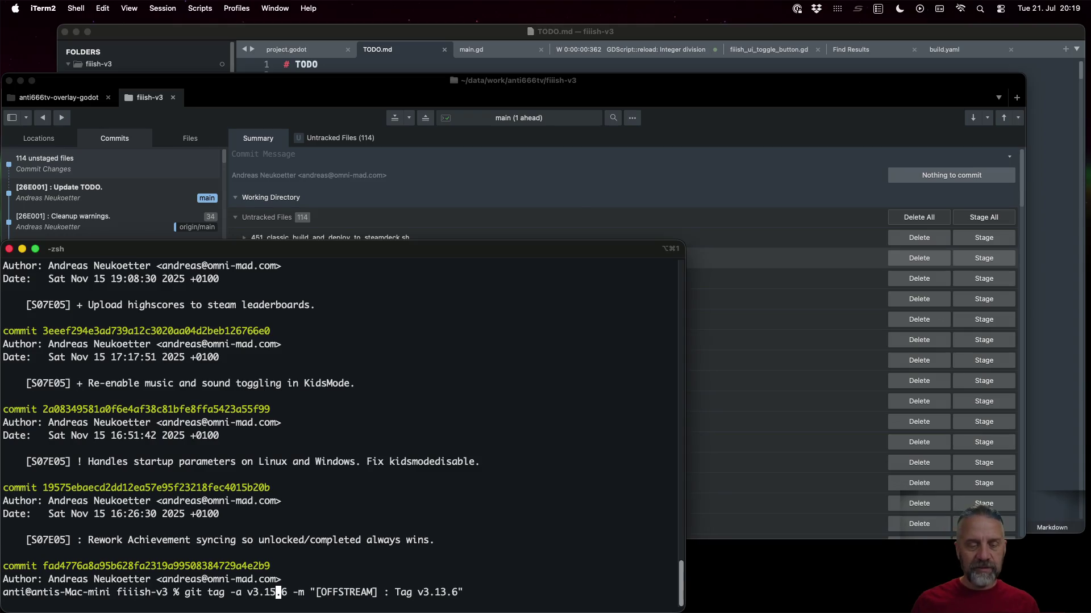
key(Right)
key(Right)
key(BackSpace)
text(1)
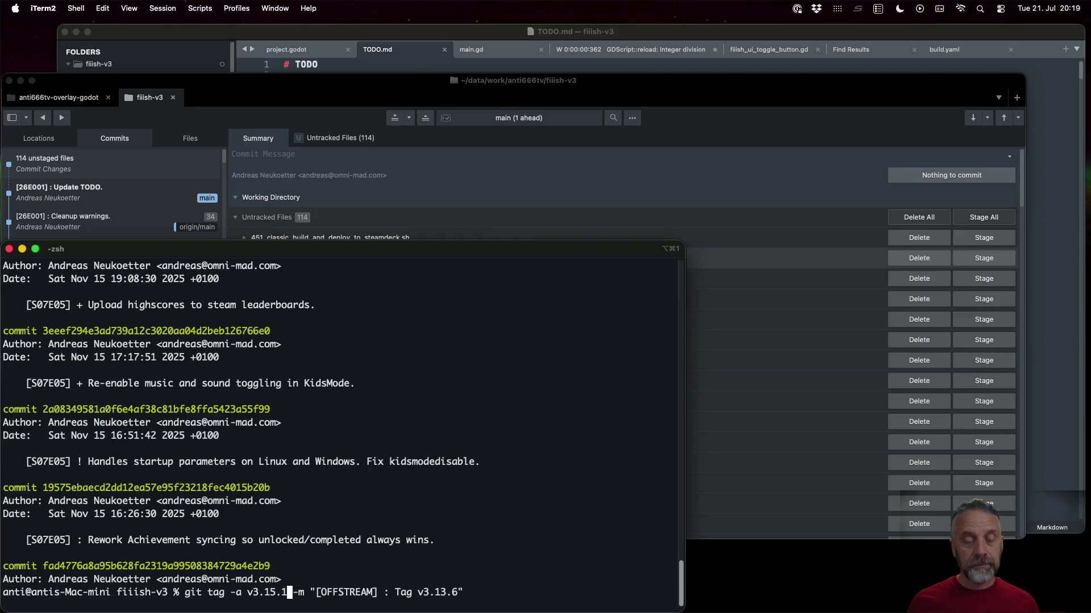
Change the tag message to "[26E001] : Tag v3.15.1" and create the tag
key(Right)
key(Right)
key(Right)
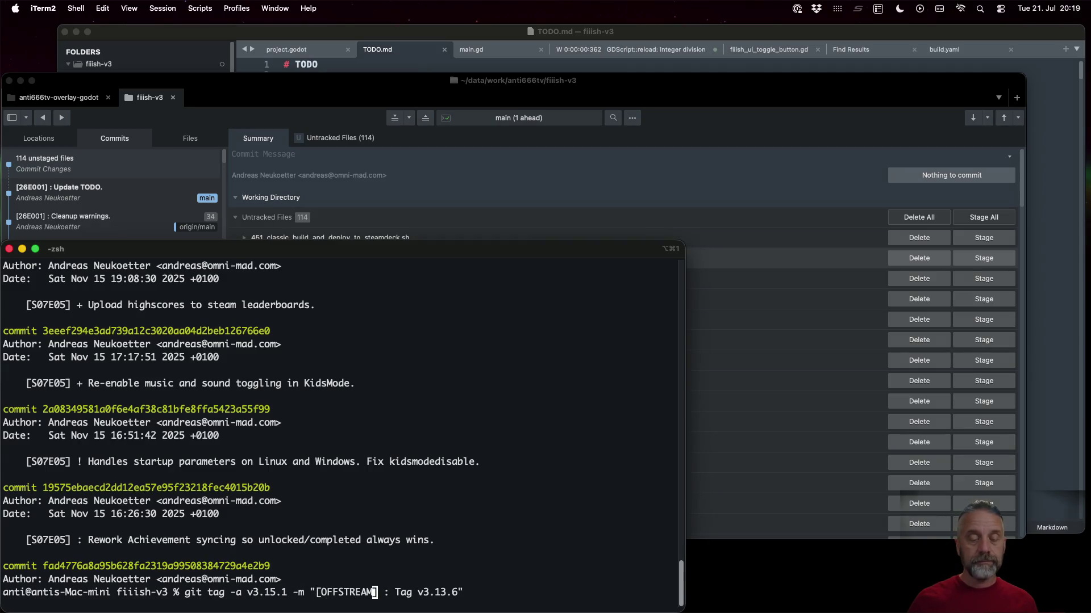
key(BackSpace)
key(BackSpace)
key(BackSpace)
key(BackSpace)
key(BackSpace)
text(26)
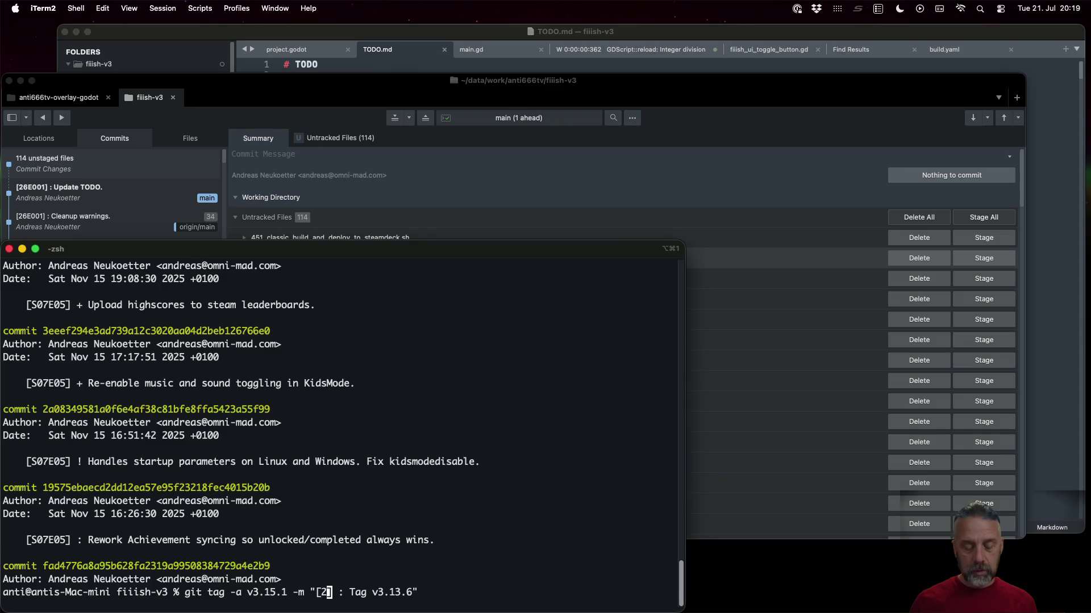
text(E001)
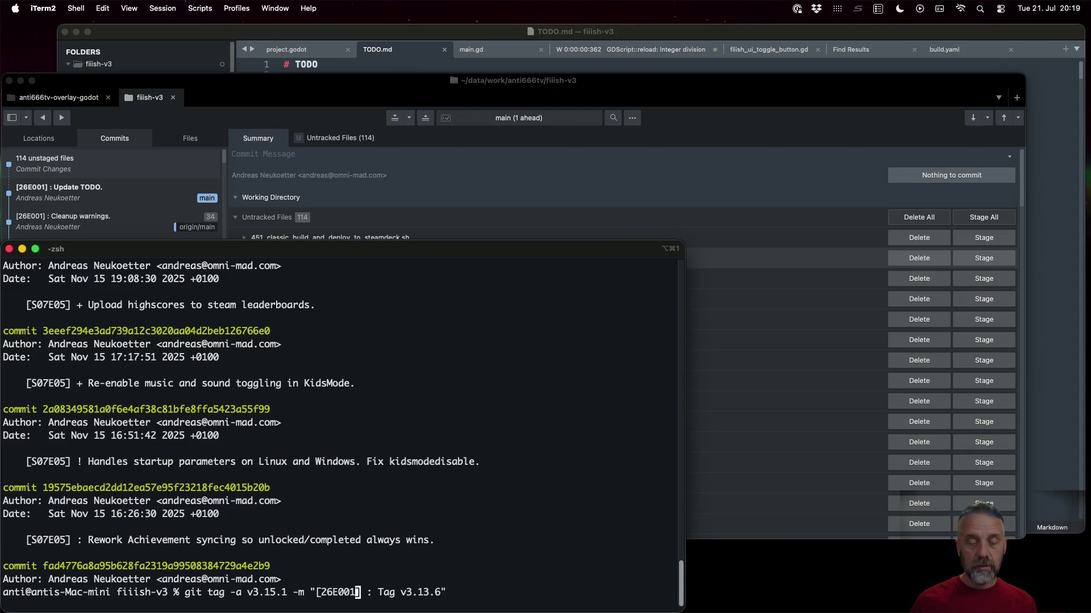
key(Right)
key(Right)
key(Right)
key(Right)
key(Right)
key(Right)
key(BackSpace)
text(5)
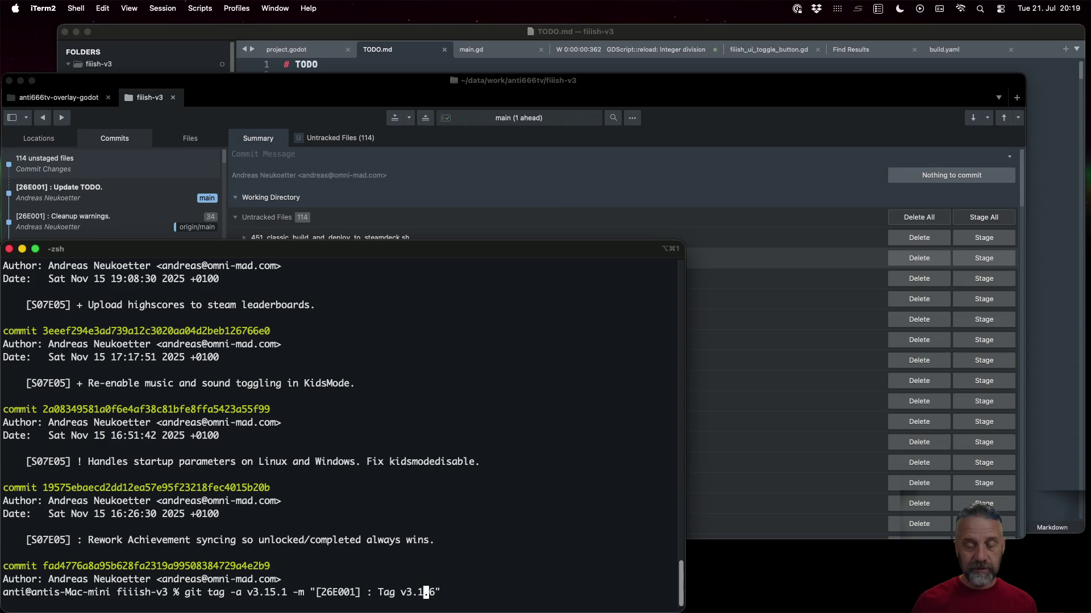
key(Right)
key(Right)
key(BackSpace)
text(1)
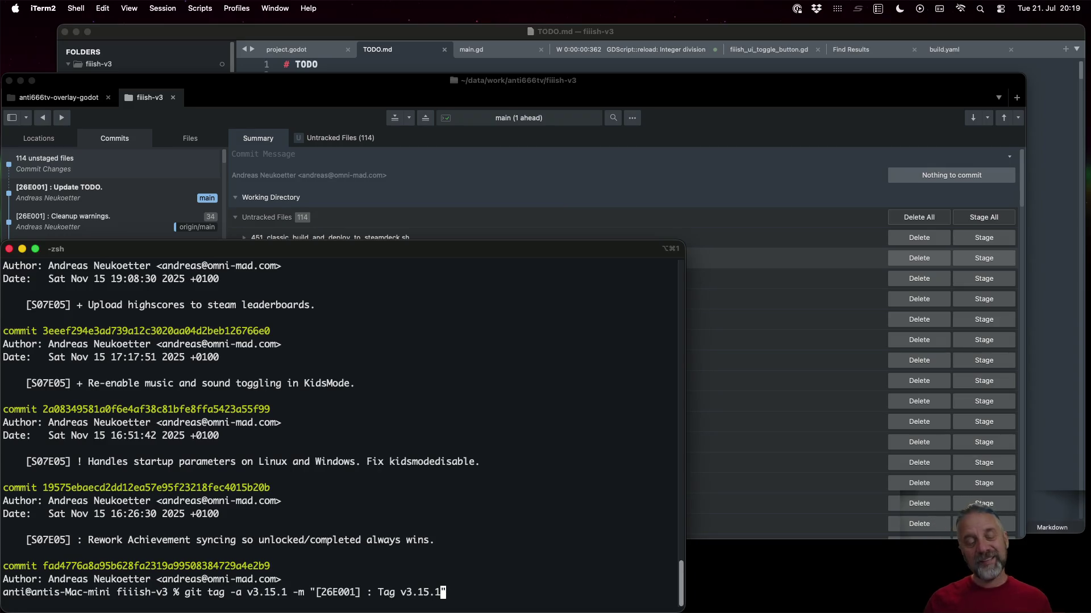
key(Return)
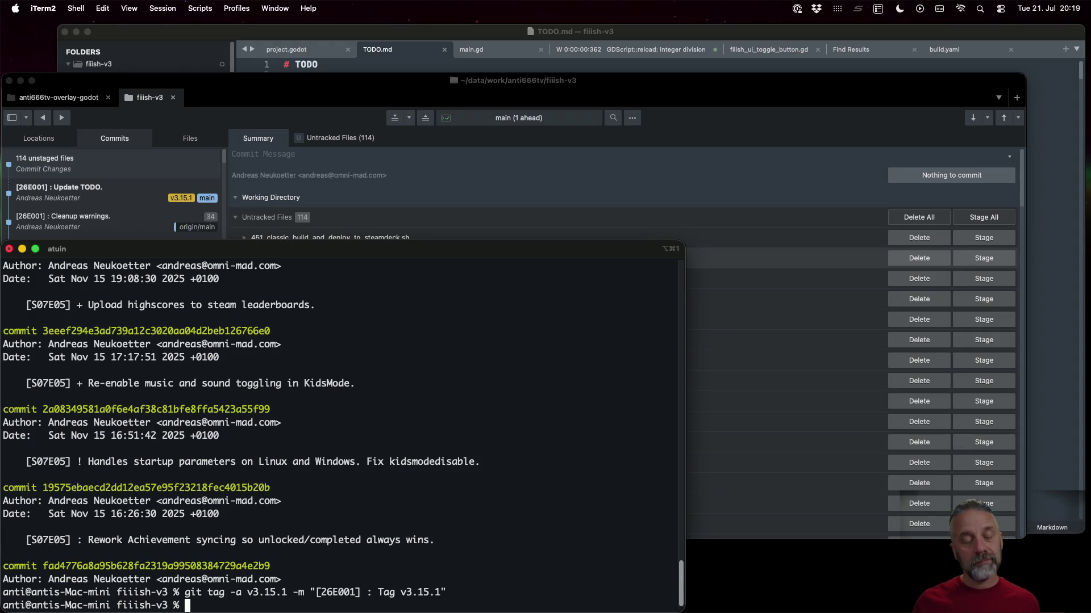
Push main with git push, then push the tags to GitHub
key(ctrl+r)
text(push)
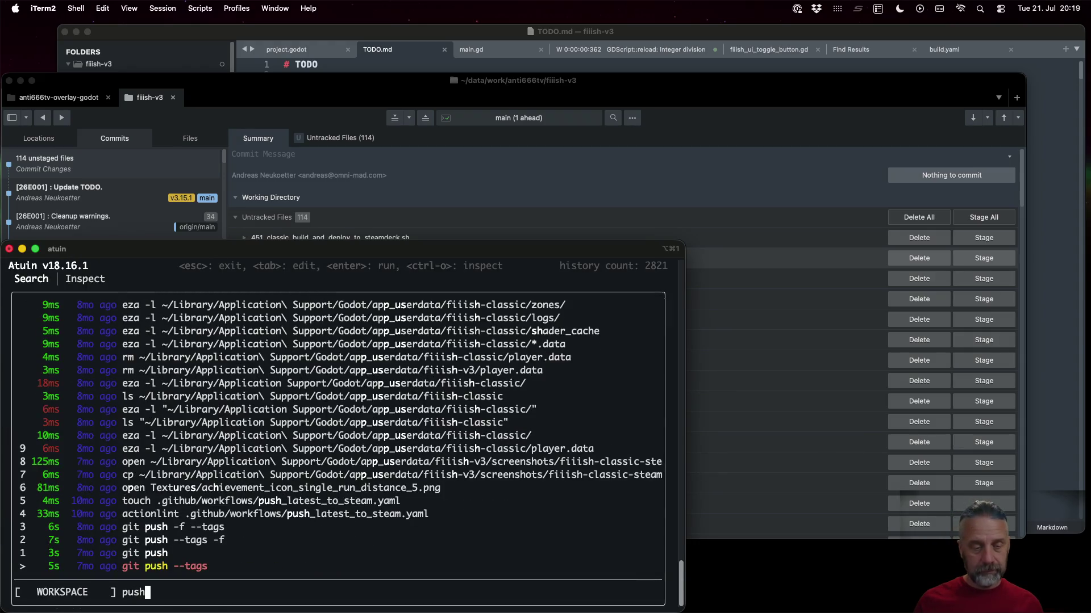
key(Return)
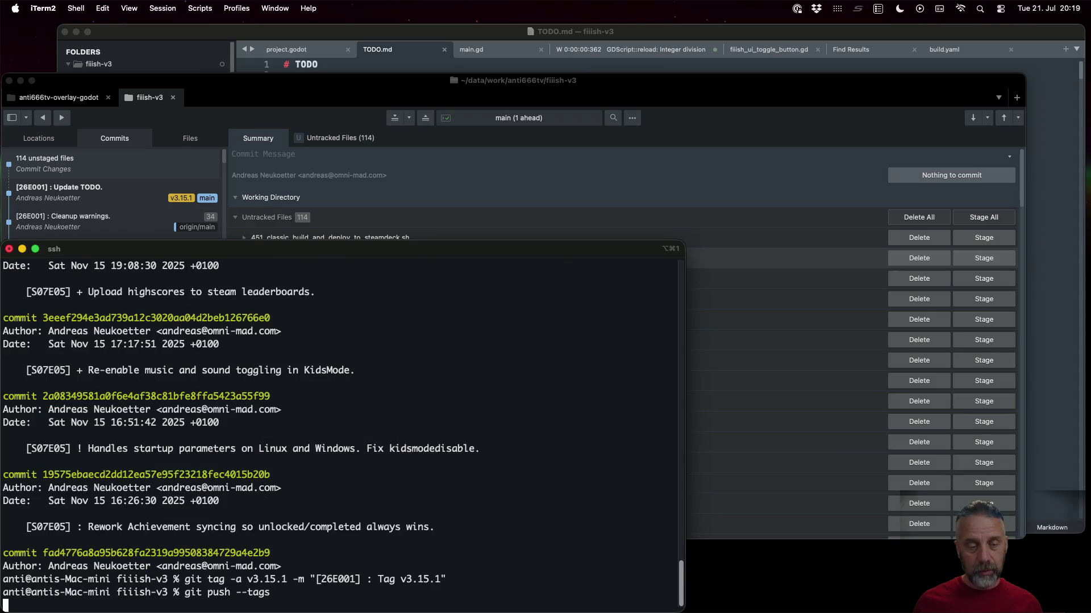
key(ctrl+c)
text(git p)
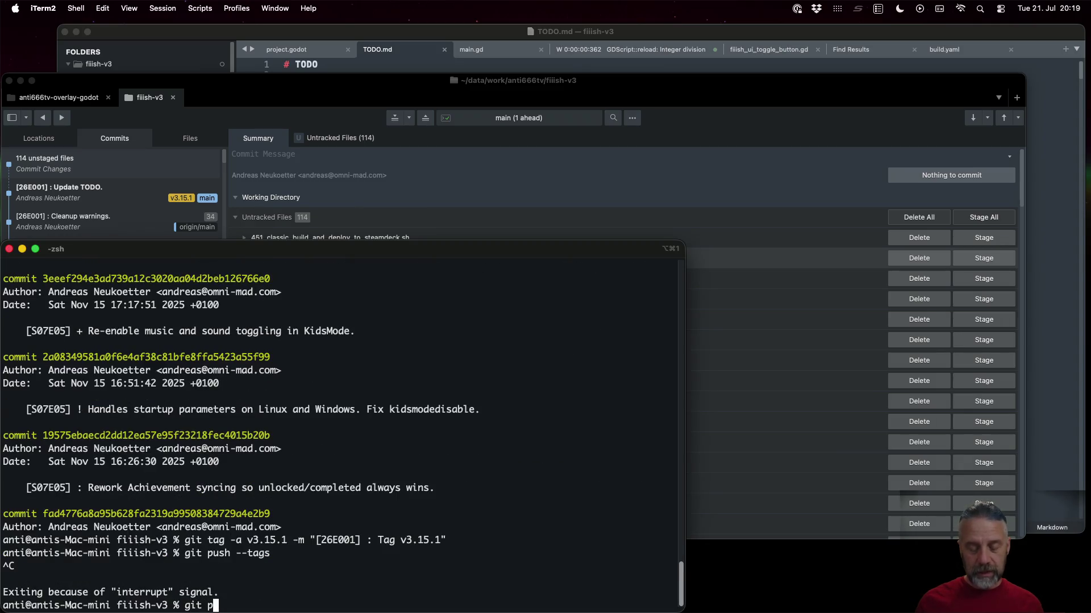
text(ush)
key(Return)
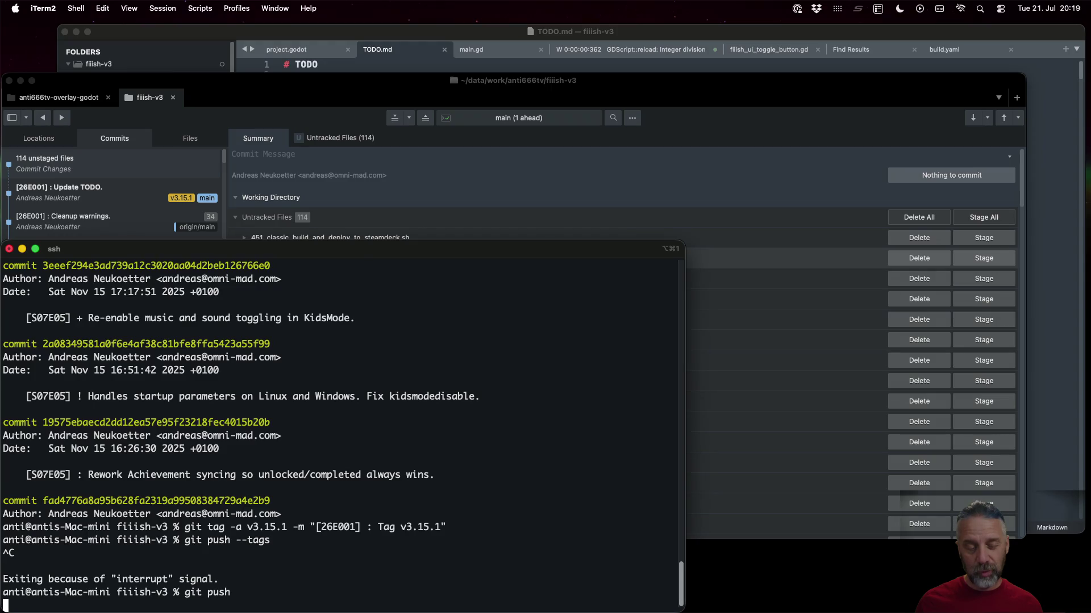
key(Up)
key(Up)
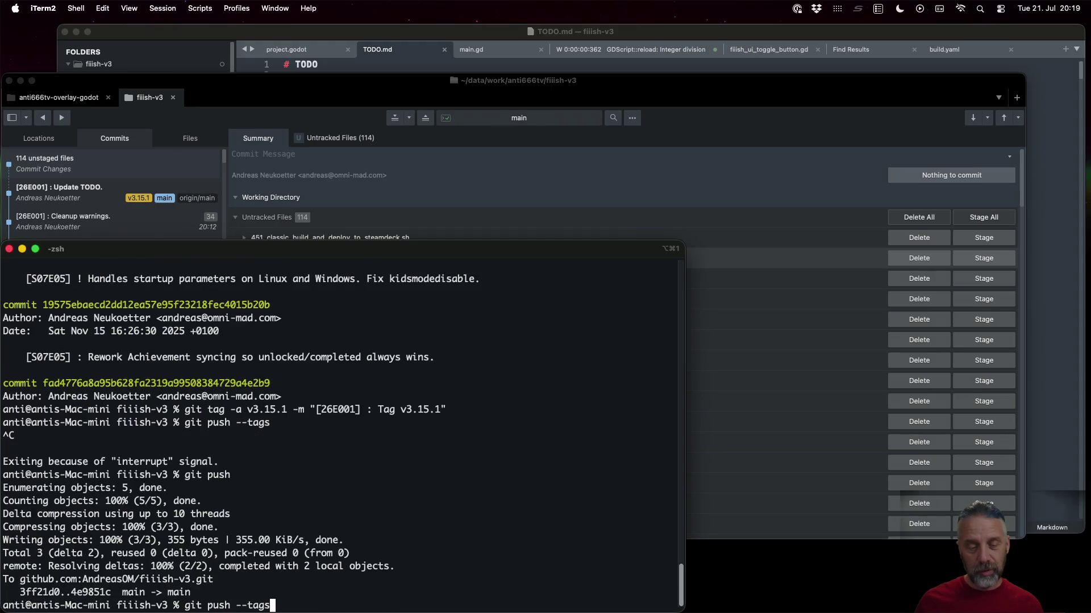
key(Return)
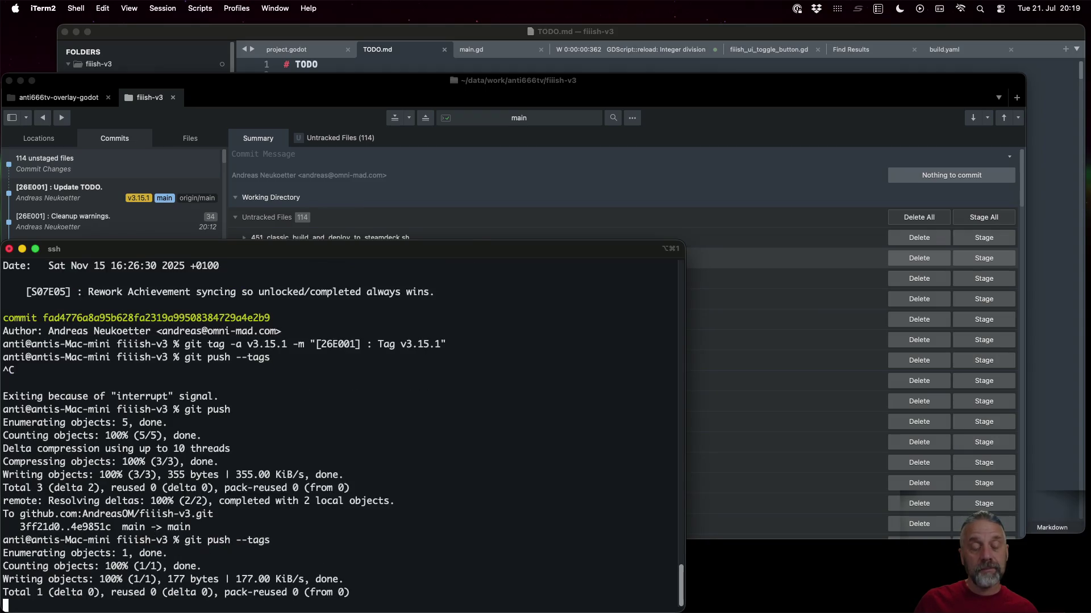
key(ctrl+Left)
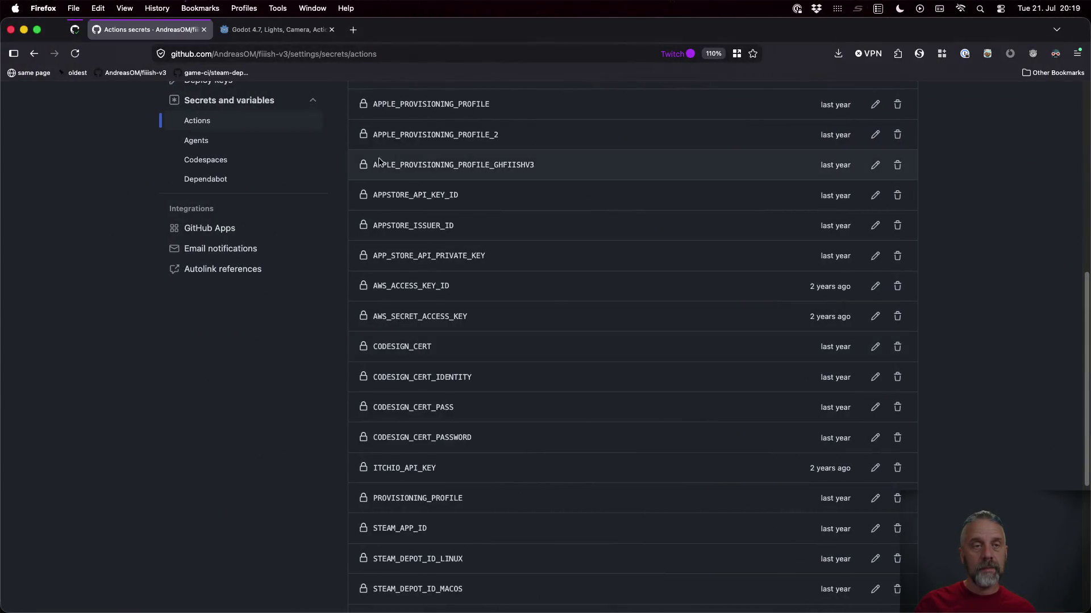
Return to the All workflows list and scroll to the newly queued v3.15.1 builds
key(super+bracketleft)
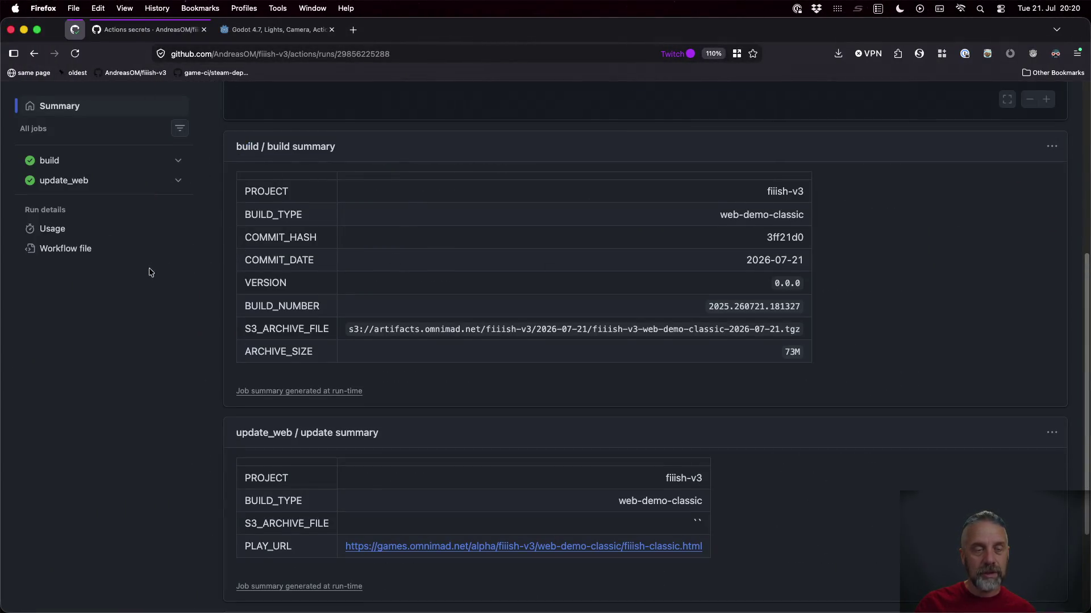
scroll(151, 270, up, 5)
key(super+bracketleft)
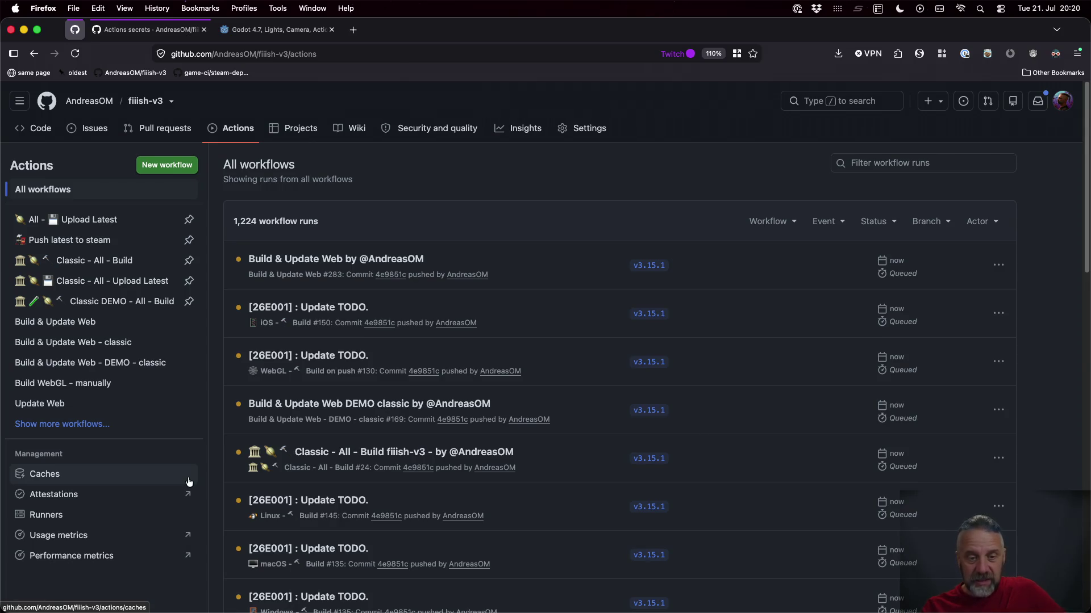
scroll(412, 448, down, 2)
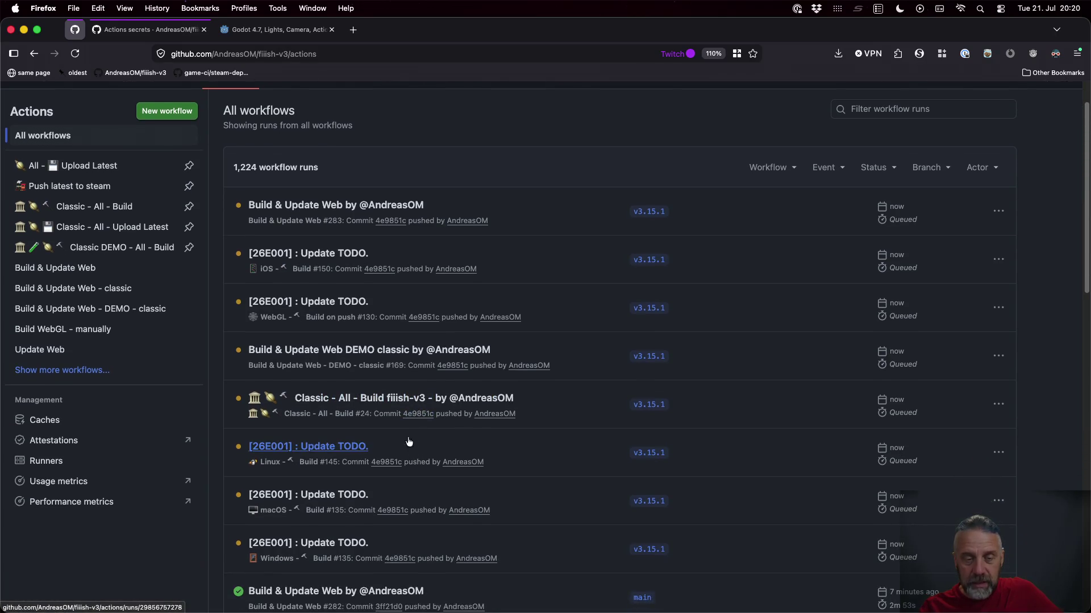
scroll(398, 415, down, 2)
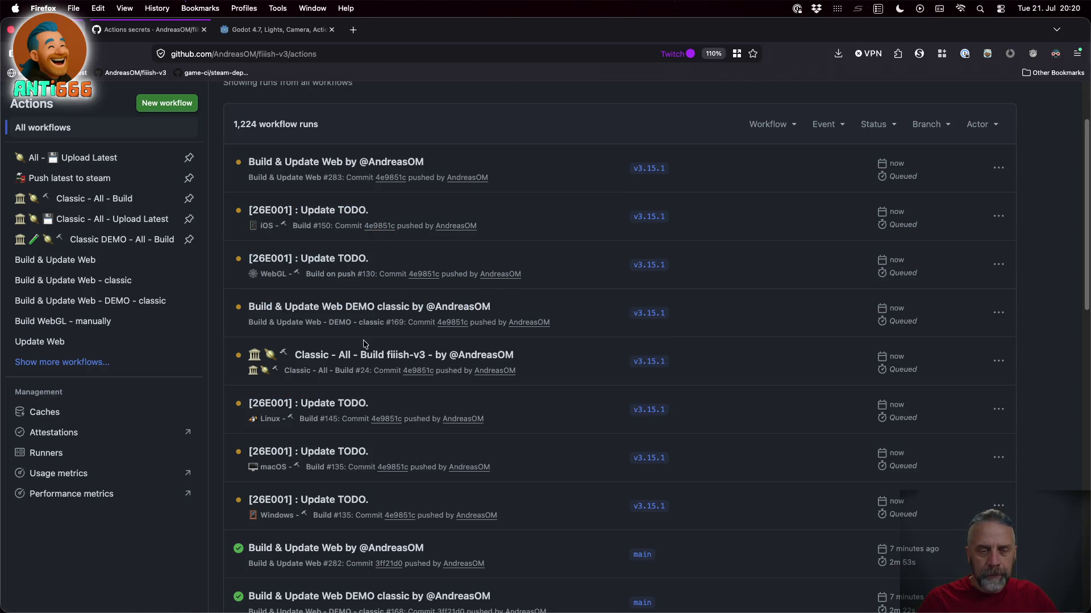
Open Classic - All - Build run #24 and, once finished, its failed build_ios job
click(368, 358)
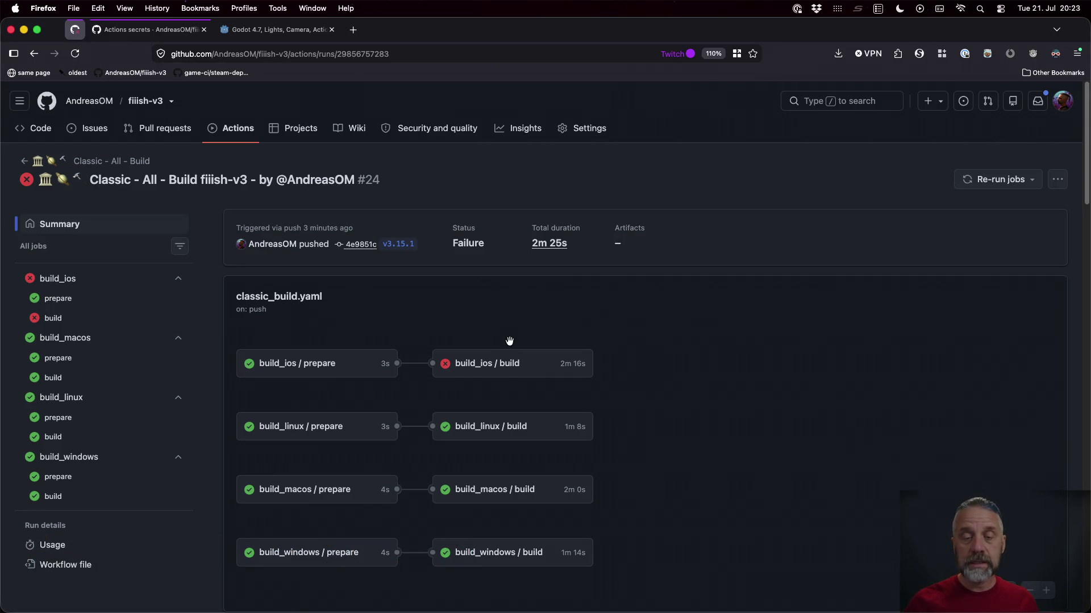
click(476, 364)
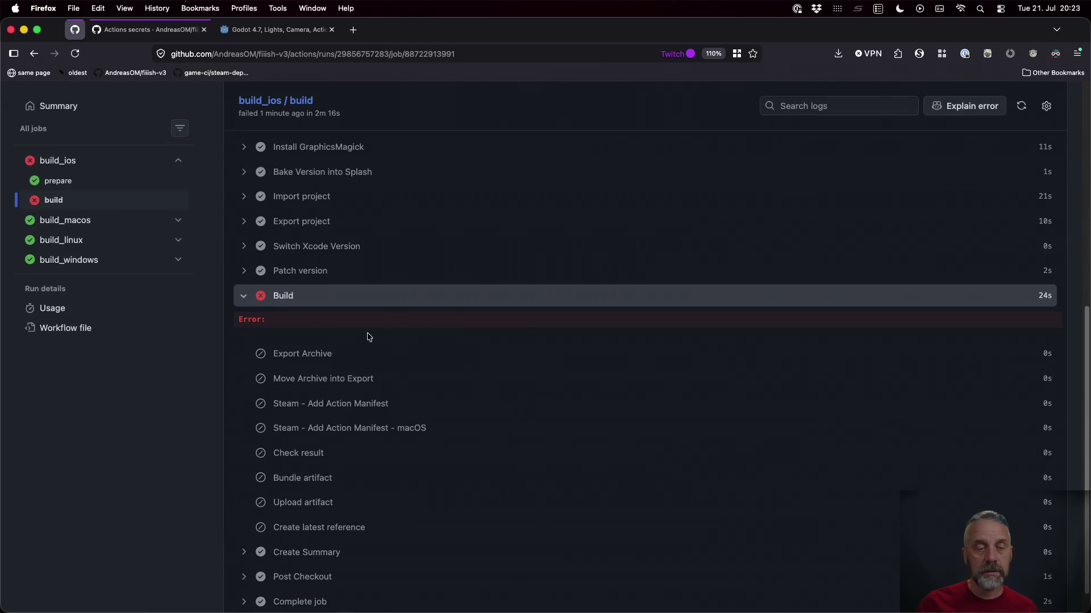
Trust the blob storage site in the script blocker so the job log loads
click(920, 54)
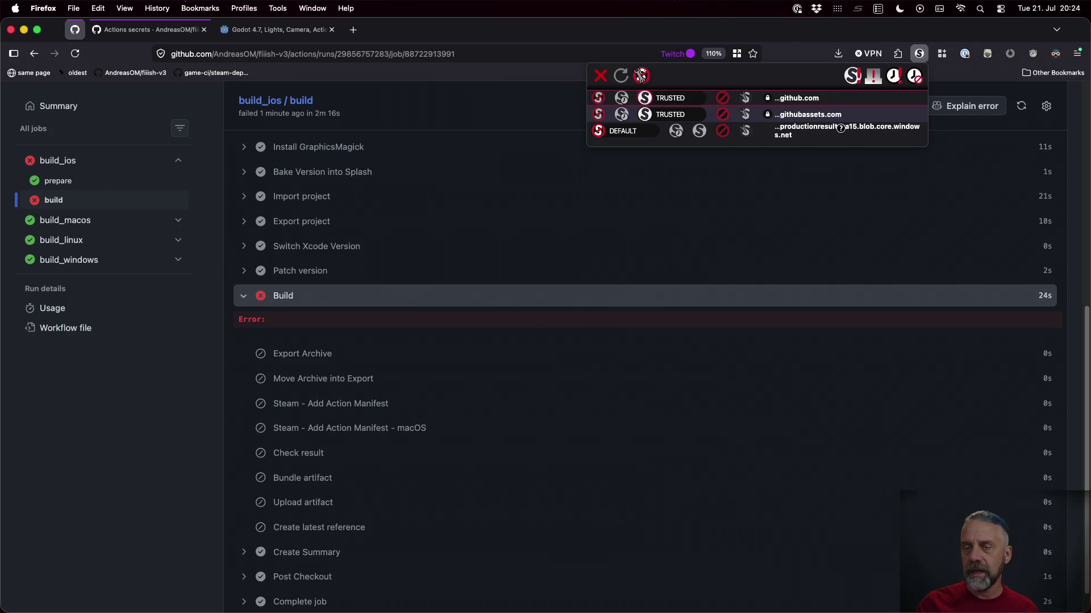
click(703, 132)
click(823, 392)
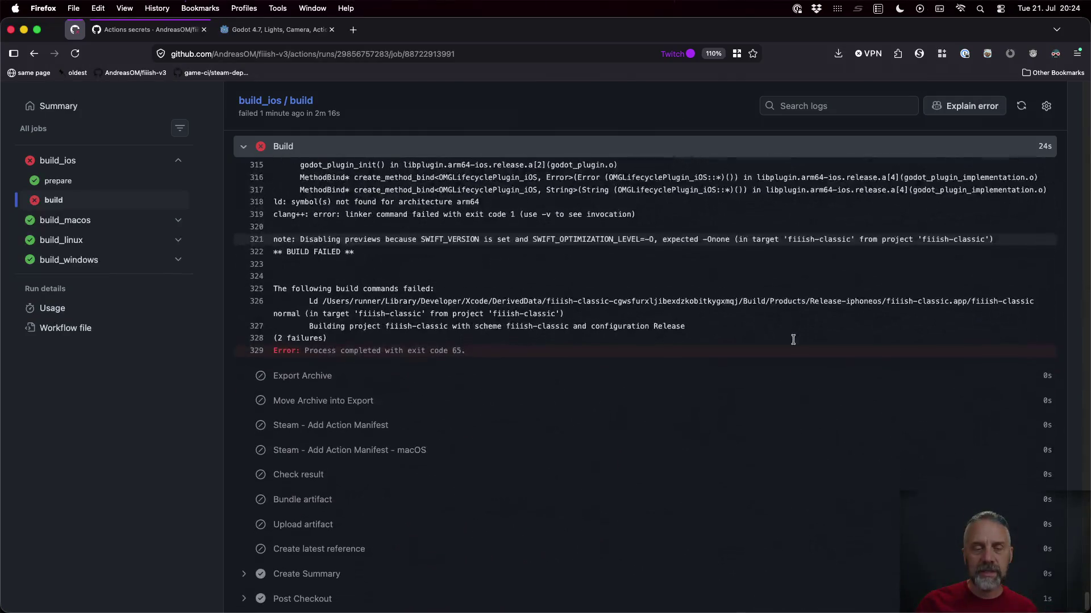
Scroll the build_ios log from the linker errors up to the step list, then move to the Godot desktop
scroll(673, 381, up, 10)
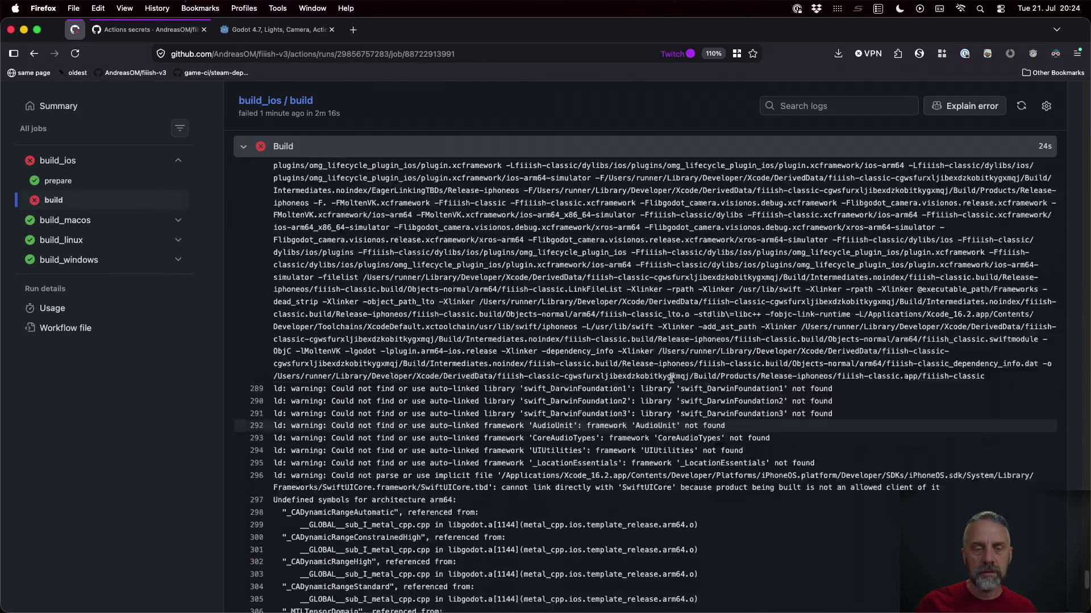
scroll(671, 379, down, 10)
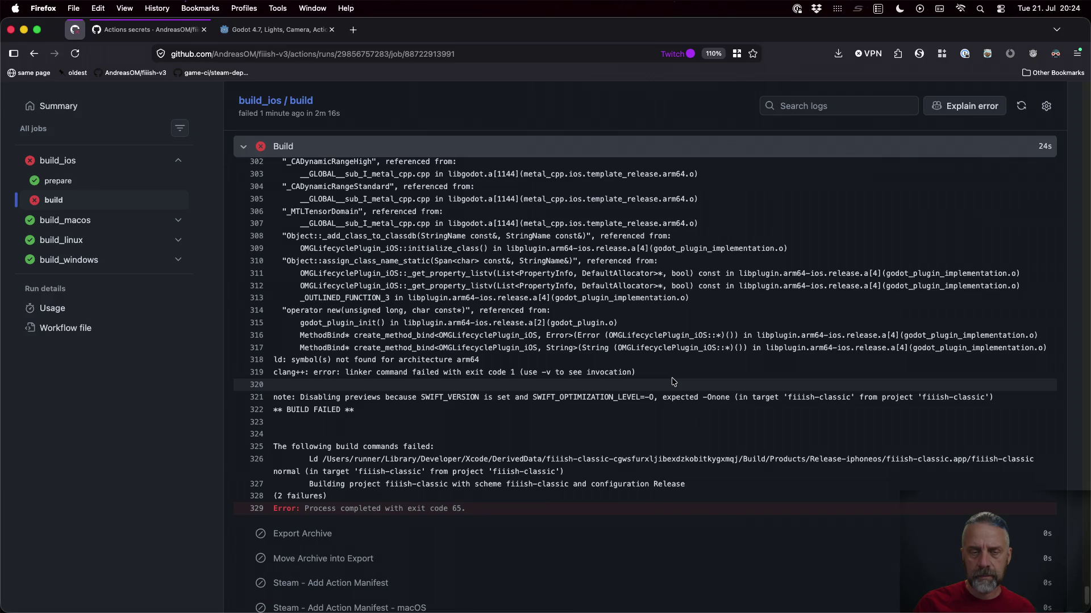
scroll(673, 381, up, 2)
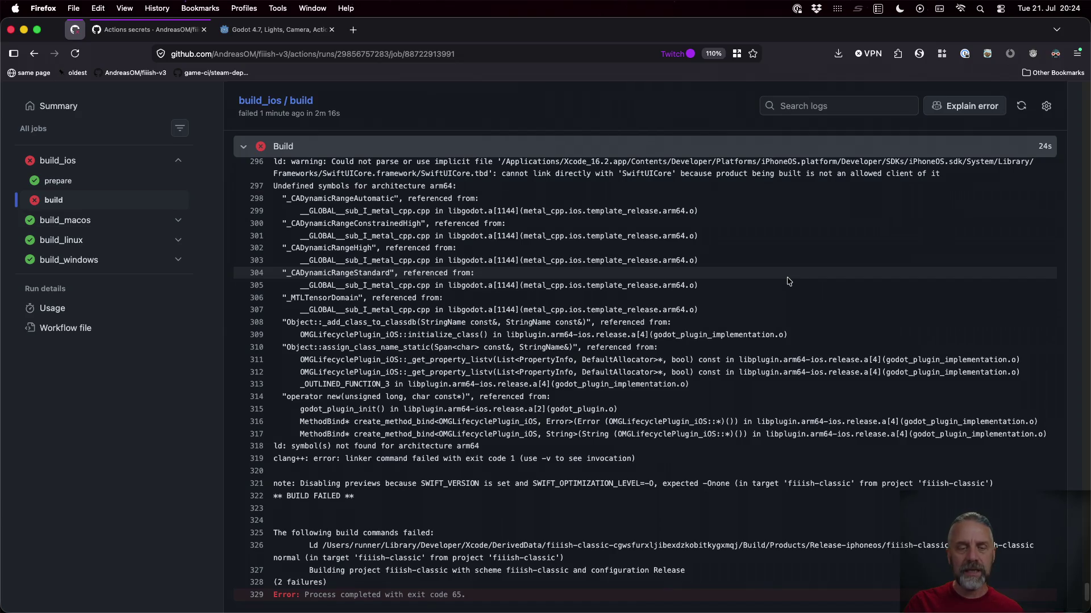
scroll(787, 281, up, 10)
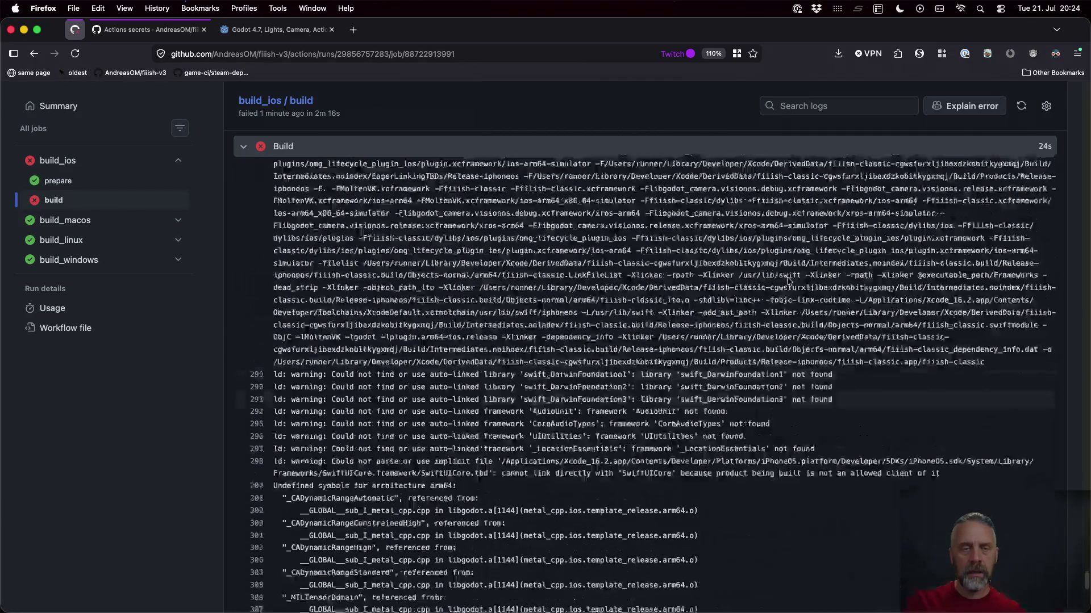
scroll(787, 277, up, 10)
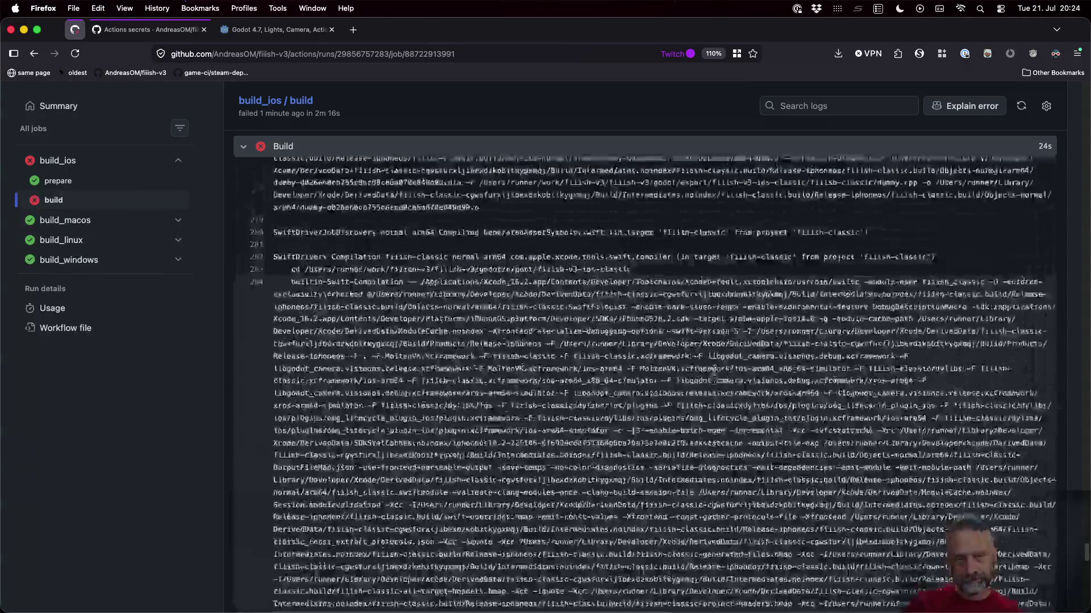
scroll(715, 370, up, 10)
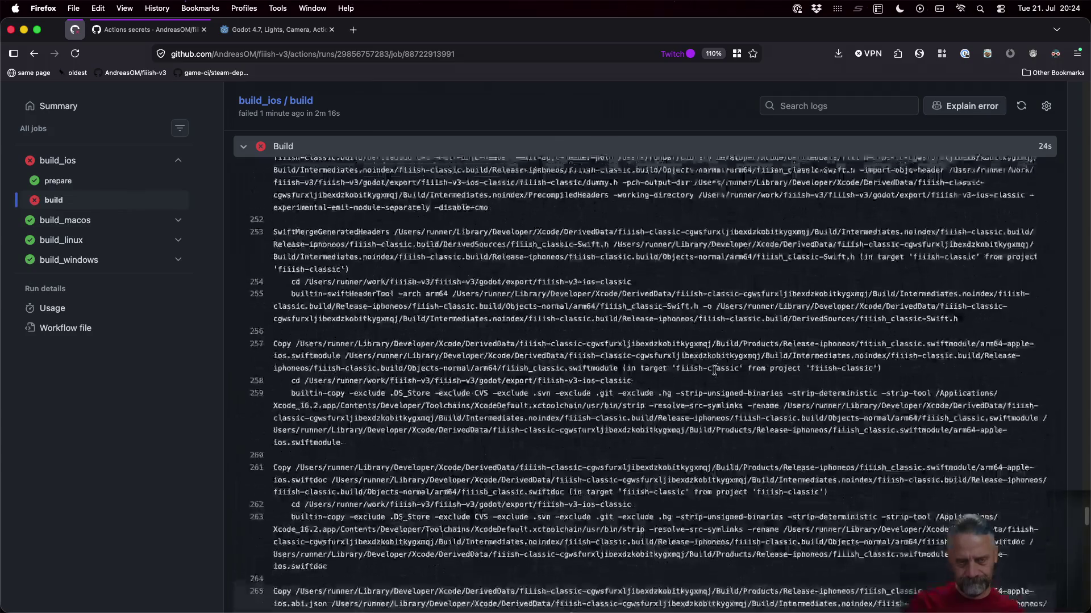
scroll(714, 370, up, 10)
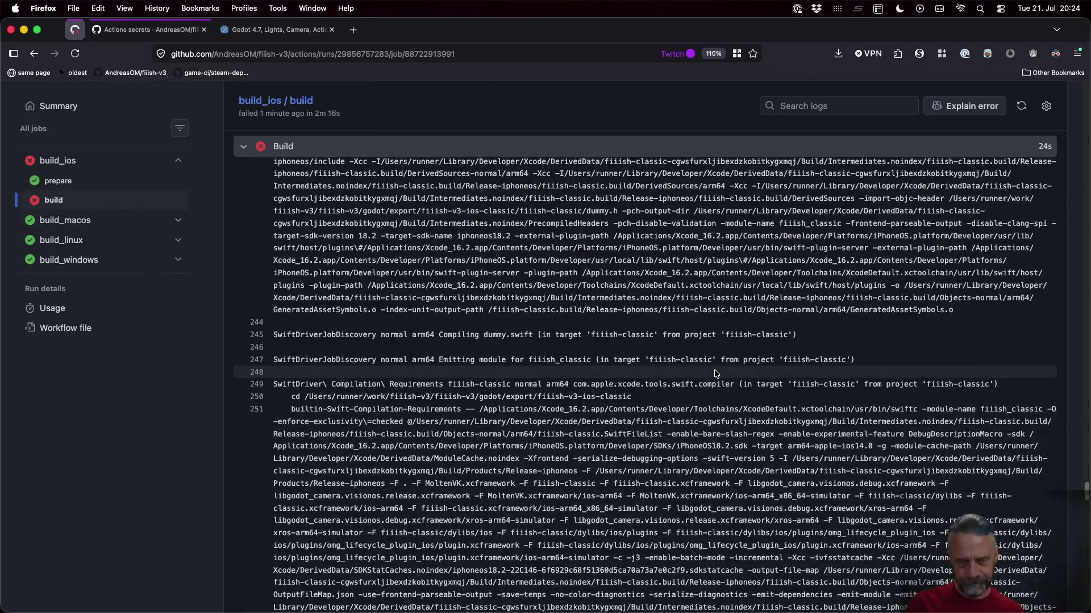
scroll(715, 370, up, 10)
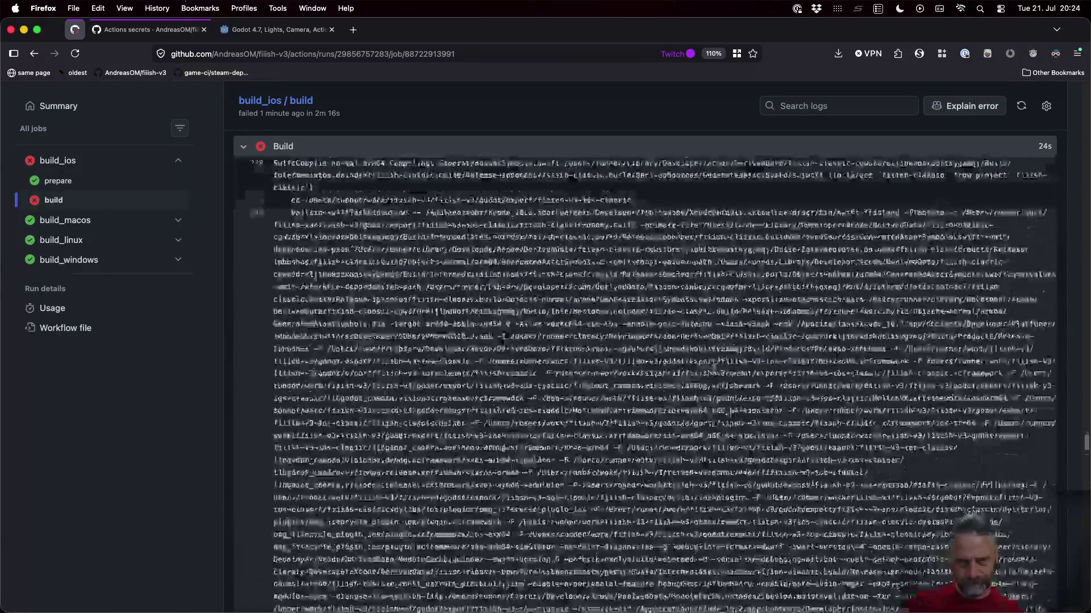
scroll(715, 370, up, 15)
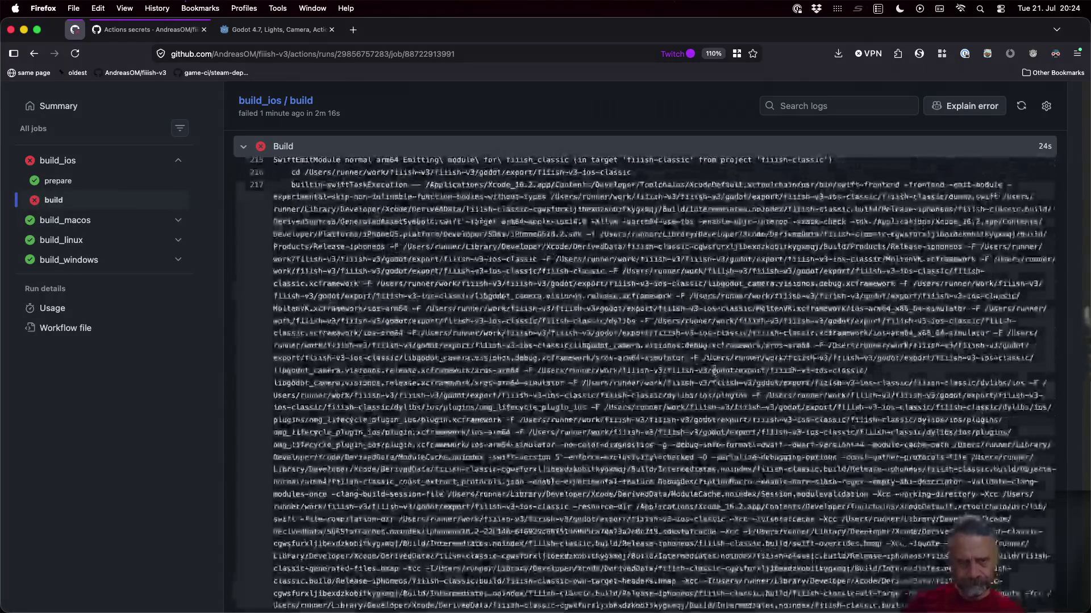
scroll(715, 370, up, 15)
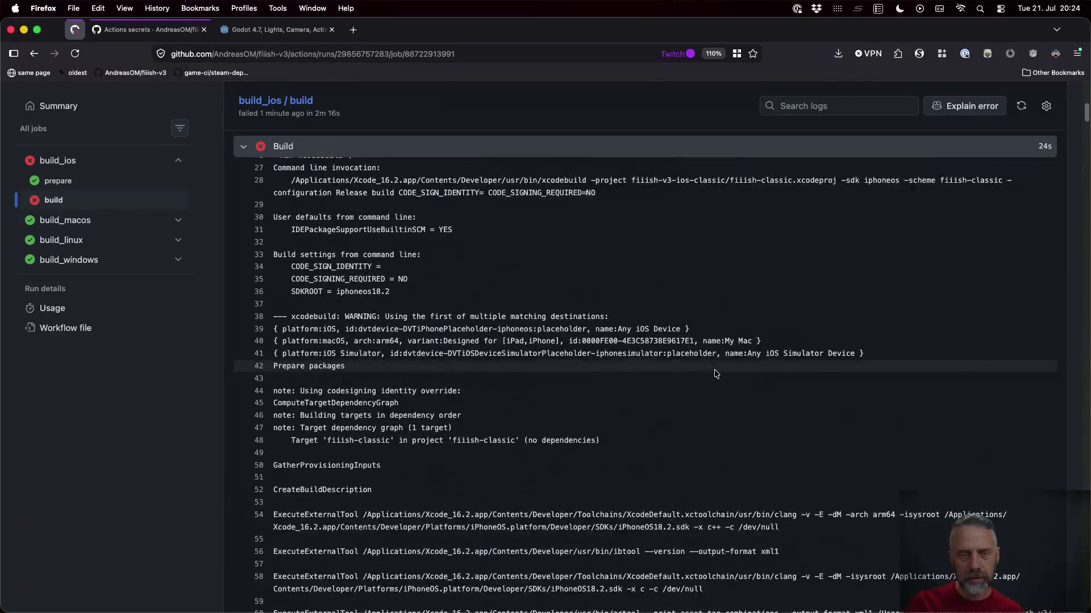
scroll(715, 373, up, 7)
scroll(714, 373, down, 4)
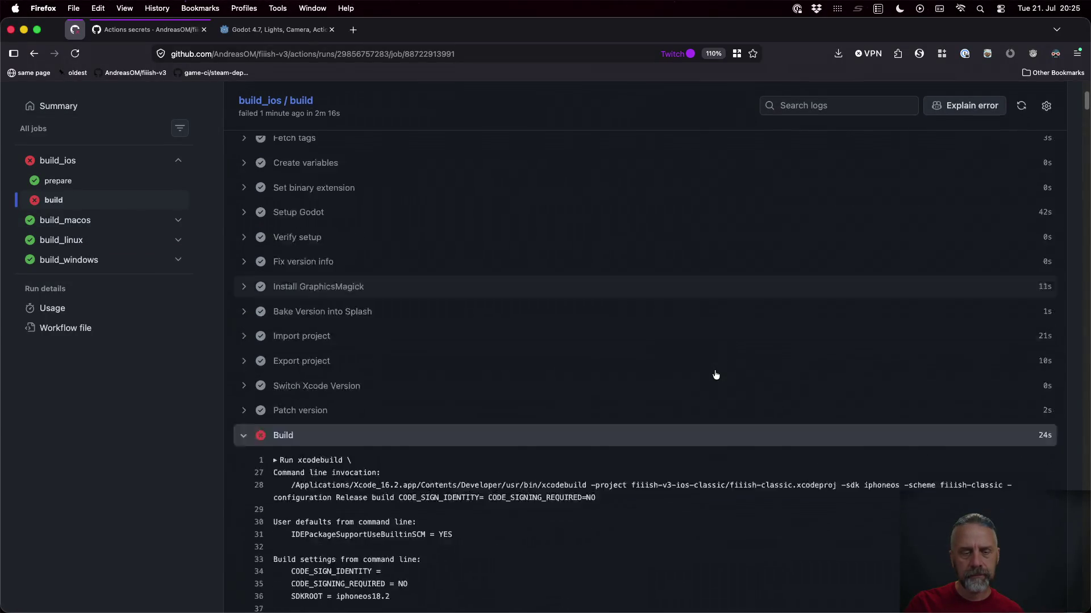
key(ctrl+Right)
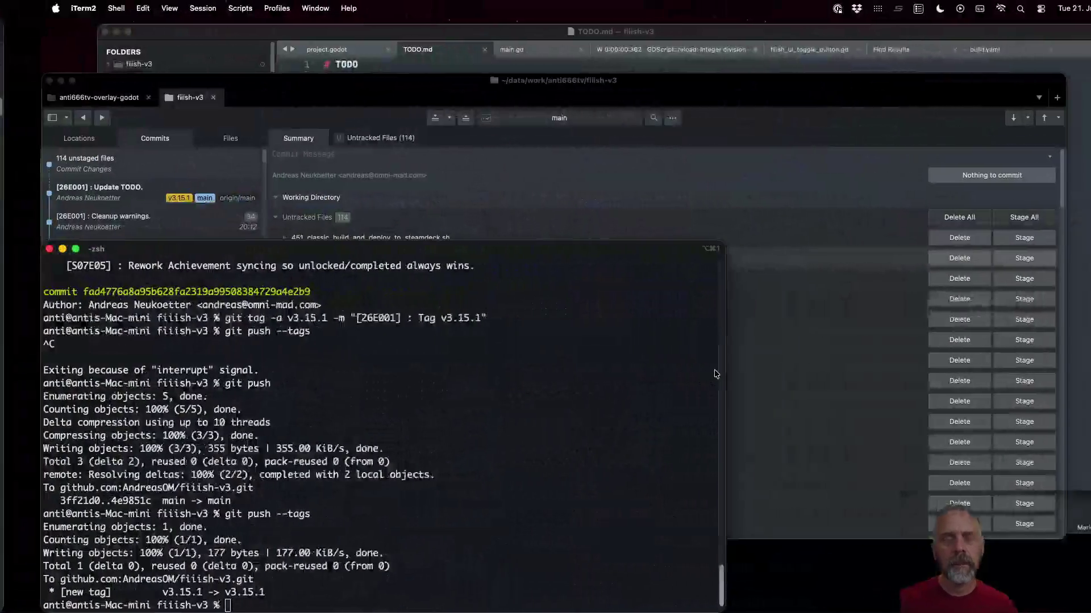
key(ctrl+Right)
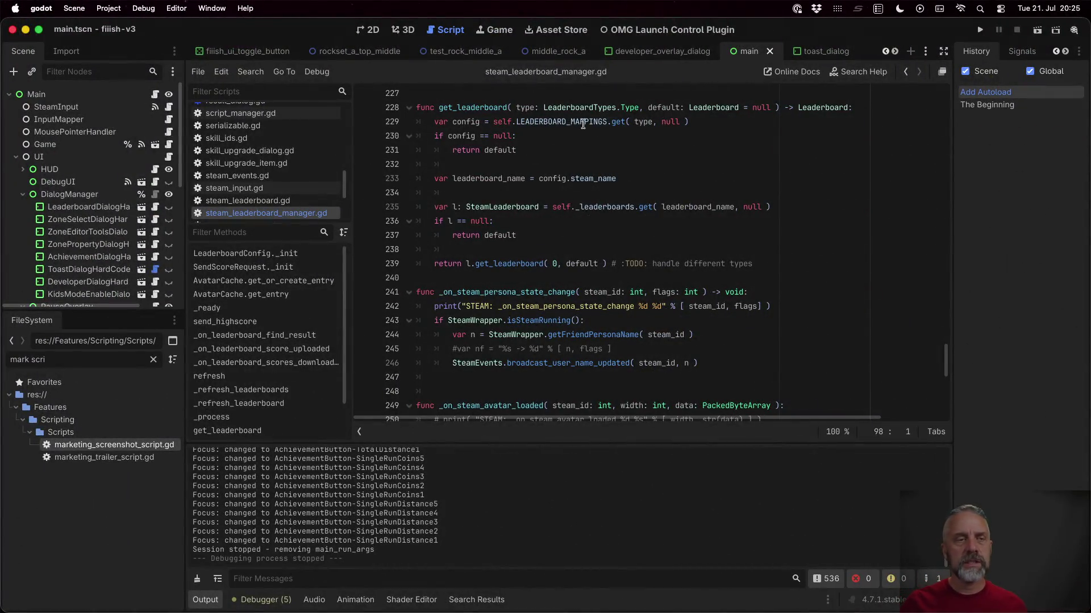
Review the installed plugins in Project Settings
click(101, 9)
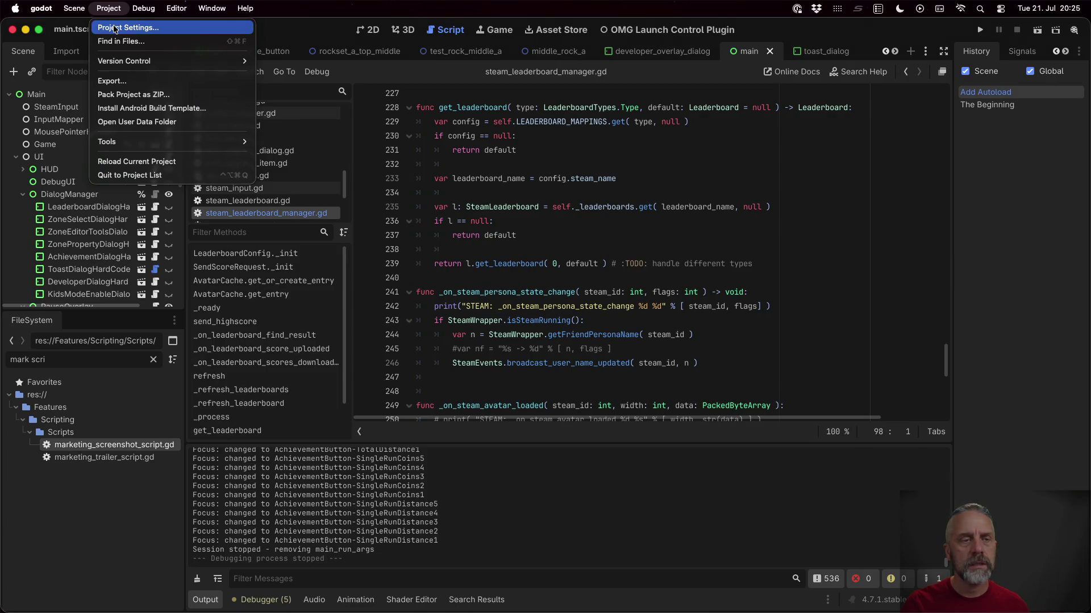
click(114, 28)
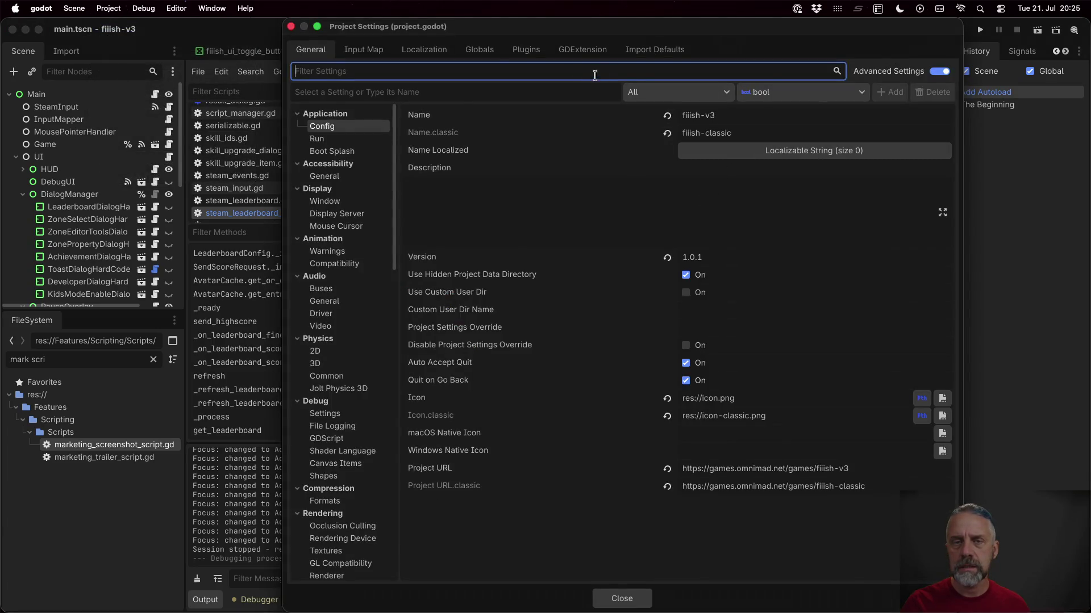
click(526, 50)
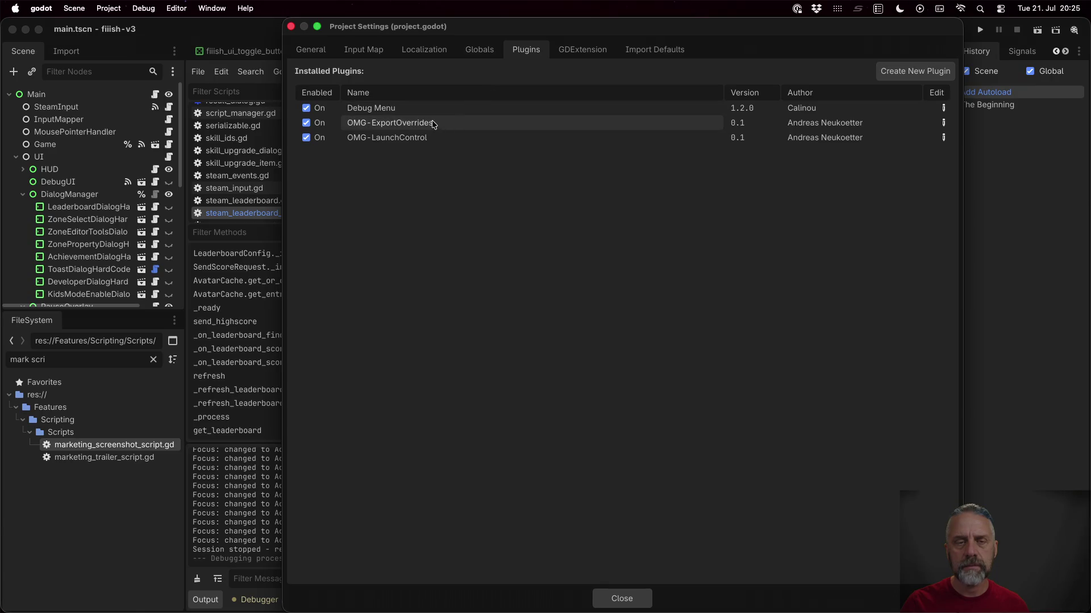
mouse_move(399, 121)
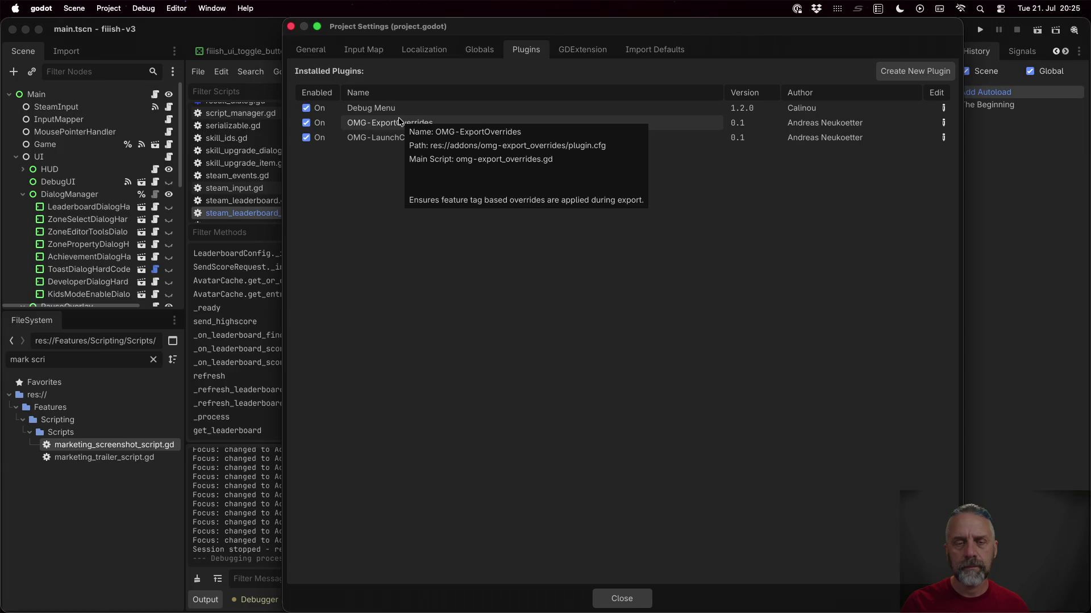
click(625, 599)
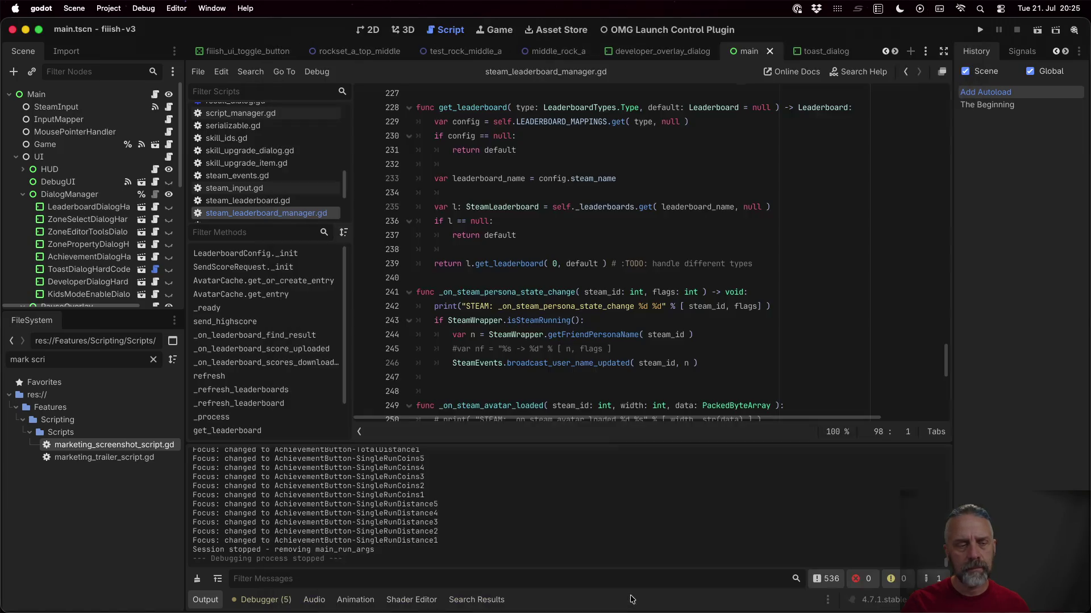
Clear the FileSystem filter and open omg-export_overrides' plugin.cfg and both scripts
click(152, 360)
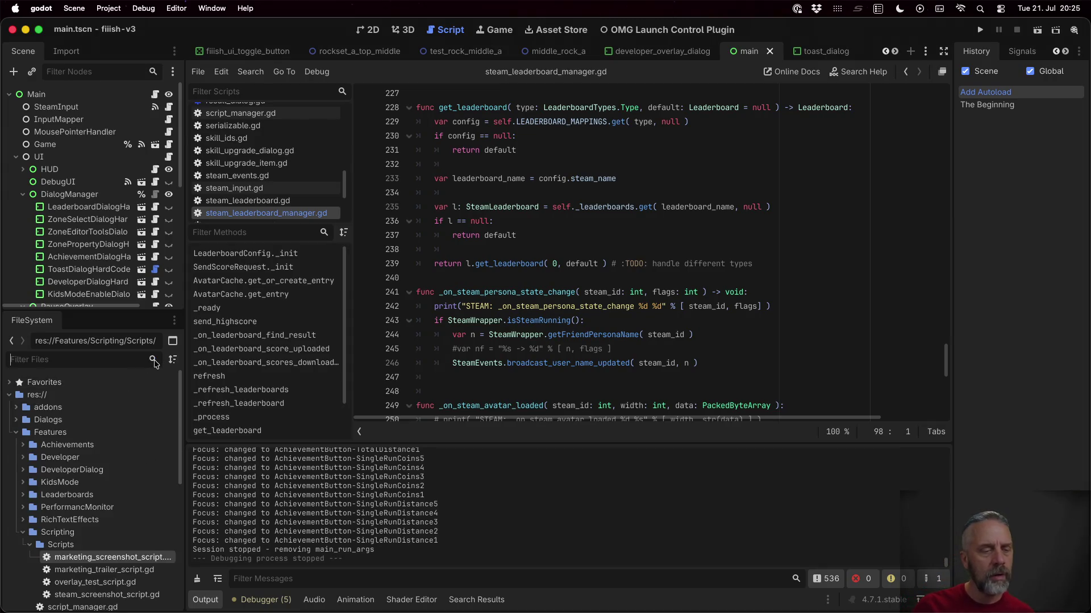
click(15, 408)
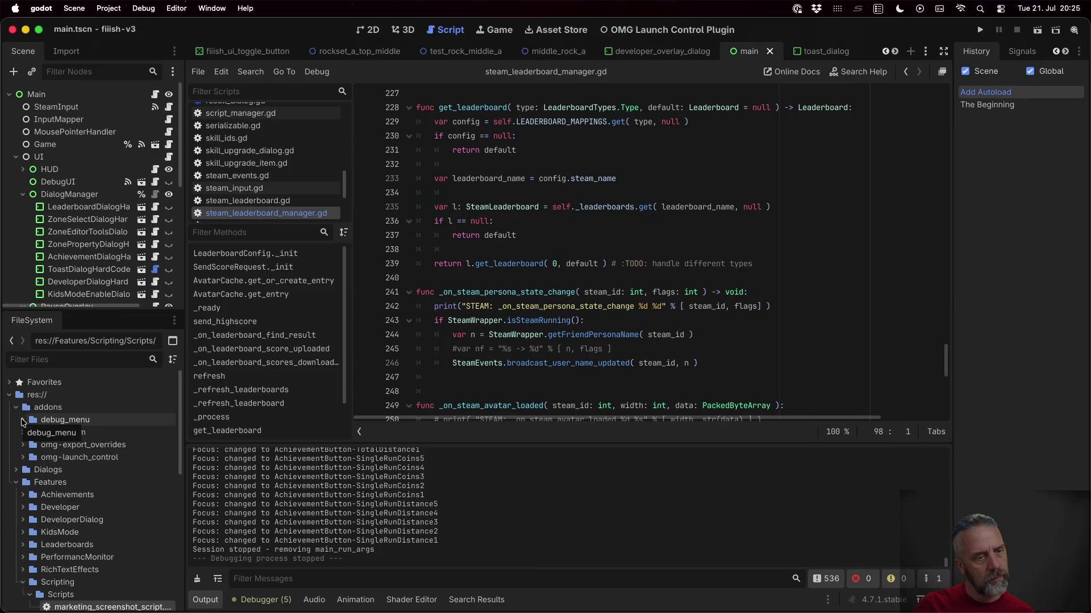
click(22, 421)
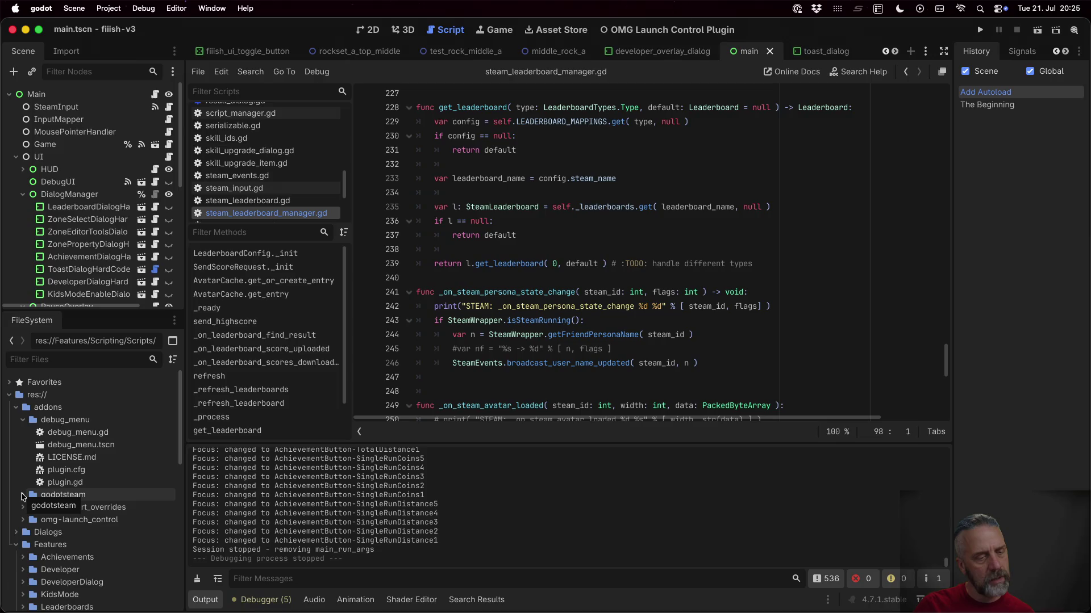
click(23, 495)
scroll(21, 483, down, 1)
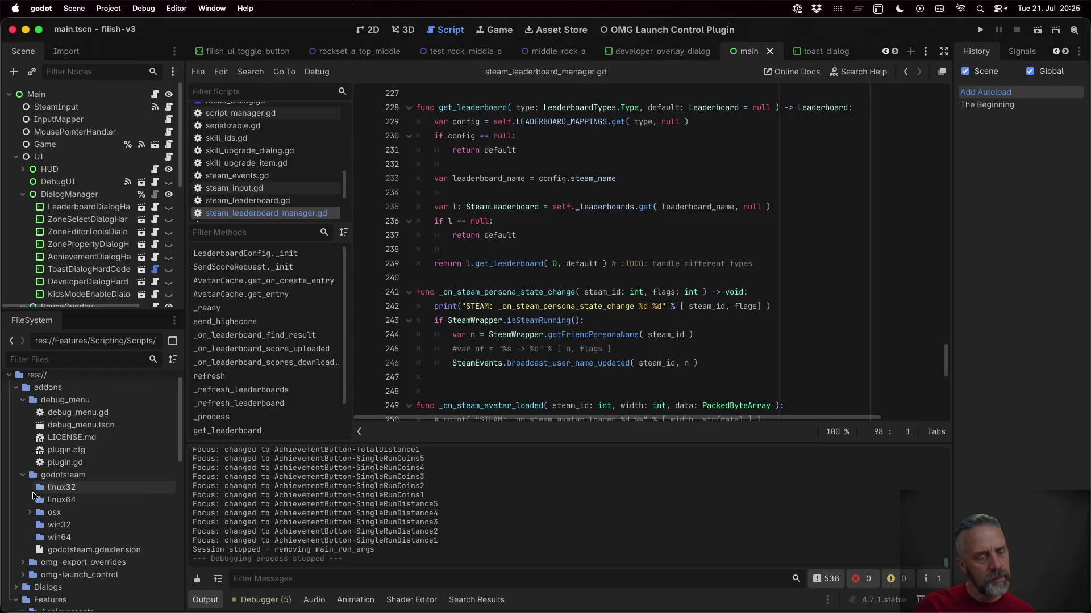
click(22, 477)
click(21, 490)
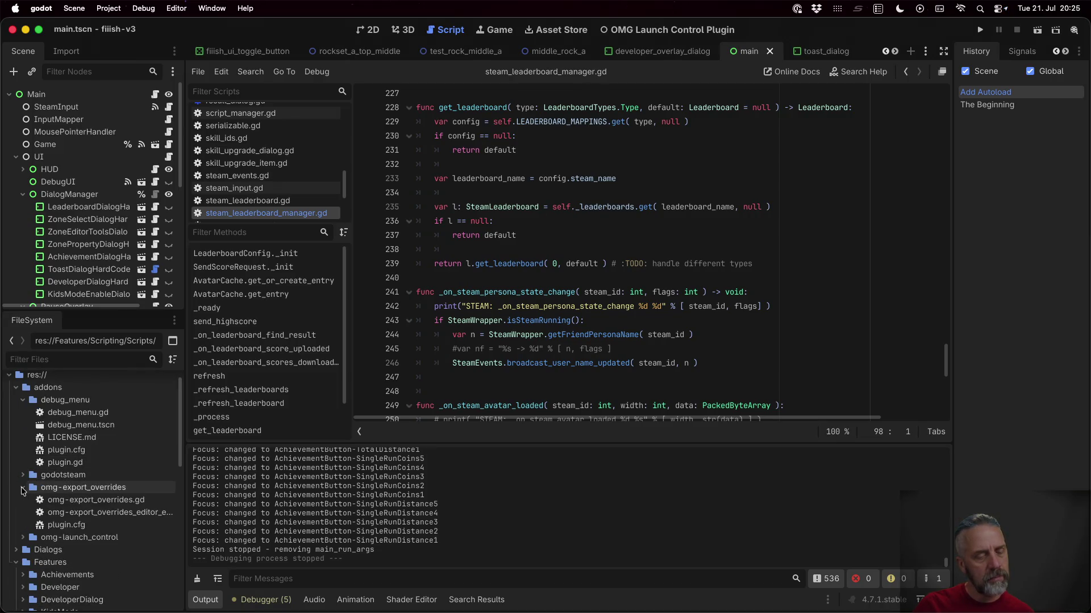
click(65, 524)
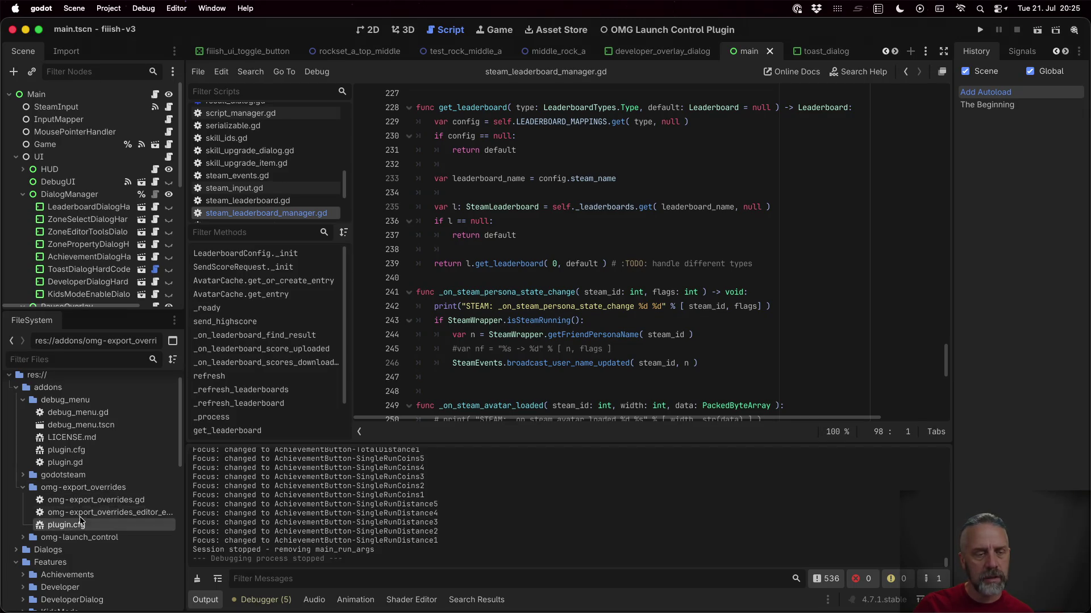
double_click(66, 529)
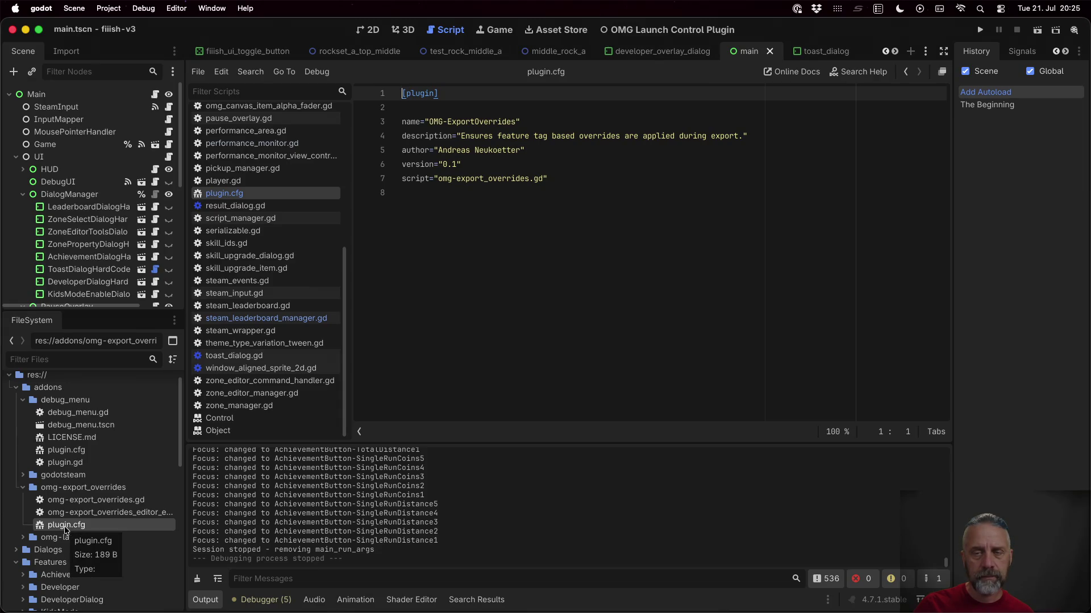
double_click(99, 505)
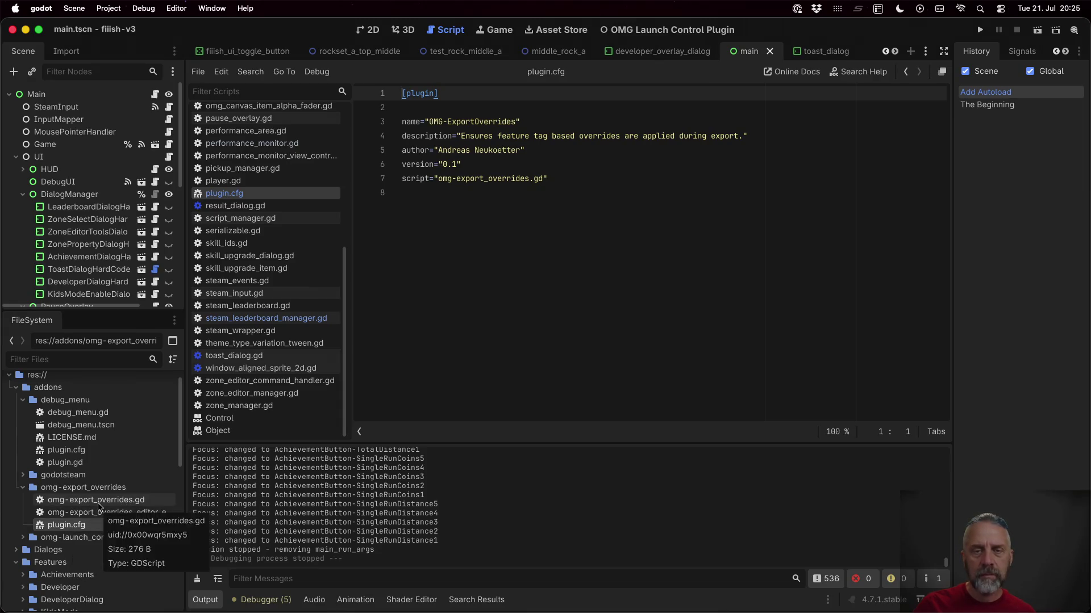
double_click(116, 514)
scroll(648, 297, down, 3)
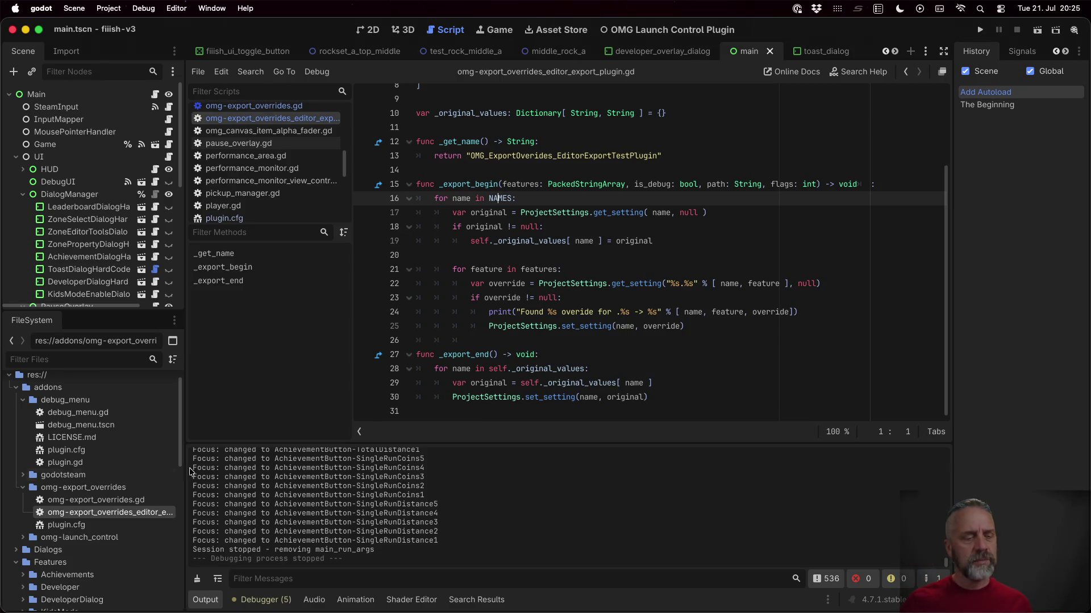
Show the OMG Launch Control plugin screen, then switch to the terminal desktop
click(23, 537)
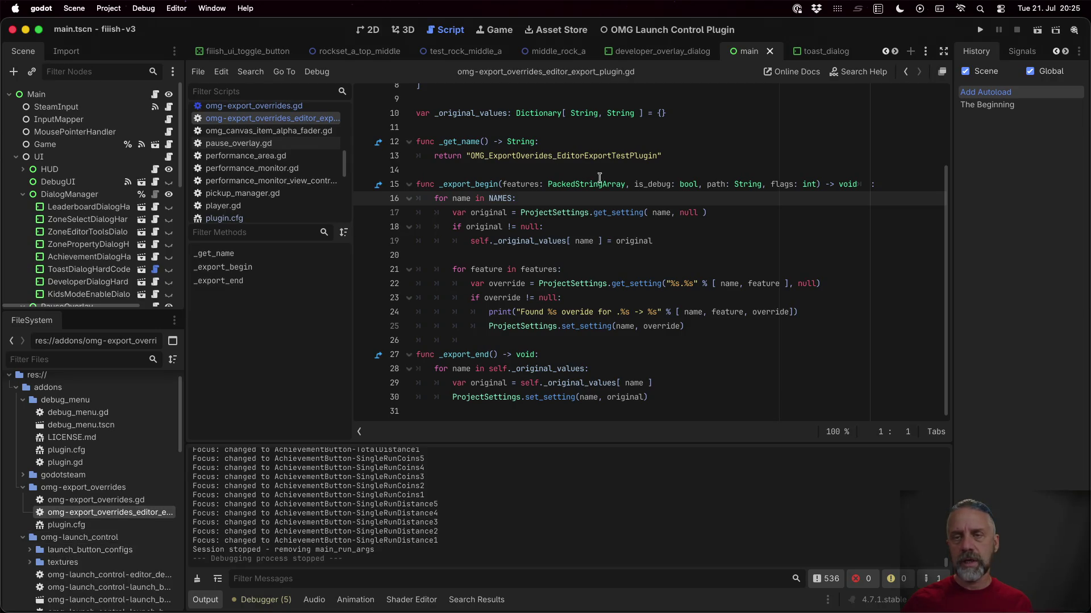
click(693, 30)
scroll(591, 332, down, 10)
scroll(591, 333, up, 10)
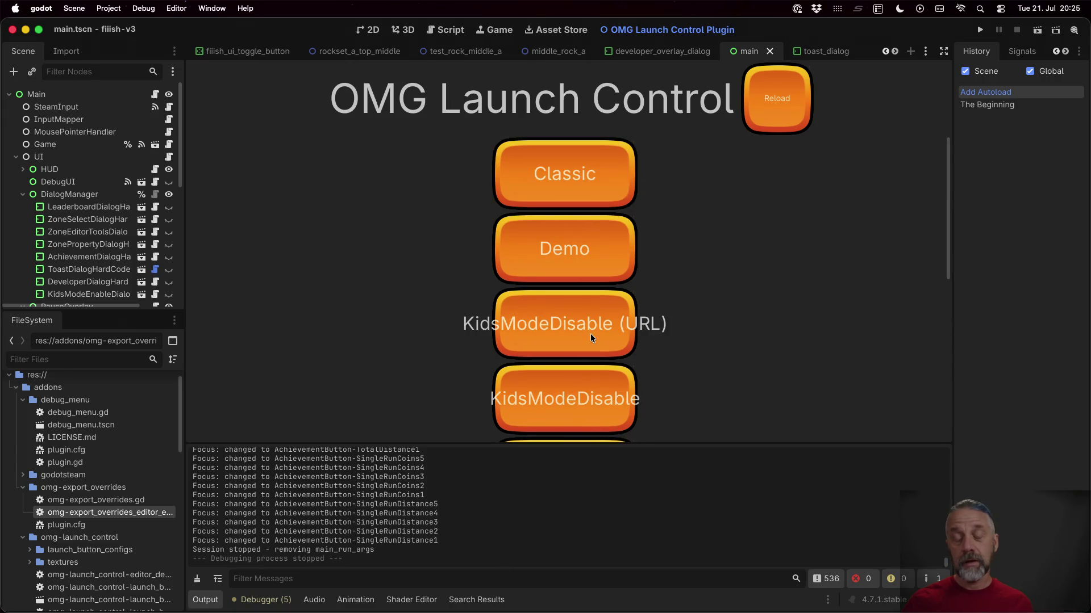
key(ctrl+Left)
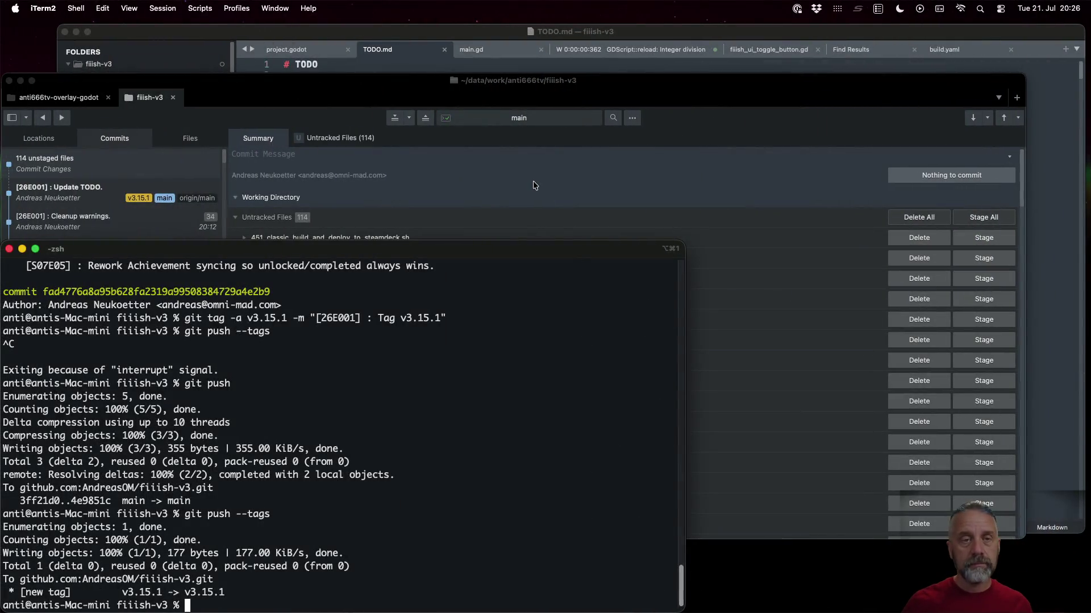
Add a '- [ ] Extract launch control into' task under the ToDo heading of TODO.md
click(471, 35)
click(433, 224)
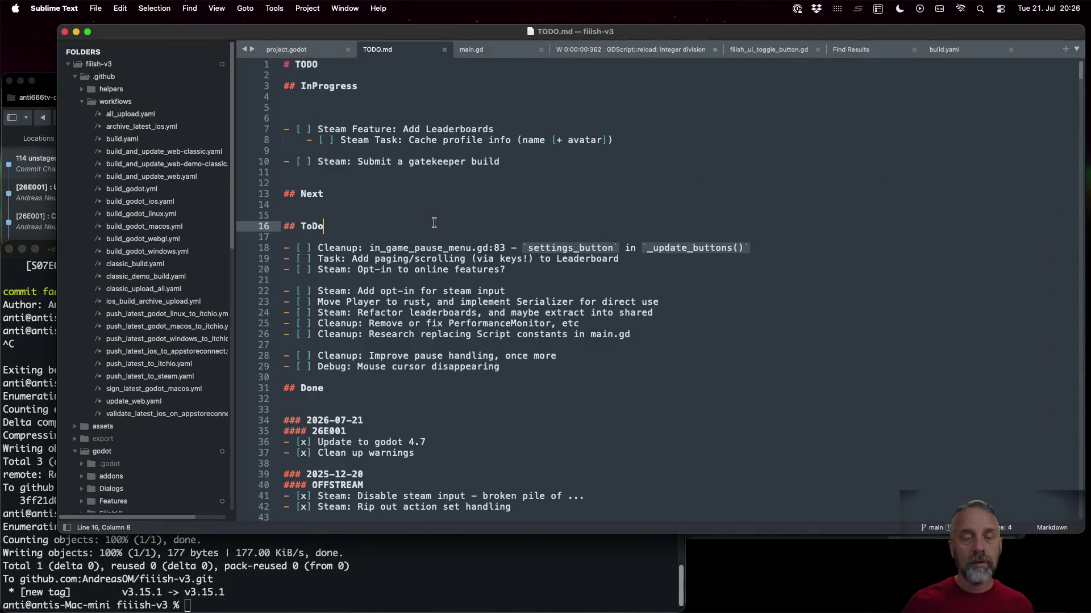
key(Down)
key(Return)
text(- )
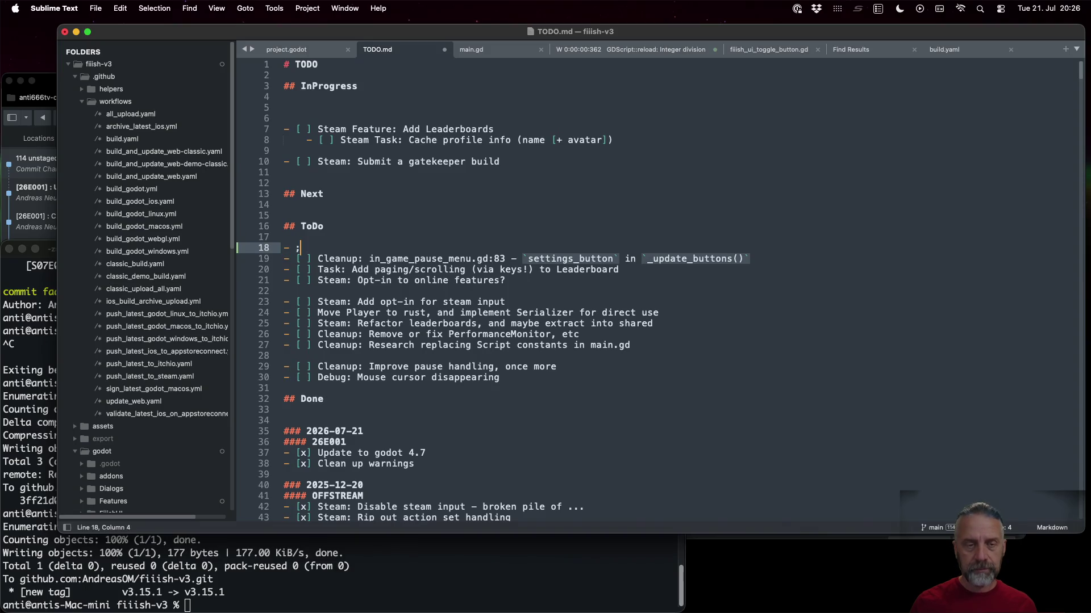
text([ ] Extract )
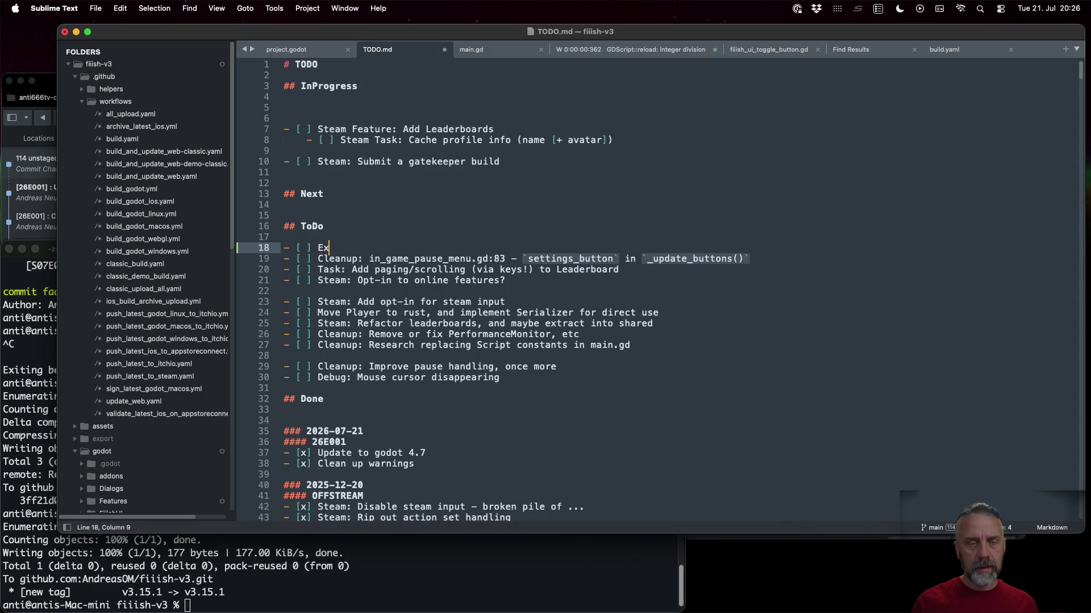
text(laun)
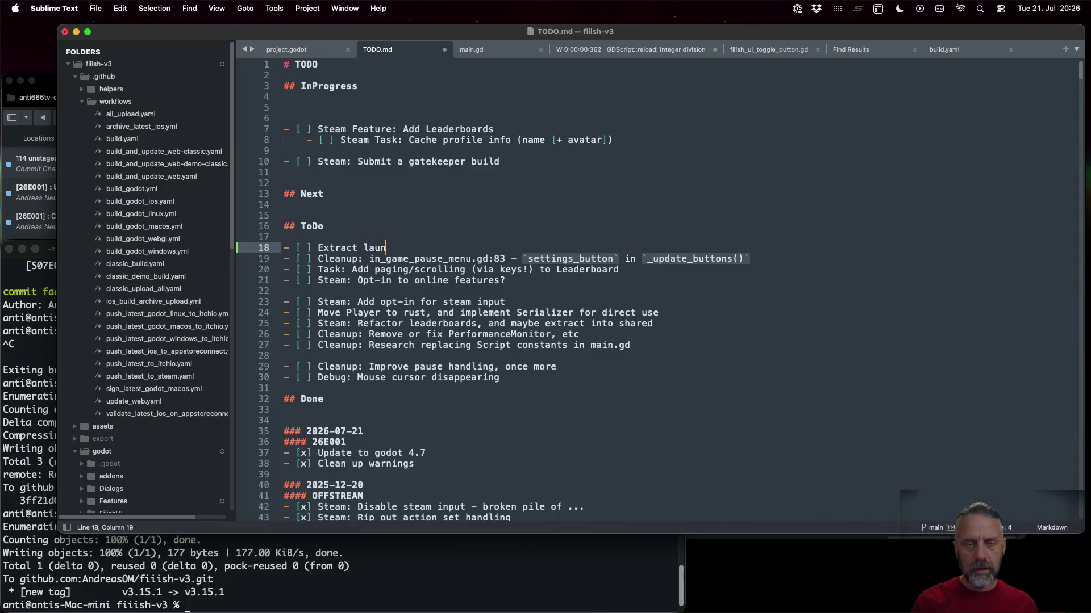
text(ch control into sep)
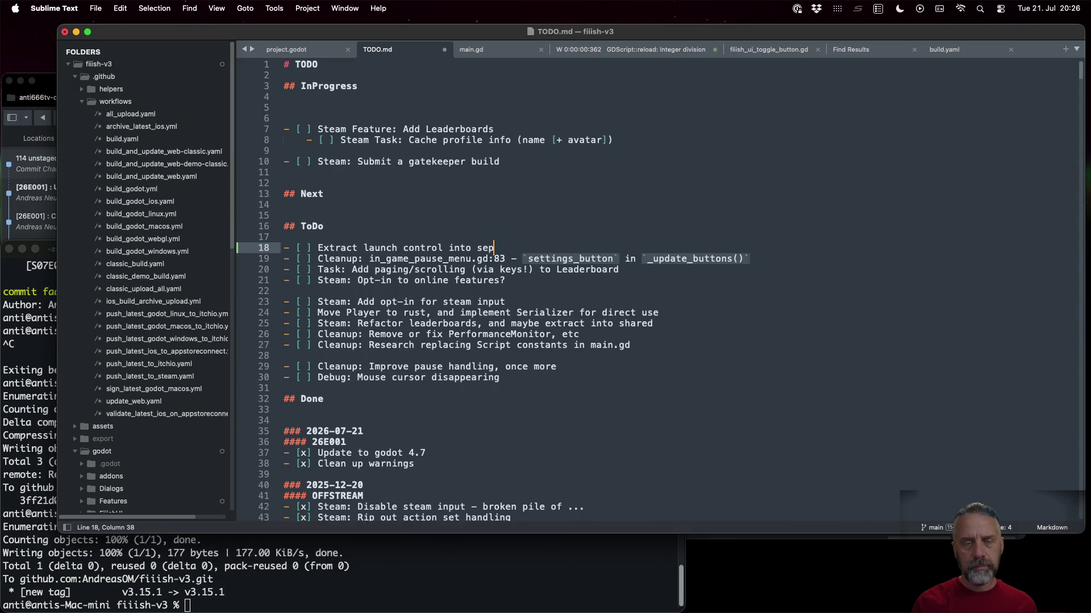
key(BackSpace)
key(BackSpace)
key(BackSpace)
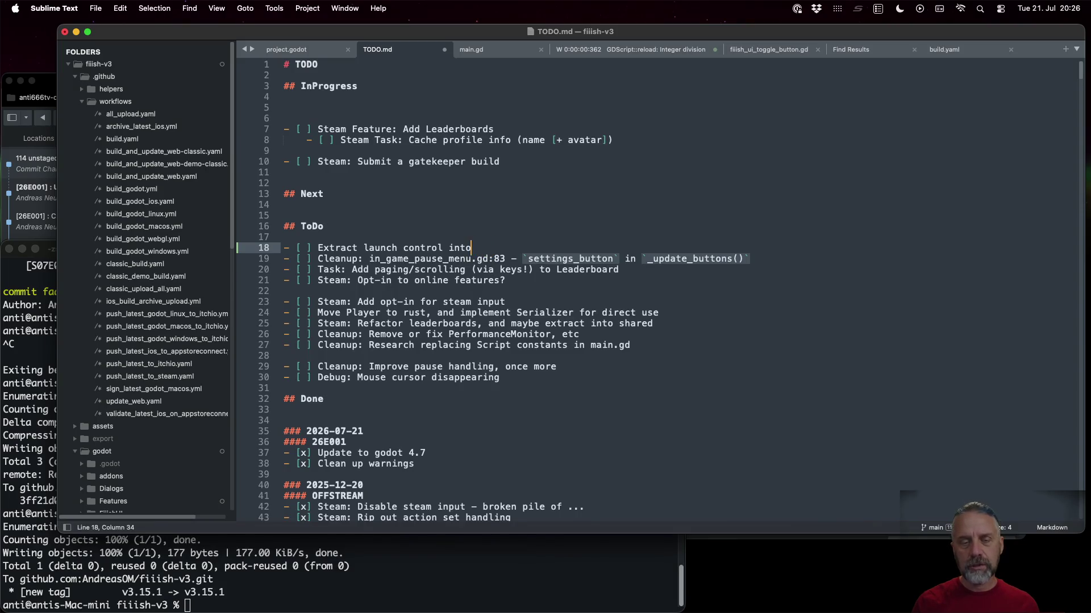
text(.)
key(super+Tab)
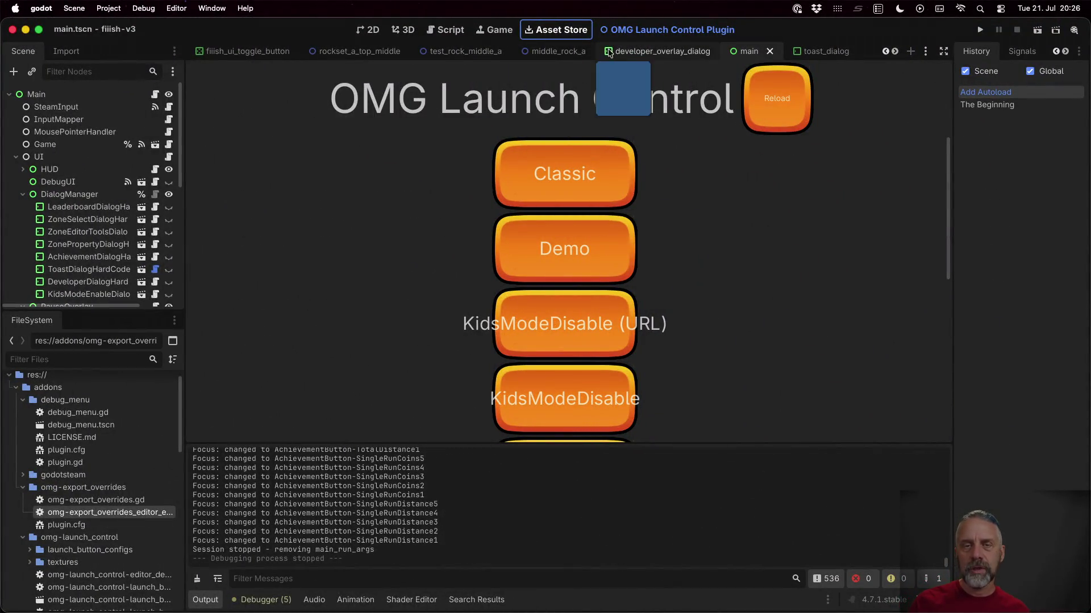
Glance at the Asset Store, then return to the OMG Launch Control Plugin screen
click(559, 30)
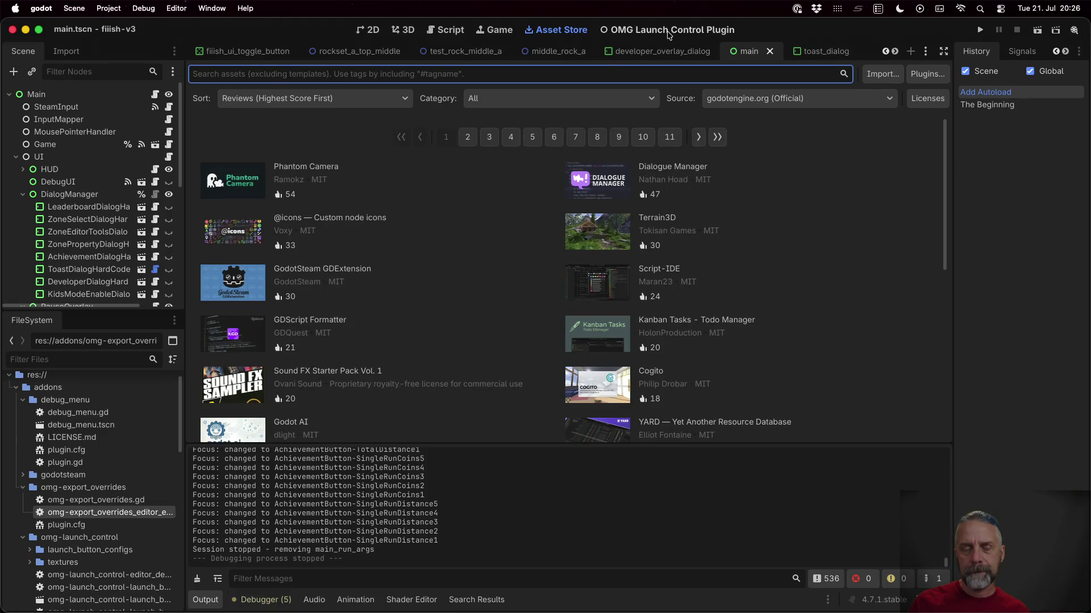
click(668, 31)
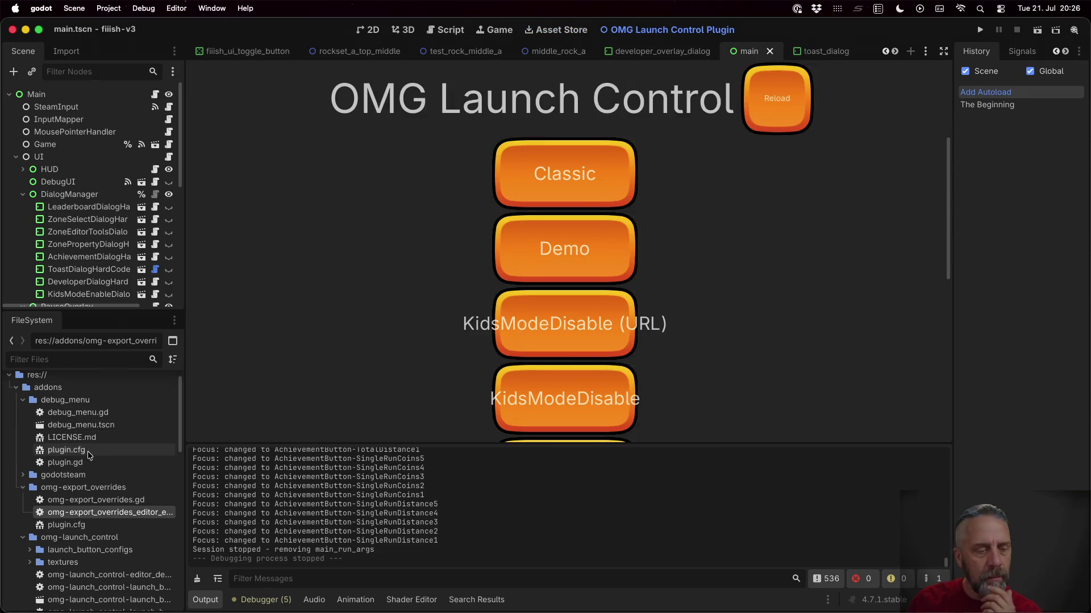
scroll(90, 455, down, 3)
scroll(89, 454, down, 10)
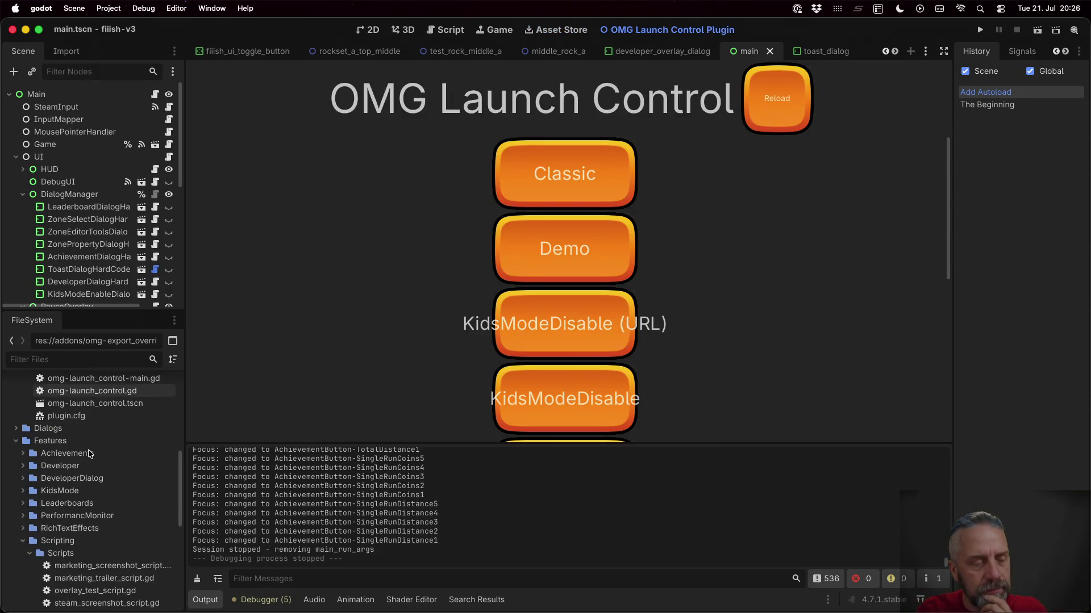
scroll(90, 454, down, 10)
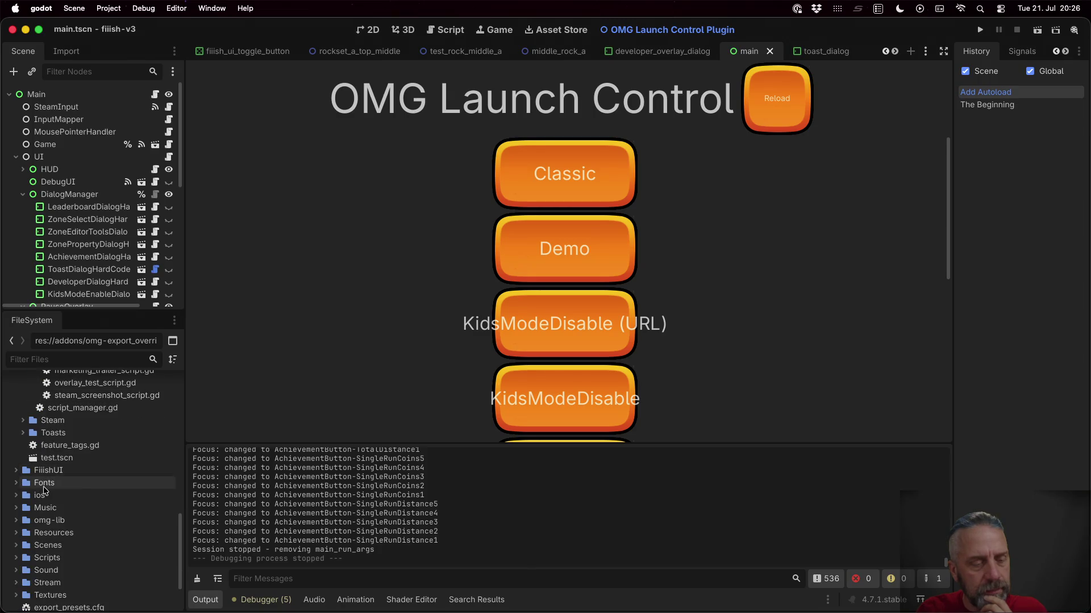
Peek inside the omg-lib folder, then open the Export window from the Project menu
click(17, 522)
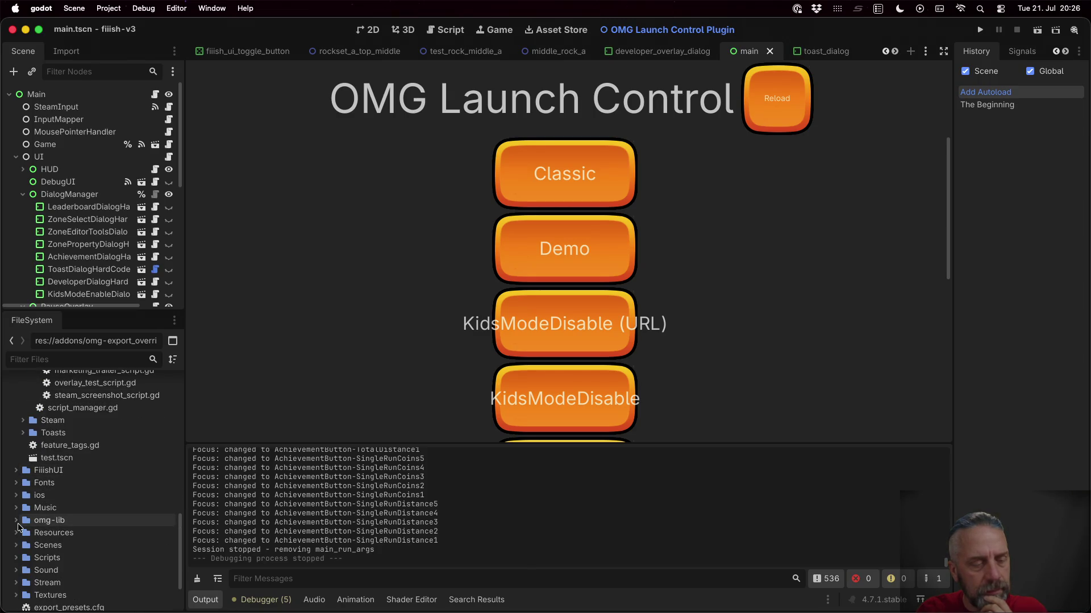
click(15, 521)
scroll(23, 511, down, 2)
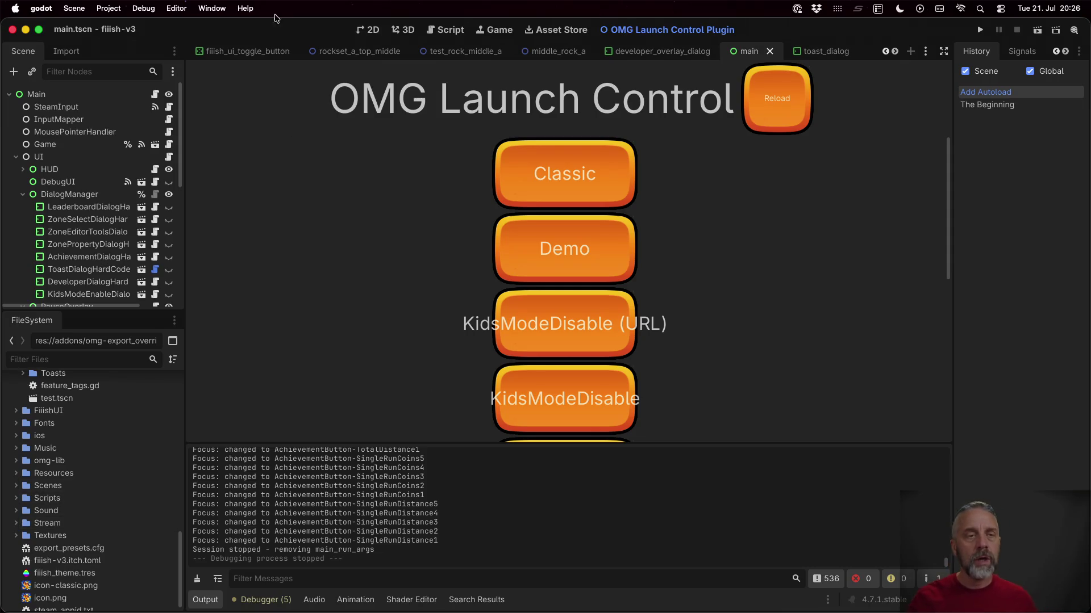
click(109, 9)
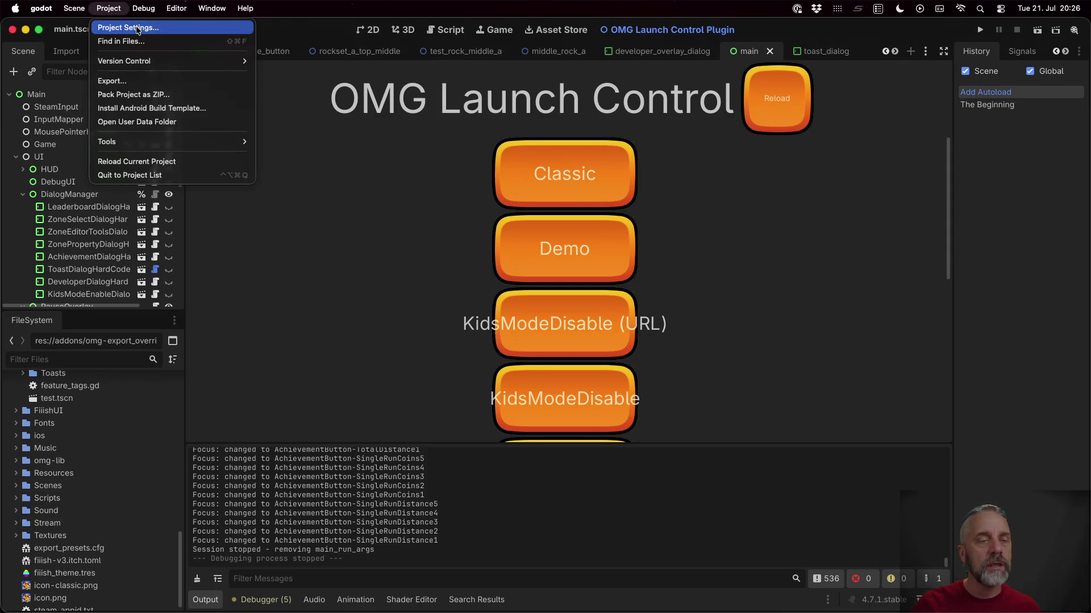
click(149, 82)
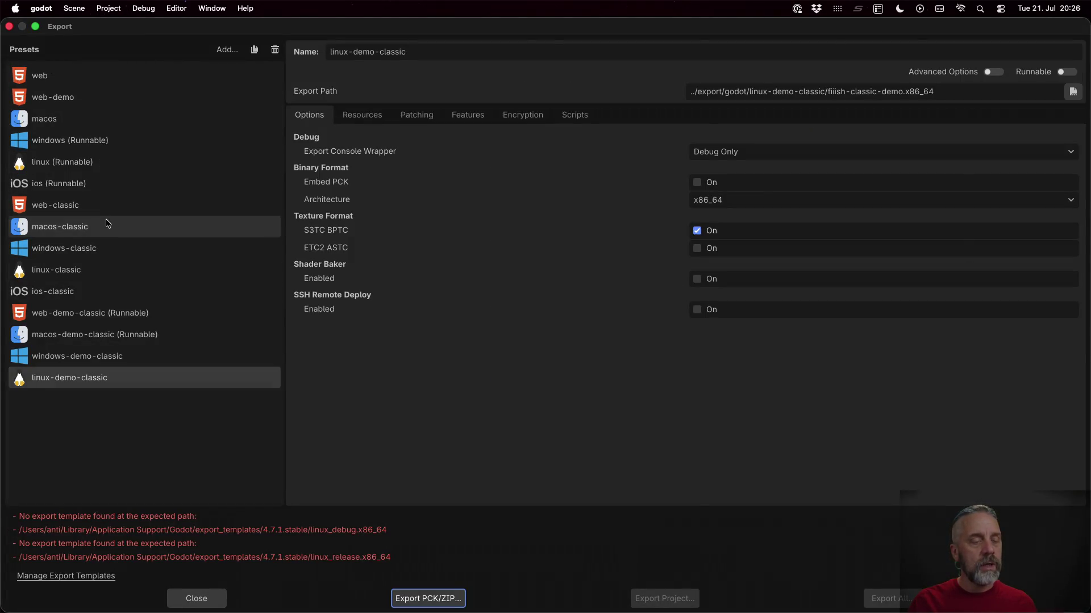
Select the ios-classic export preset and review its settings
click(101, 291)
scroll(523, 213, down, 10)
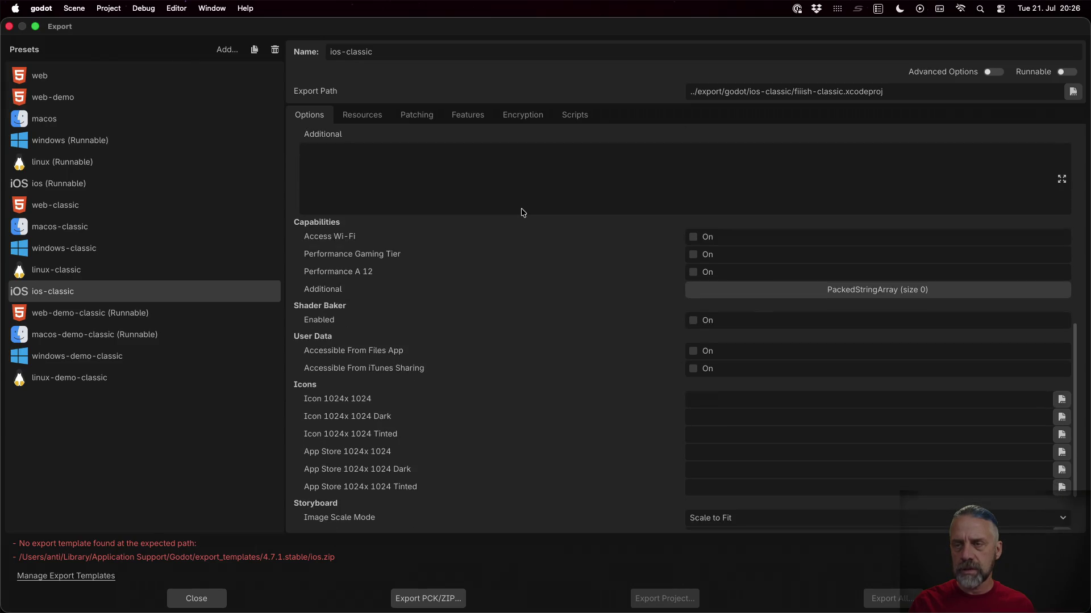
scroll(522, 212, up, 10)
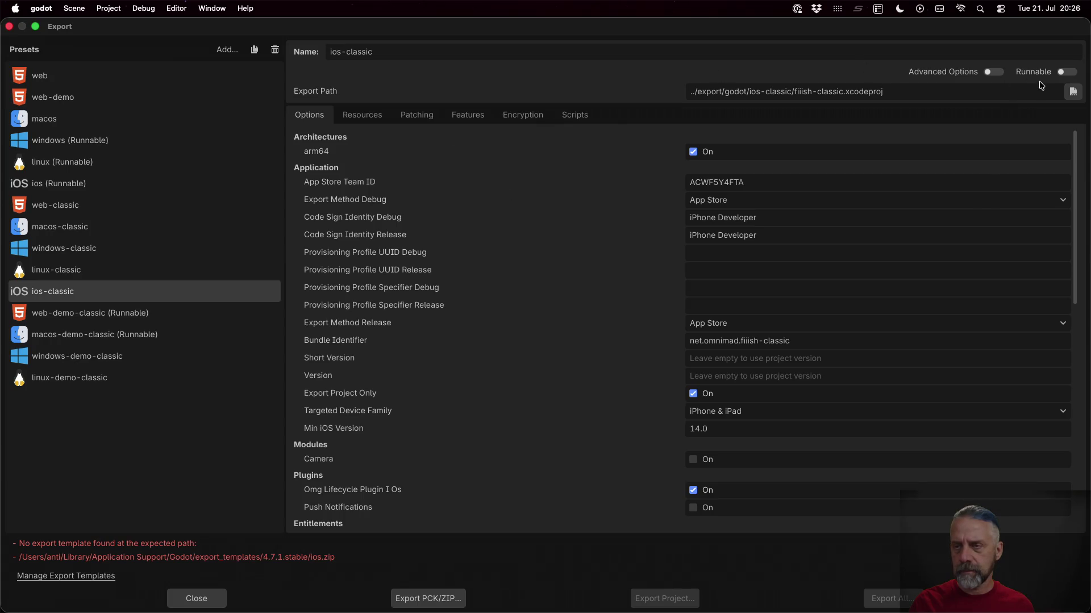
Turn on Advanced Options, scroll through them, and close the Export window
click(995, 72)
scroll(581, 202, down, 15)
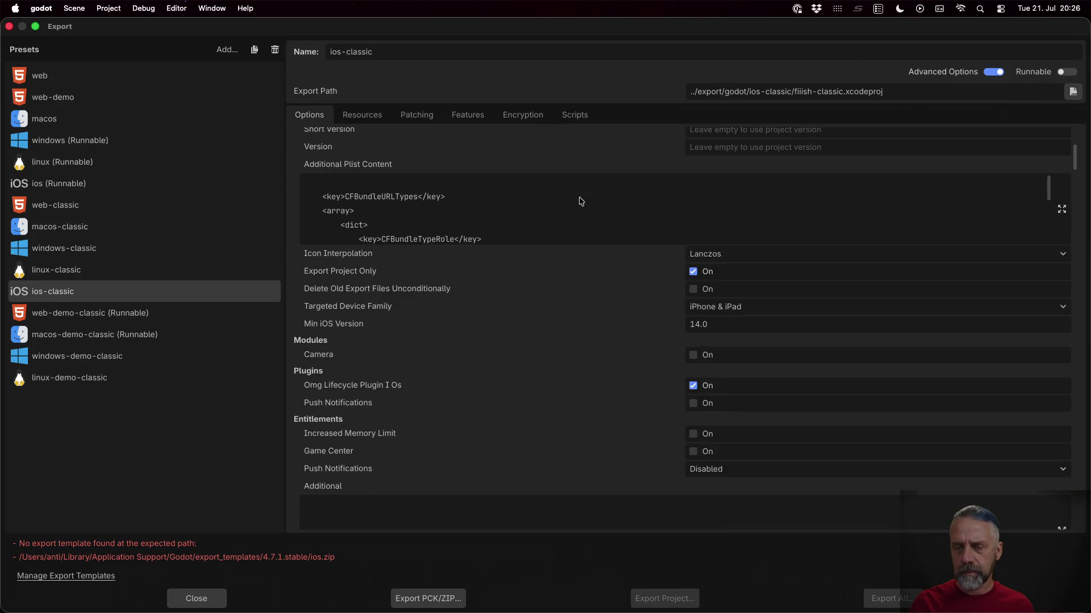
scroll(581, 201, down, 20)
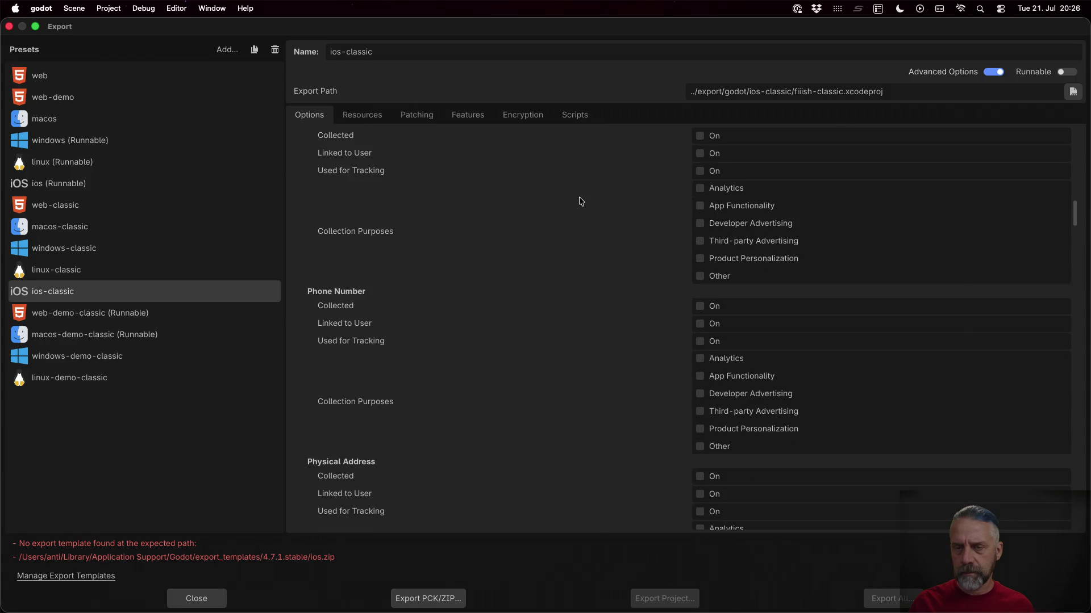
scroll(581, 201, down, 20)
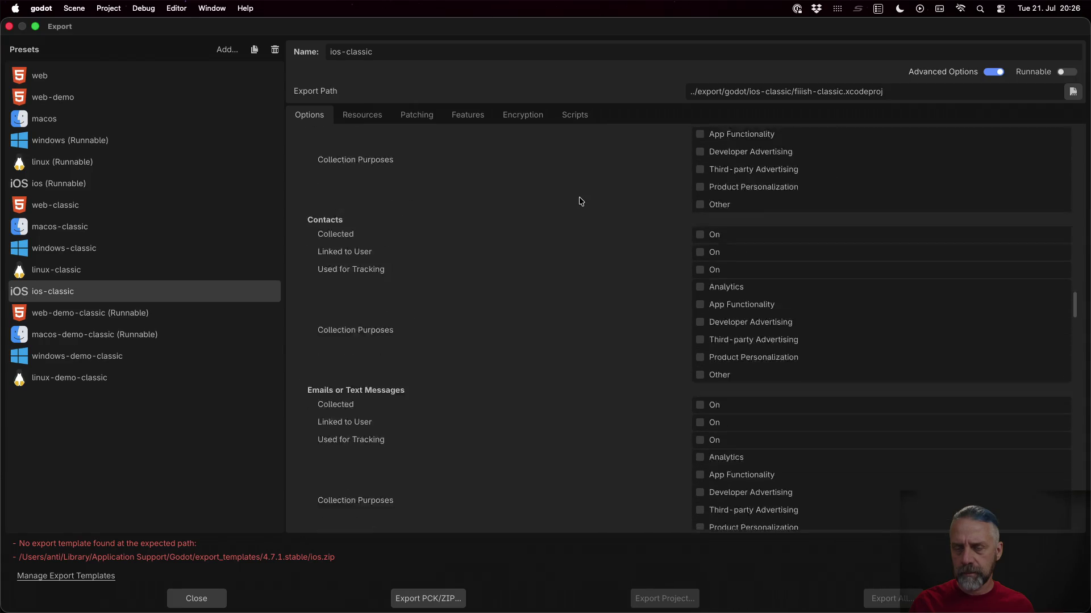
scroll(580, 201, down, 20)
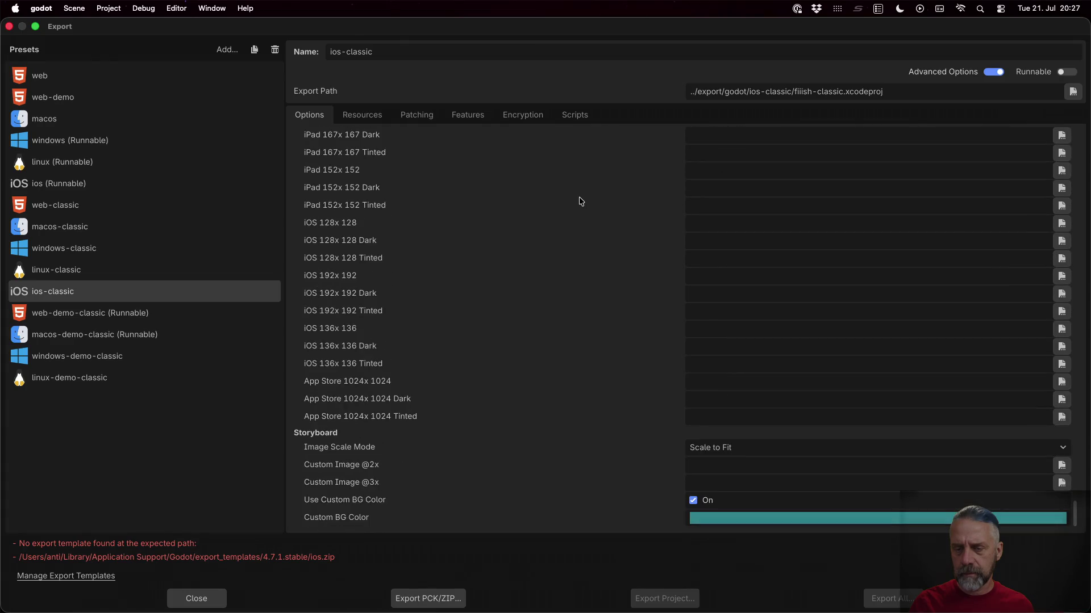
scroll(550, 261, up, 20)
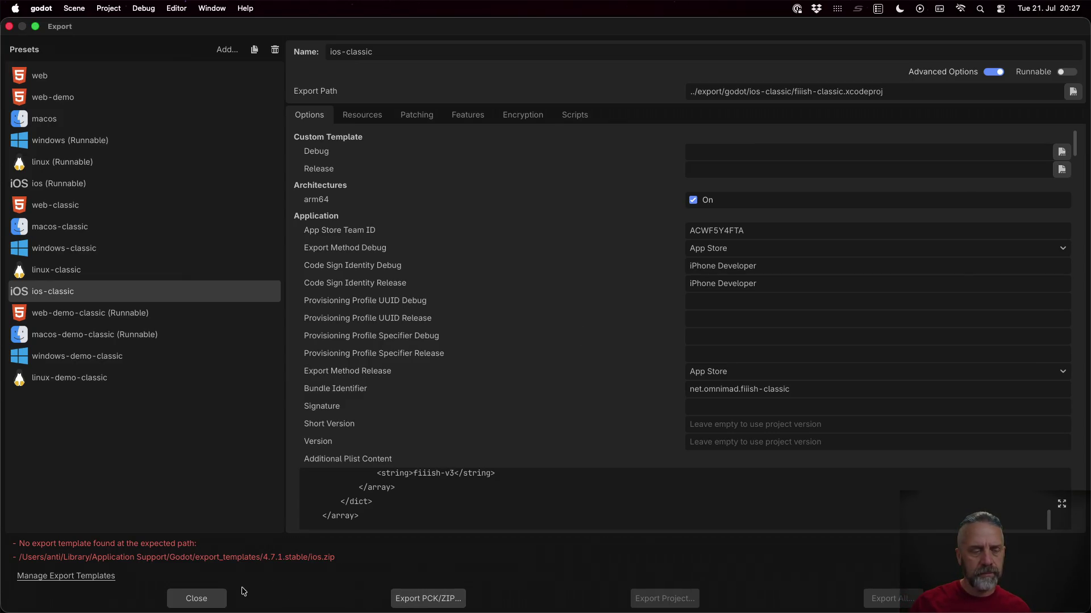
click(196, 598)
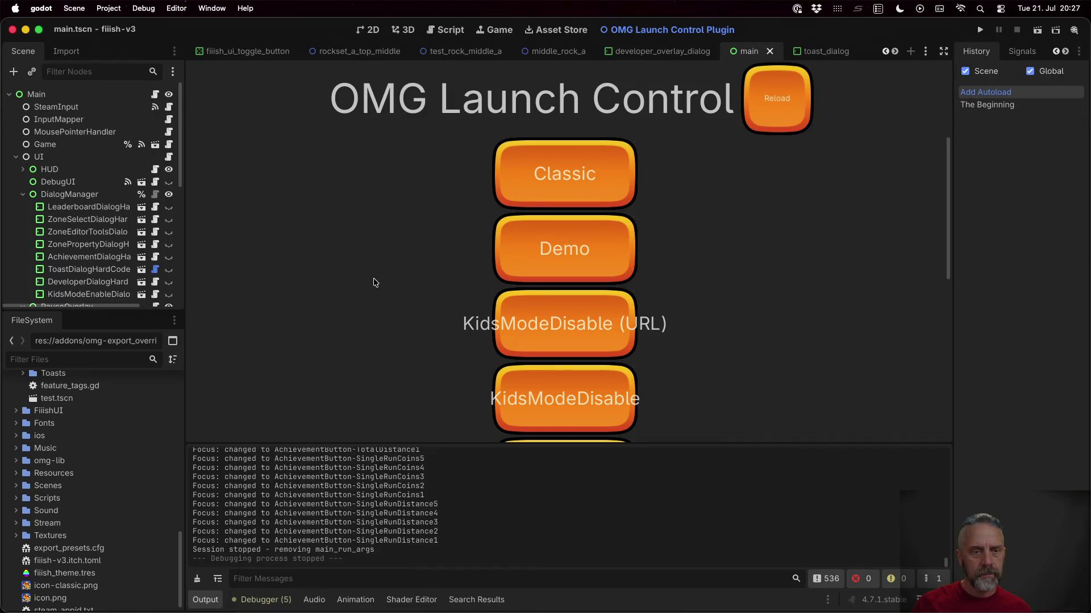
key(ctrl+Left)
key(ctrl+Left)
key(ctrl+Left)
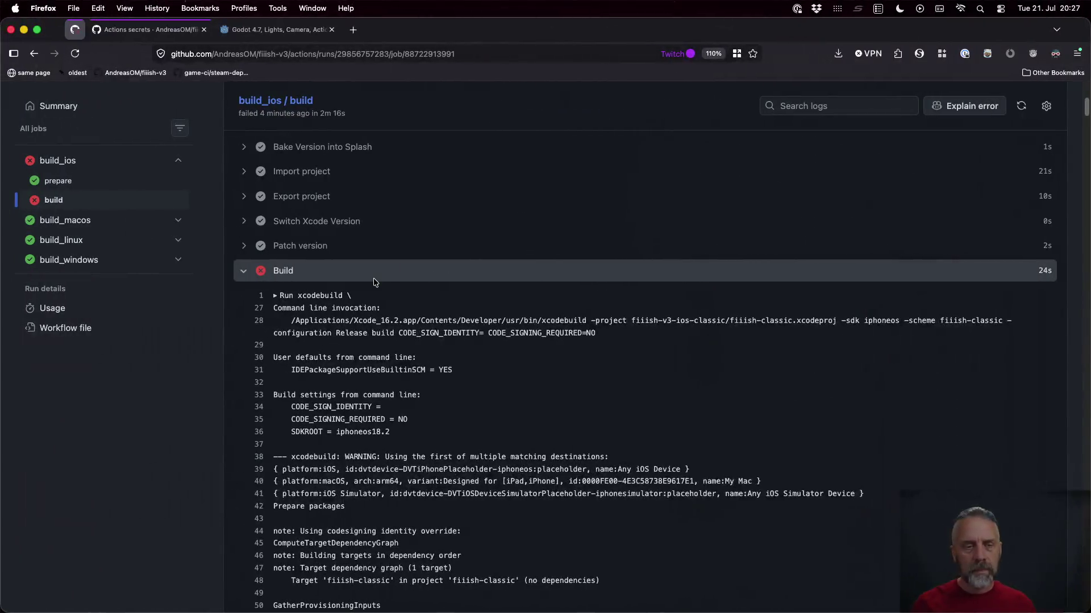
Scroll the build_ios log down to the arm64 linker errors, BUILD FAILED and exit code 65
scroll(374, 282, down, 20)
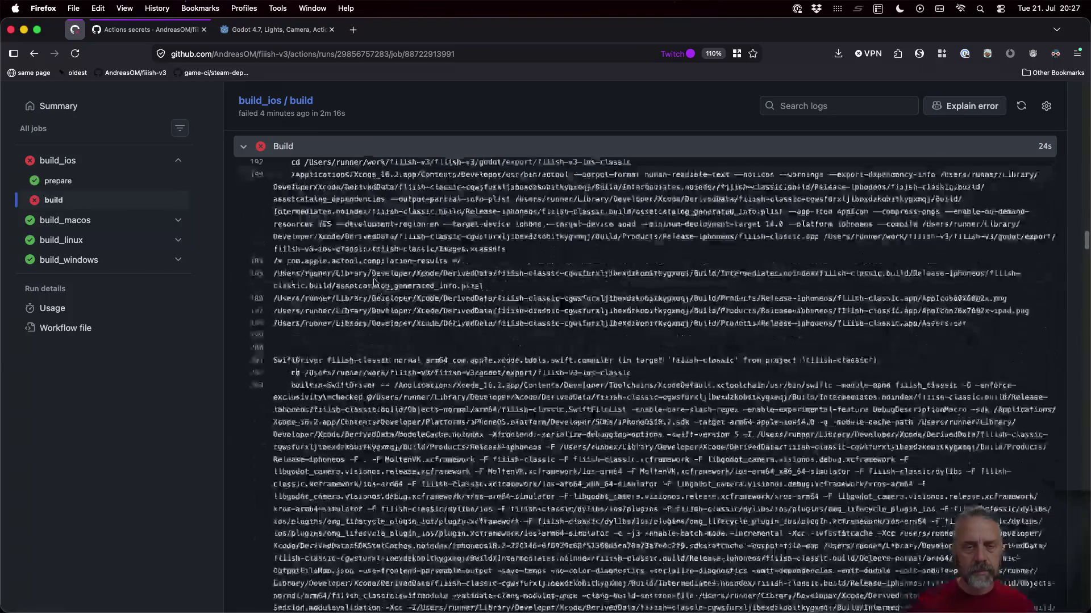
scroll(381, 289, down, 15)
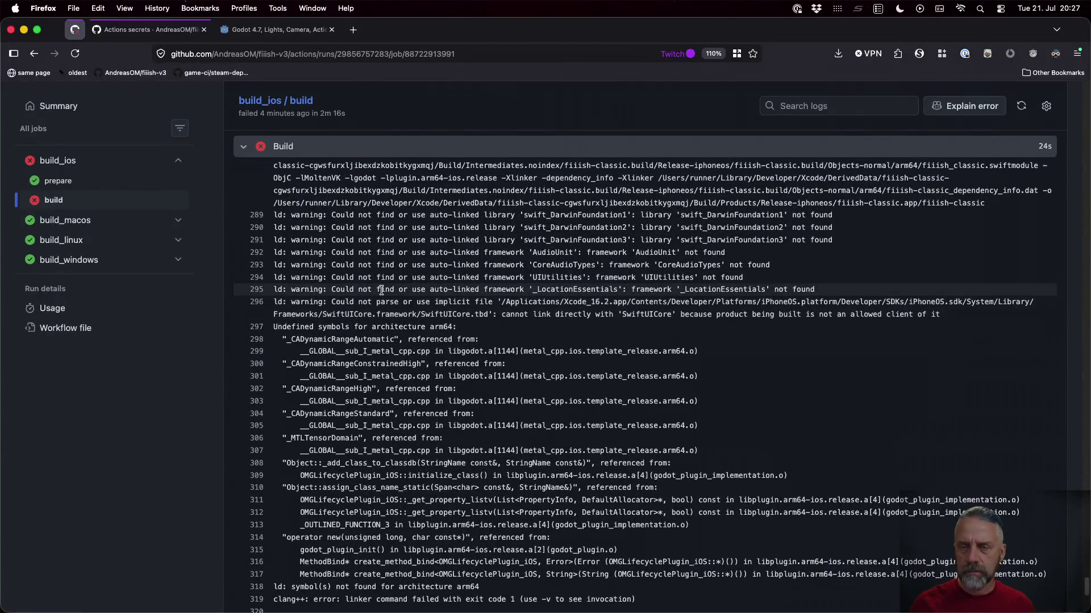
scroll(381, 290, down, 5)
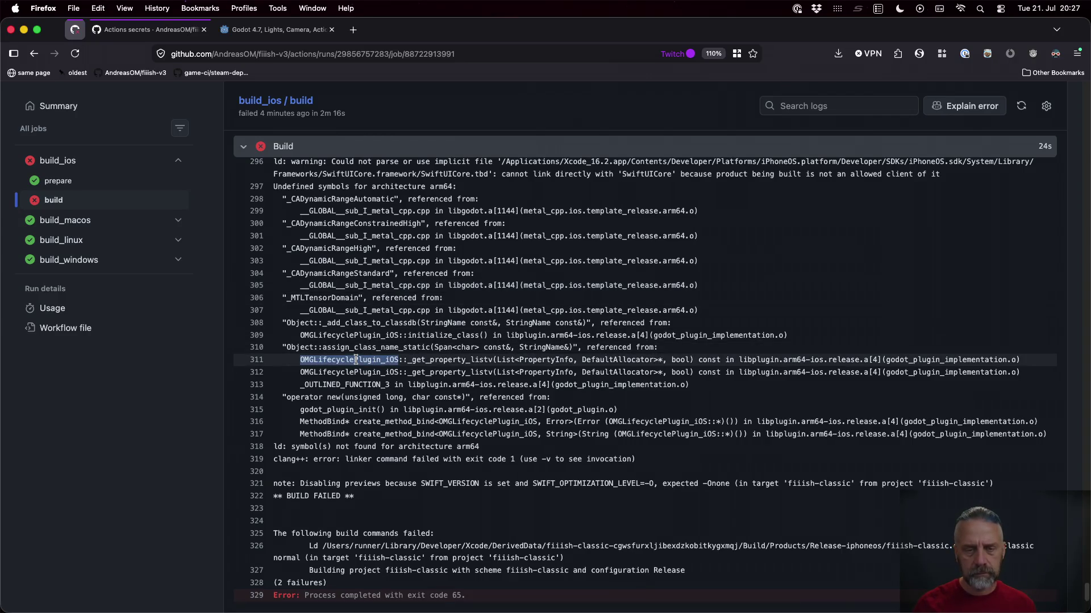
key(ctrl+Right)
Search all project files for 'OMGLifecyclePlugin' with the *.yaml filter cleared
key(super+shift+f)
text(OMGLifecyclePlugin_iOS)
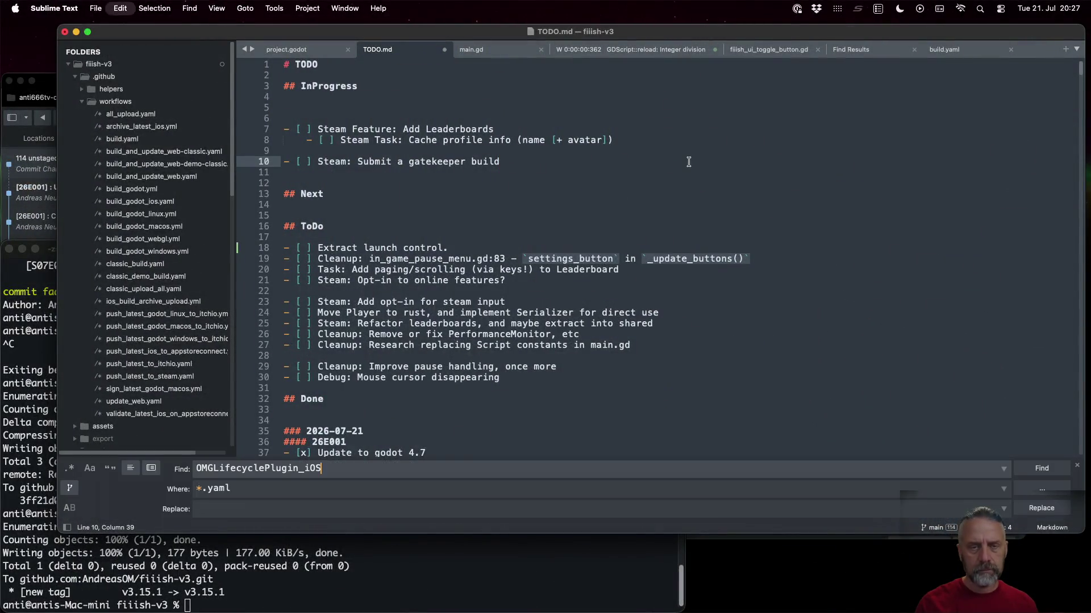
key(BackSpace)
key(BackSpace)
key(BackSpace)
key(Tab)
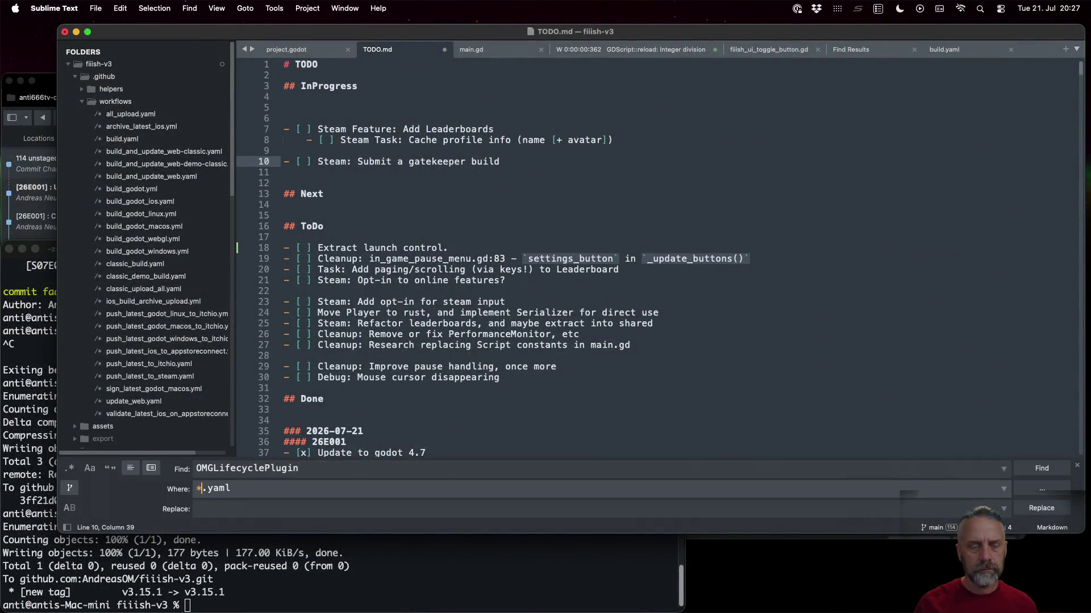
key(BackSpace)
key(Return)
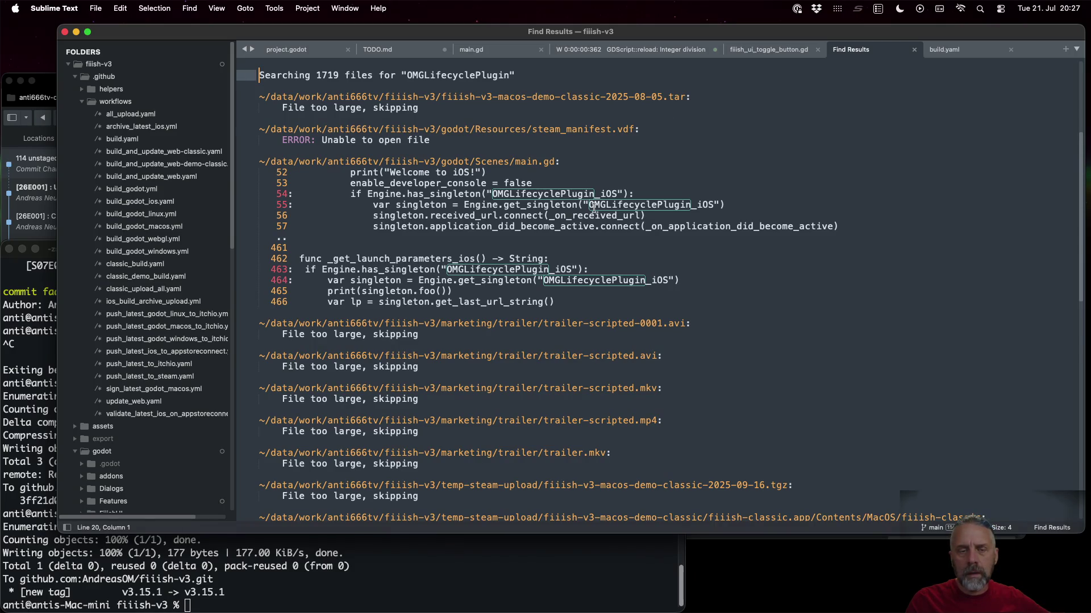
Open main.gd at the matching line 54 from the search results
scroll(594, 207, down, 8)
scroll(593, 208, up, 7)
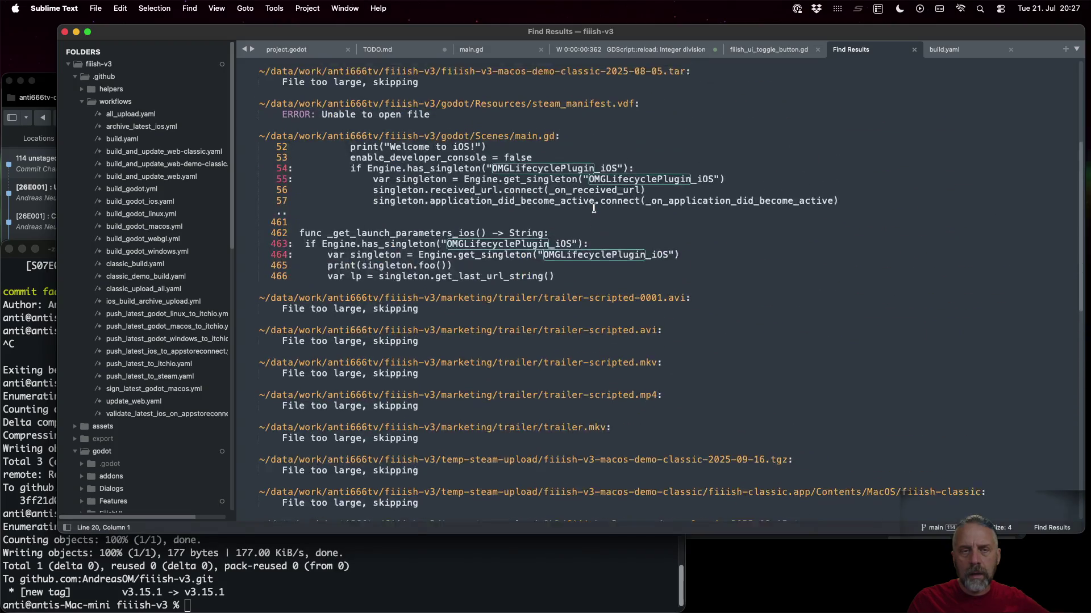
scroll(568, 227, up, 5)
double_click(435, 332)
double_click(437, 339)
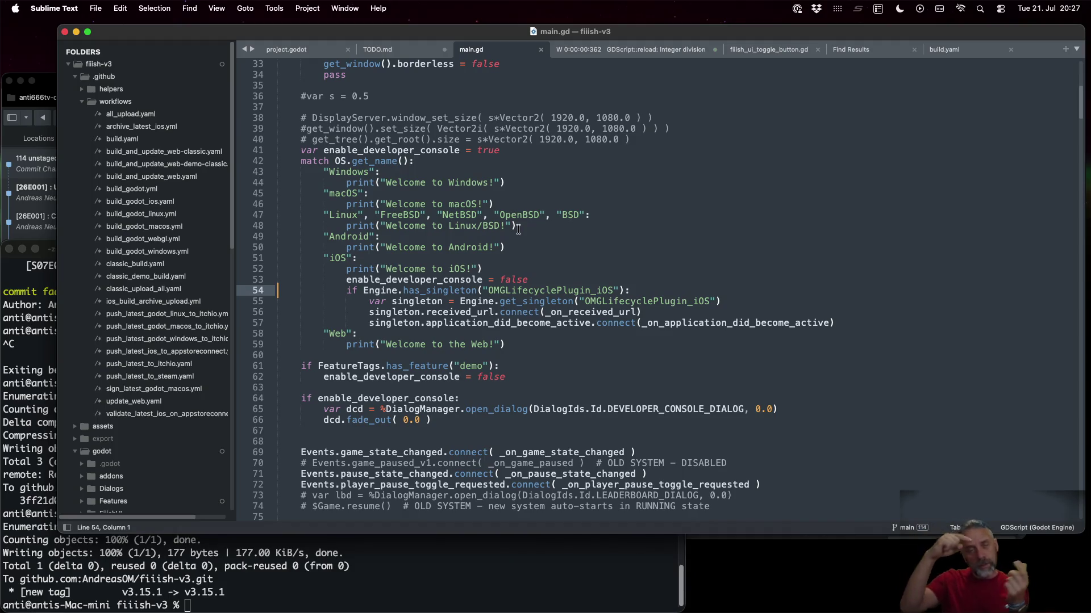
scroll(518, 229, up, 5)
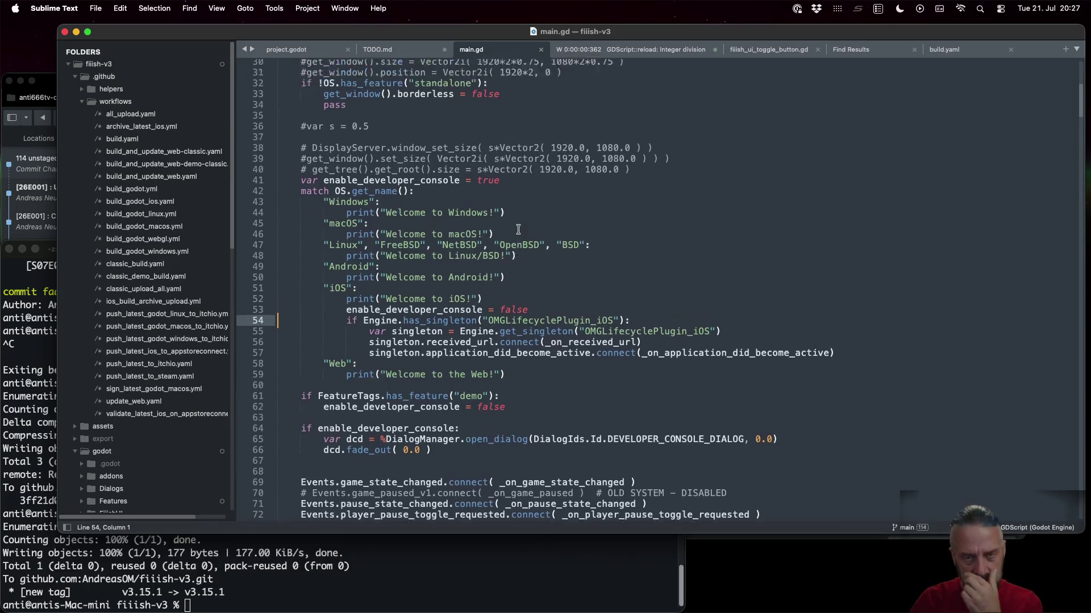
scroll(518, 229, down, 1)
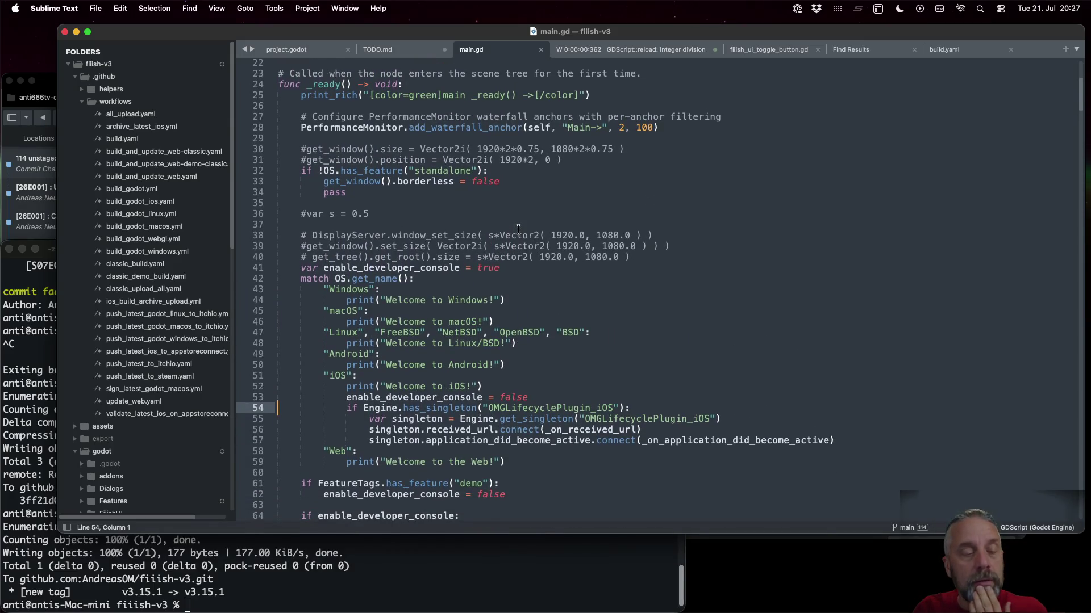
Preview omg_lifecycle_plugin_ios.gdip via Cmd+P 'life', then return to Godot
key(super+p)
text(life)
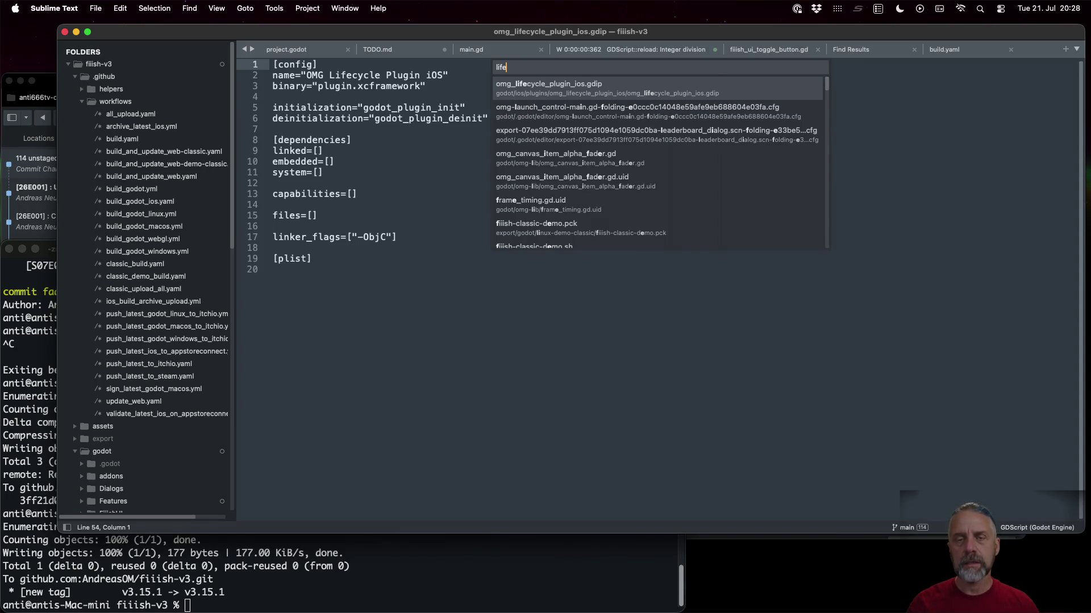
key(Escape)
key(super+Tab)
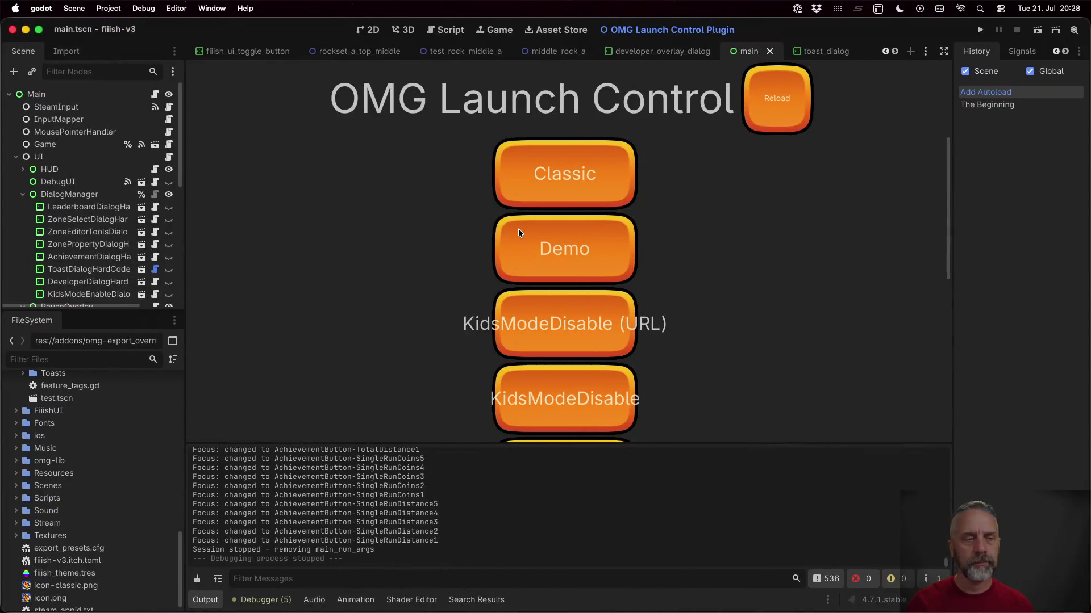
Expand ios > plugins in FileSystem and peek inside the apn debug and release xcframeworks
scroll(110, 458, down, 5)
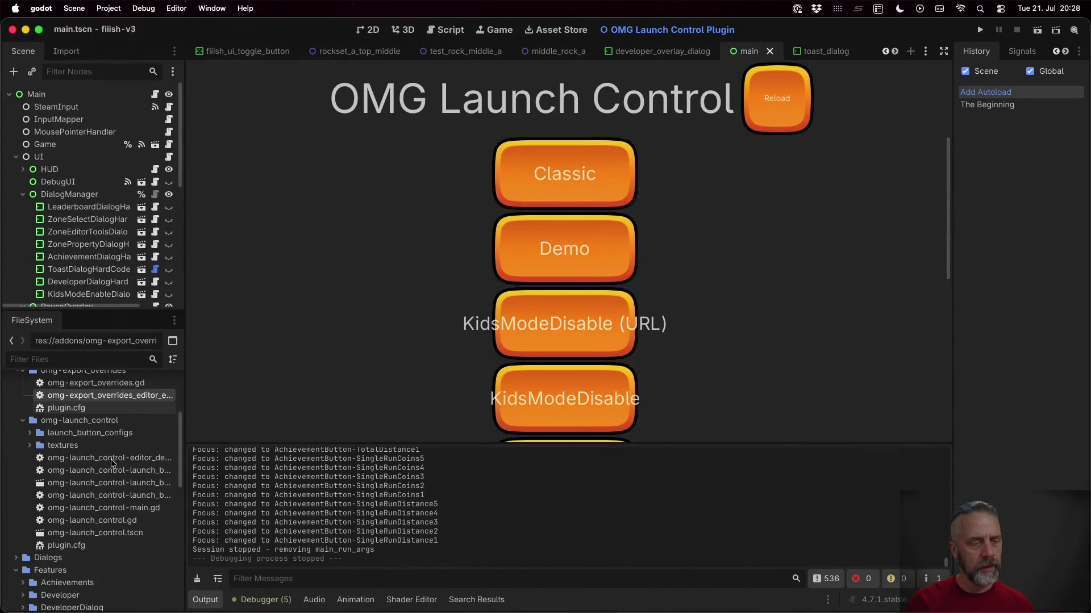
scroll(112, 463, down, 10)
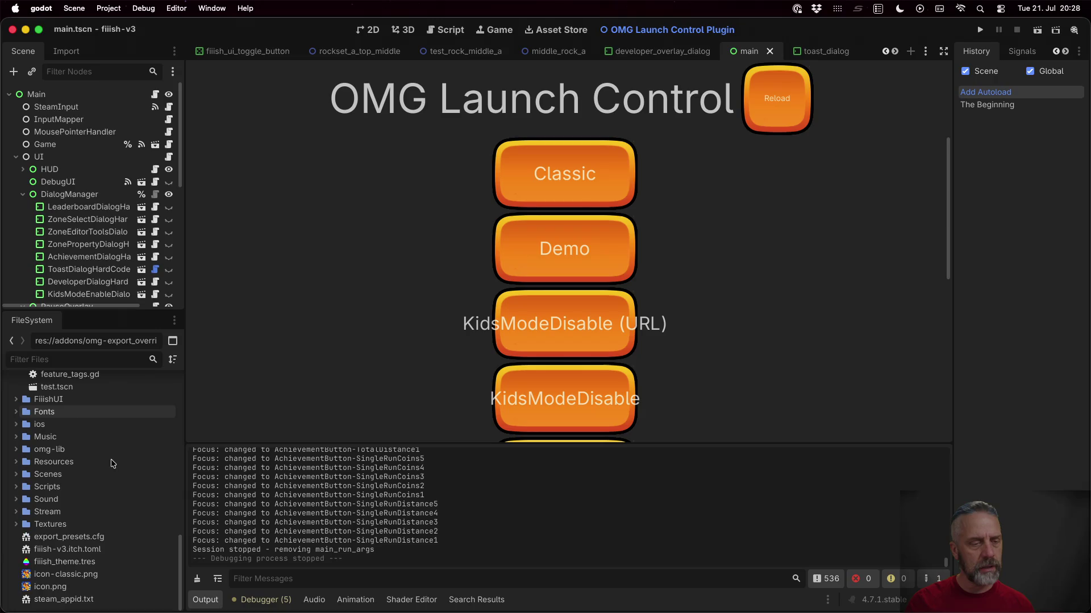
click(30, 427)
double_click(29, 430)
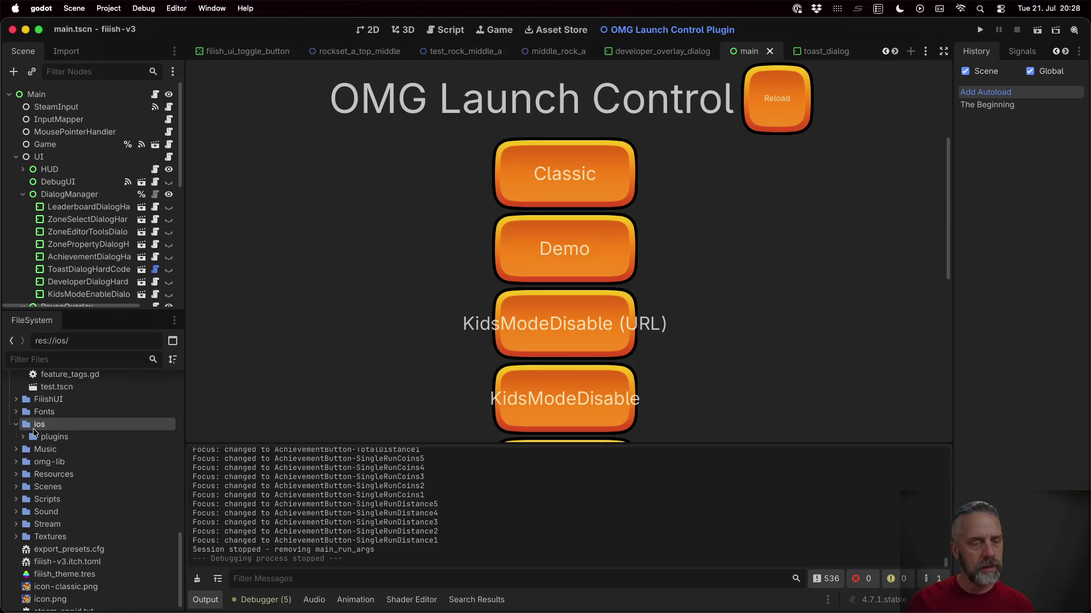
click(45, 438)
click(22, 437)
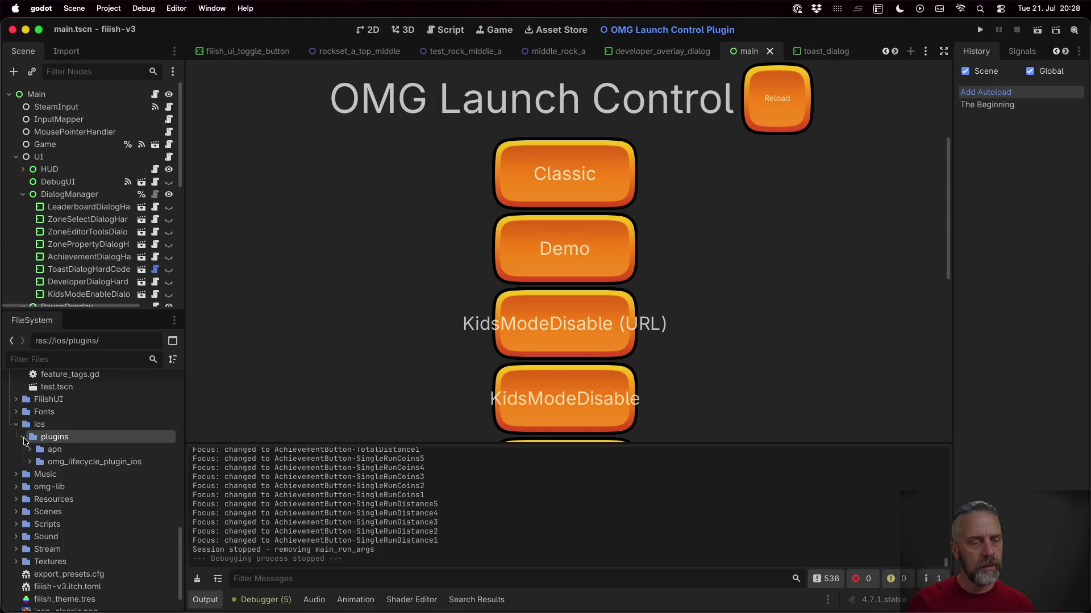
click(30, 449)
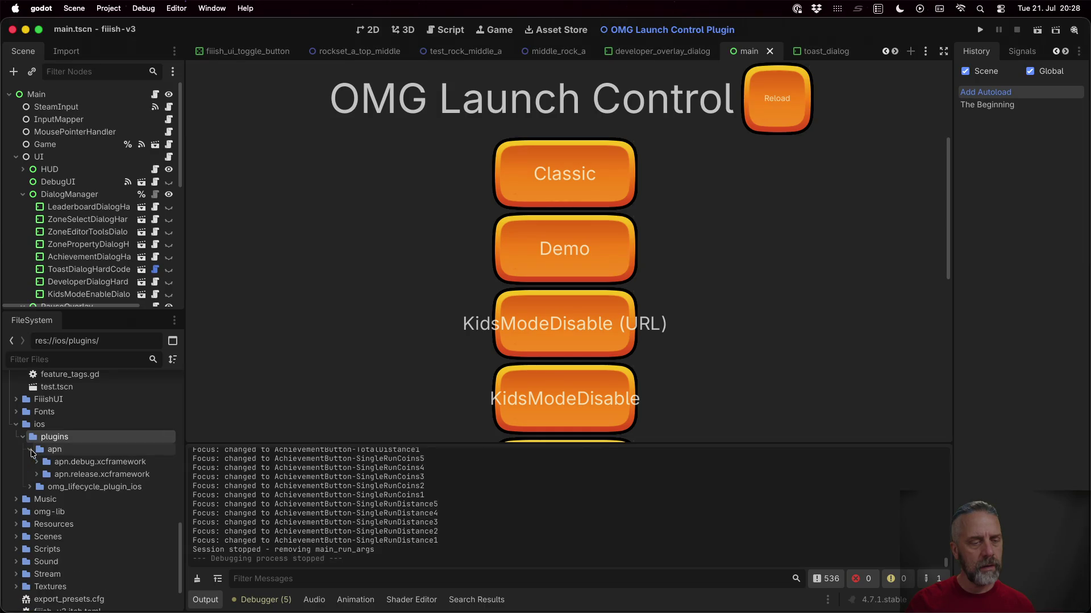
click(37, 463)
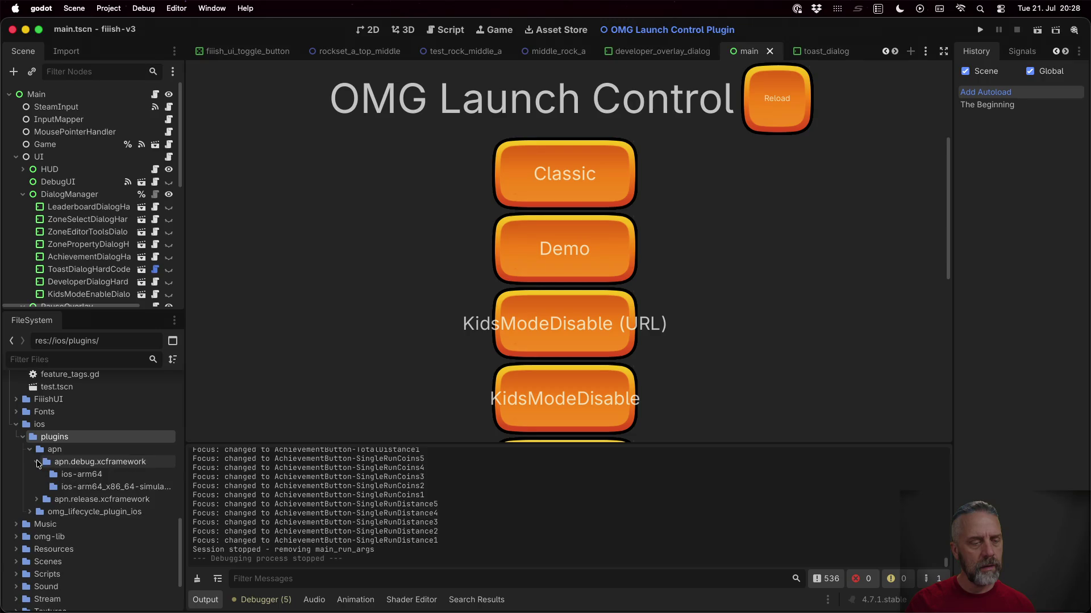
click(37, 462)
click(37, 475)
click(36, 475)
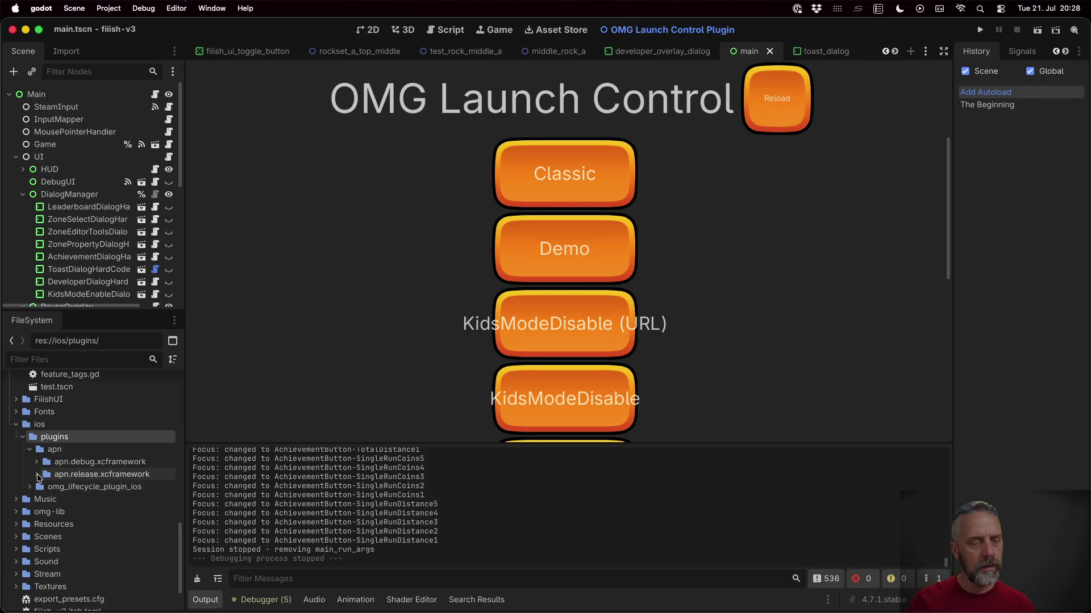
Reveal omg_lifecycle_plugin_ios's plugin.debug.xcframework/ios-arm64 folder in Finder
click(33, 488)
click(29, 488)
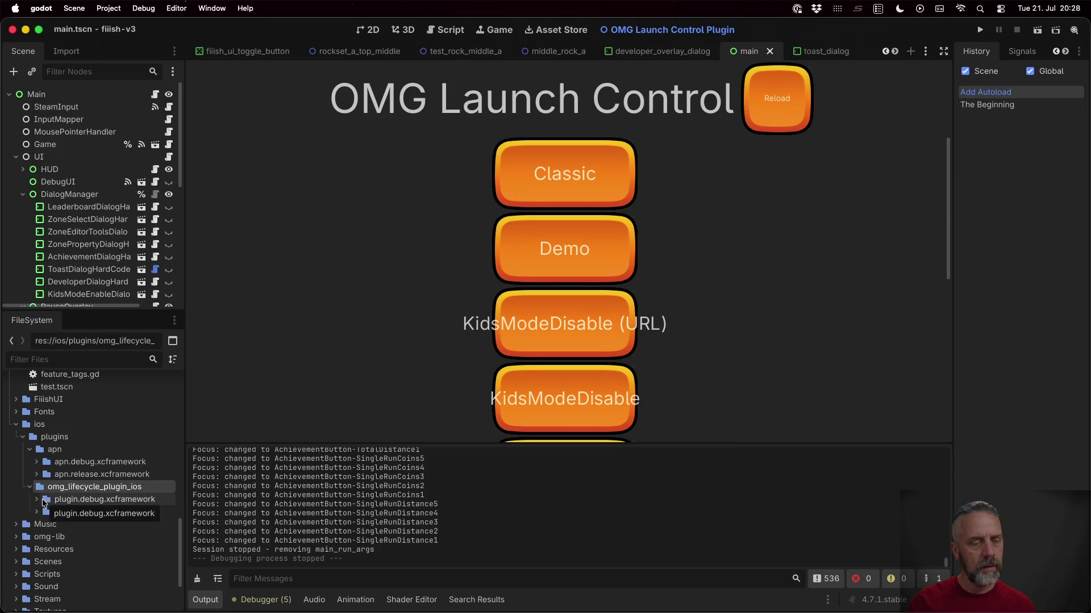
click(38, 500)
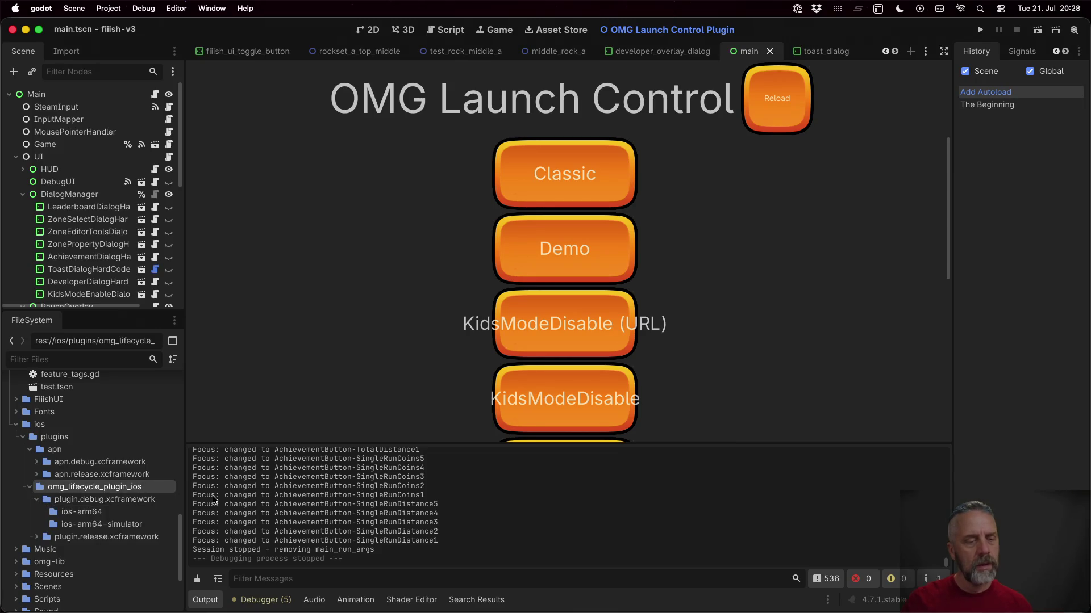
click(47, 513)
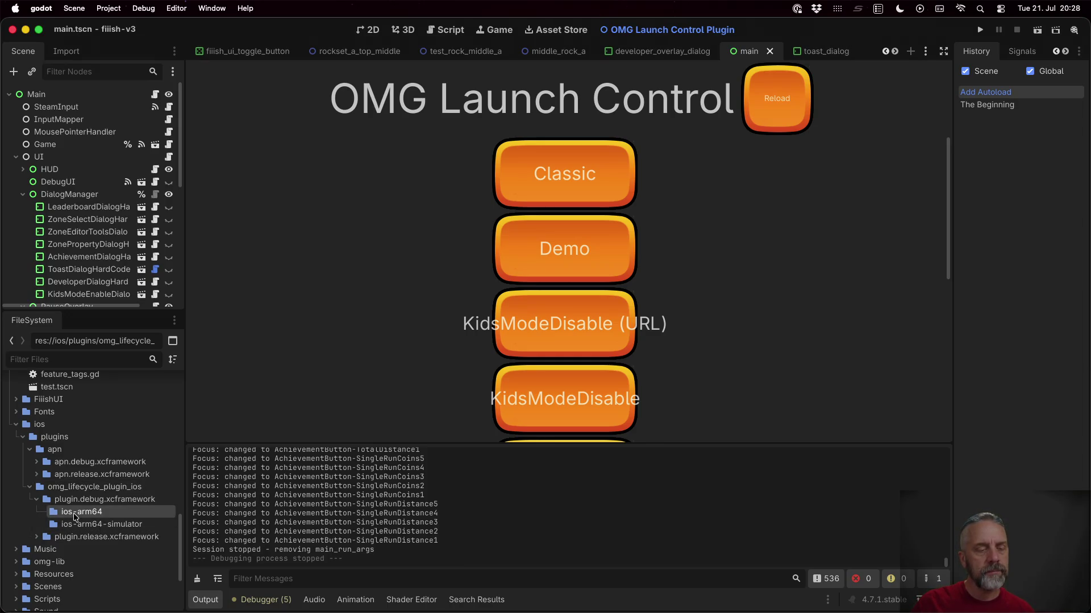
right_click(75, 517)
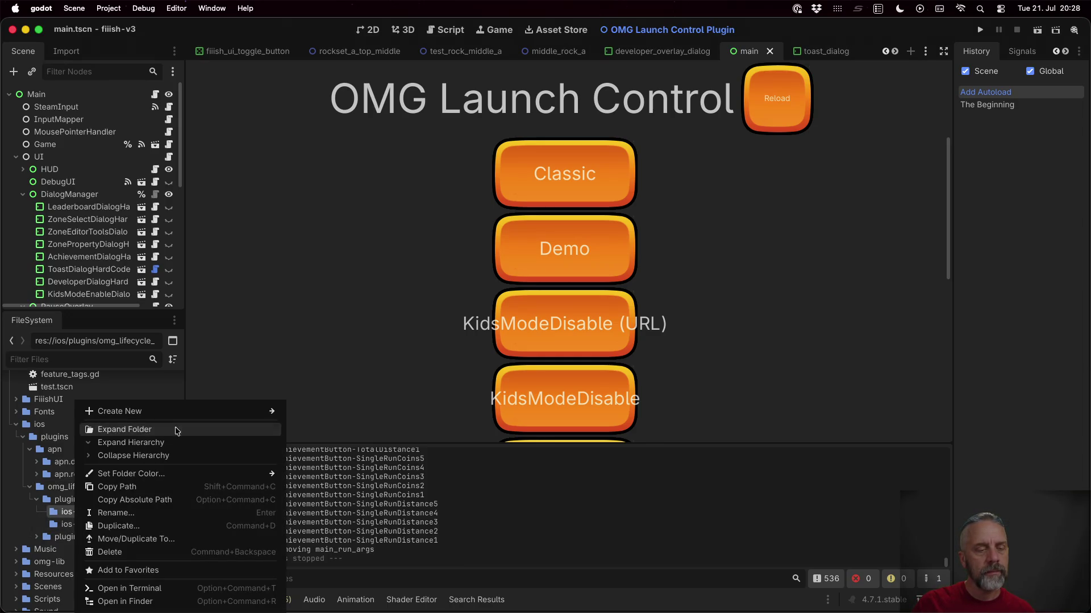
click(178, 608)
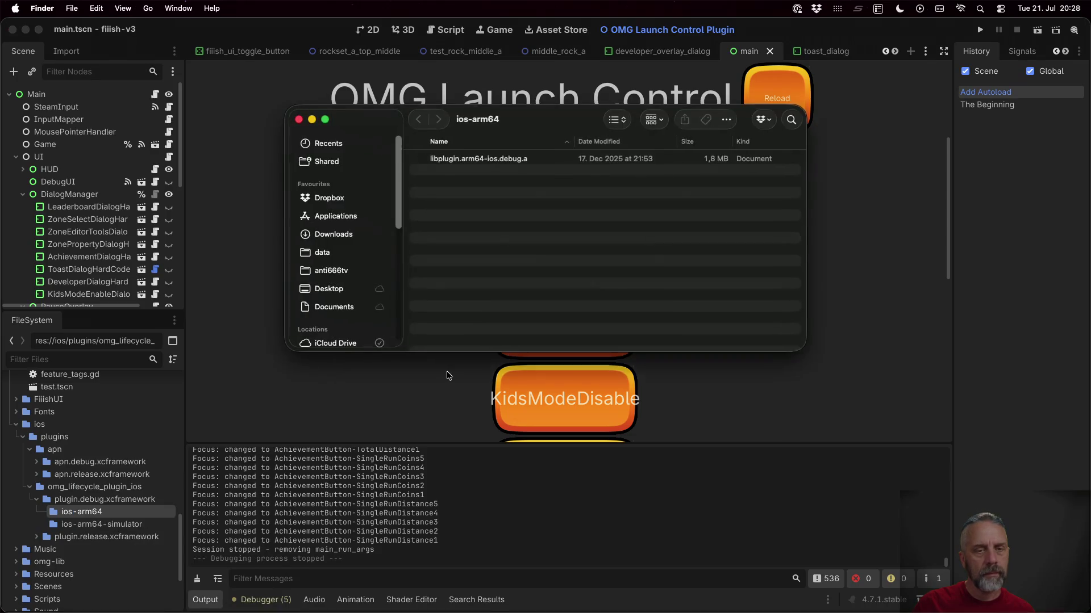
Select libplugin.arm64-ios.debug.a (1.8 MB), close Finder, and return to the build log
click(490, 163)
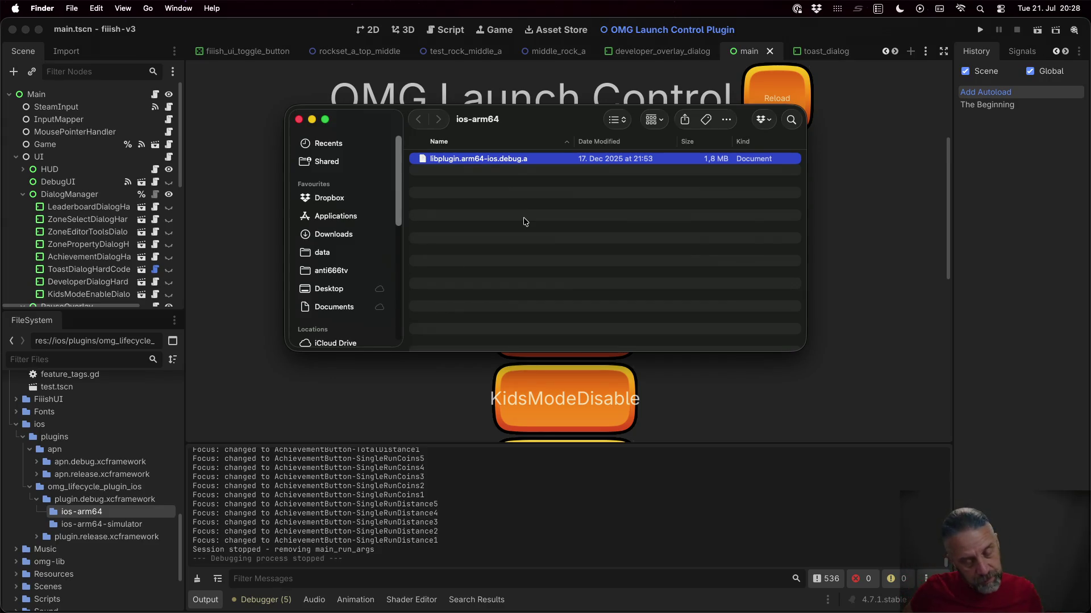
click(300, 119)
key(ctrl+Left)
key(ctrl+Left)
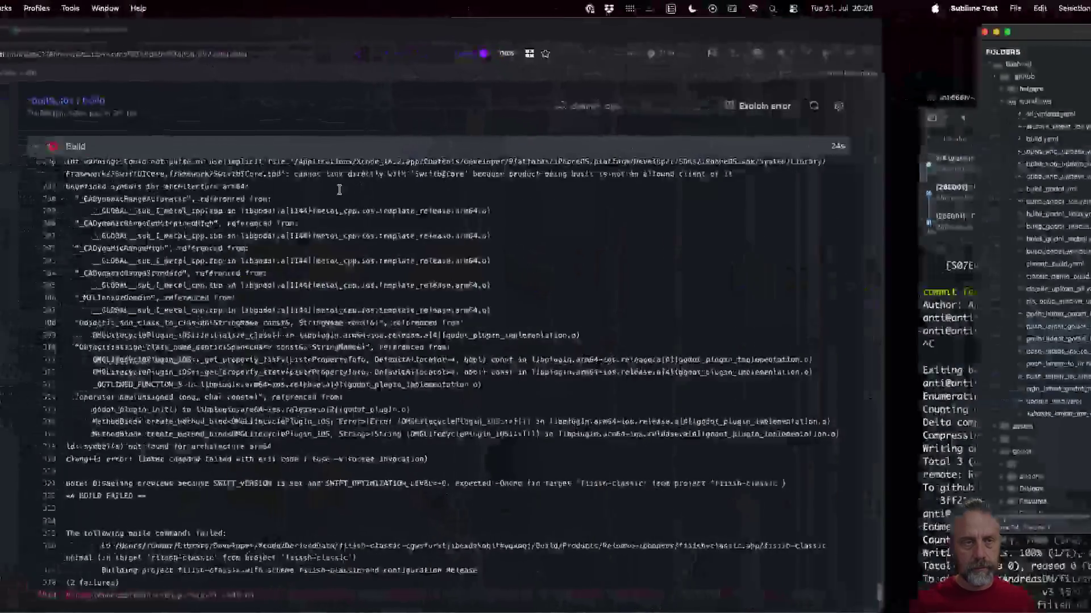
Open github.com in a new tab using the Twitch container
key(super+t)
text(github.com/)
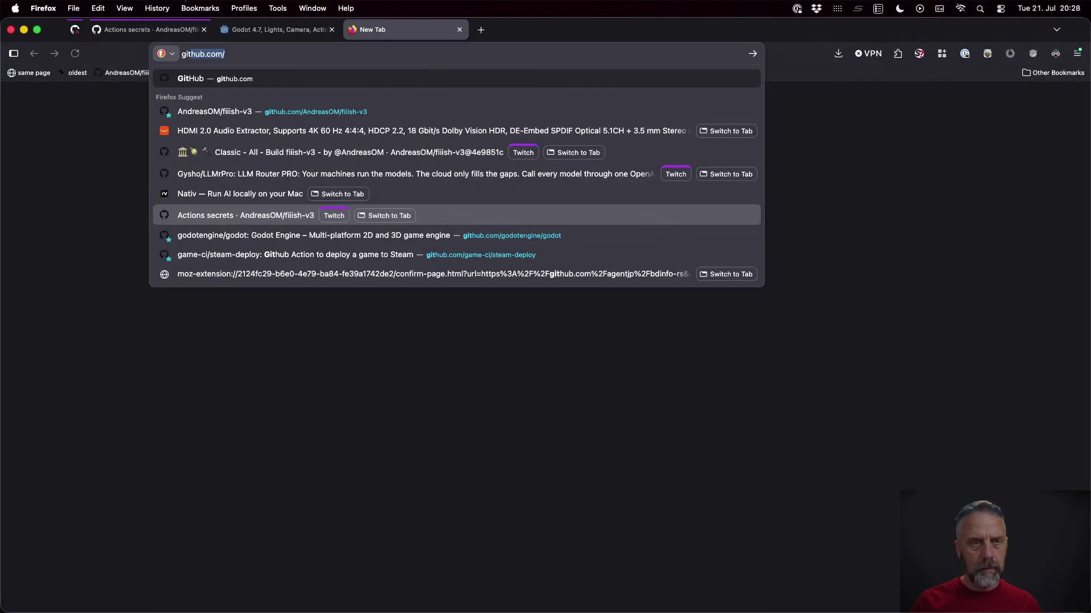
key(Return)
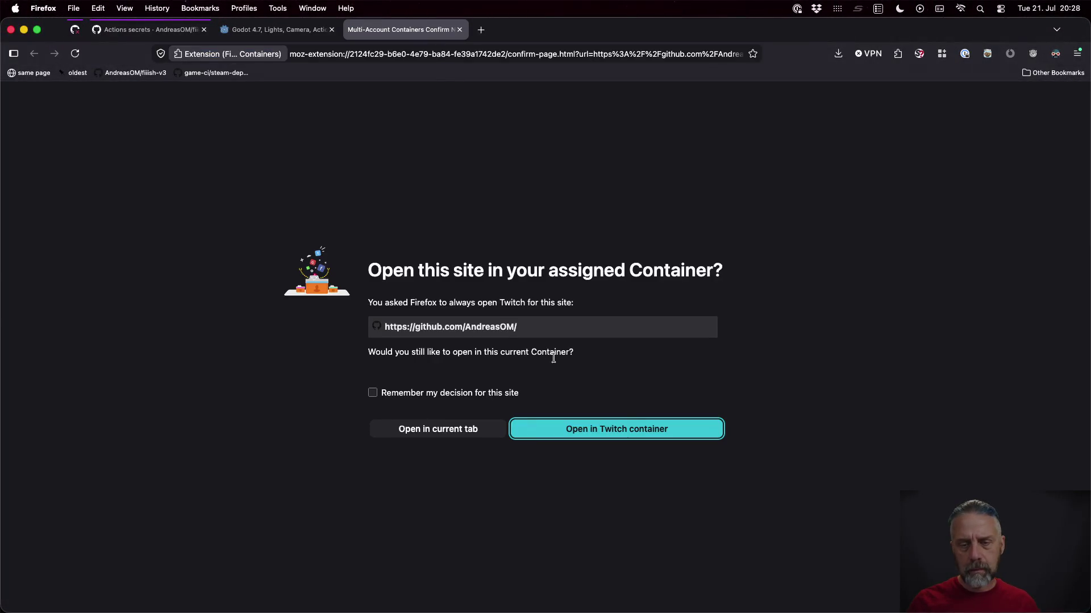
click(606, 429)
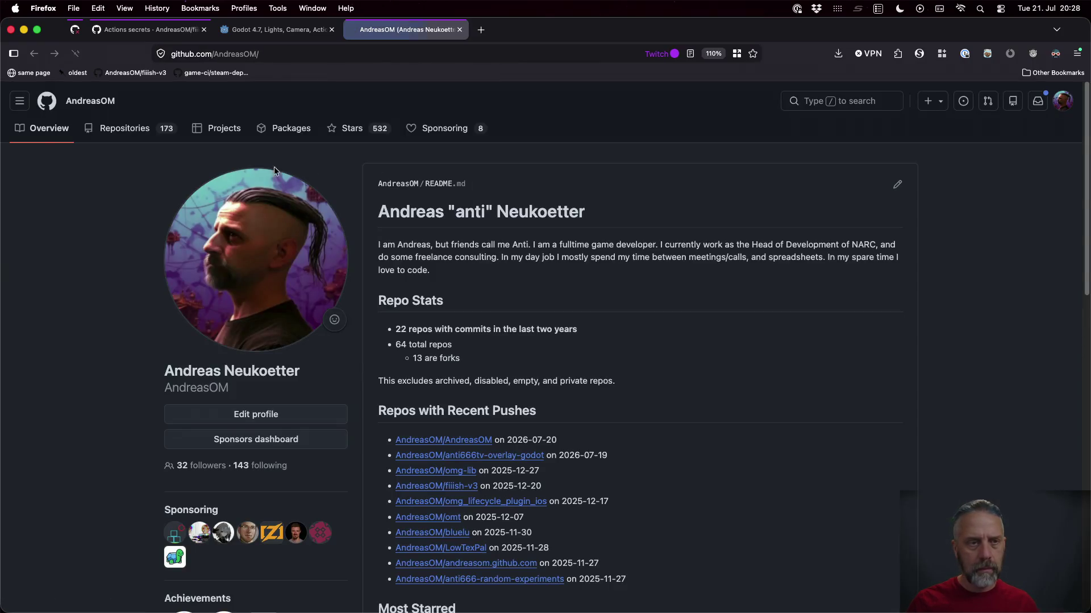
Filter the profile's repositories for 'lifec' and open omg_lifecycle_plugin_ios
click(115, 129)
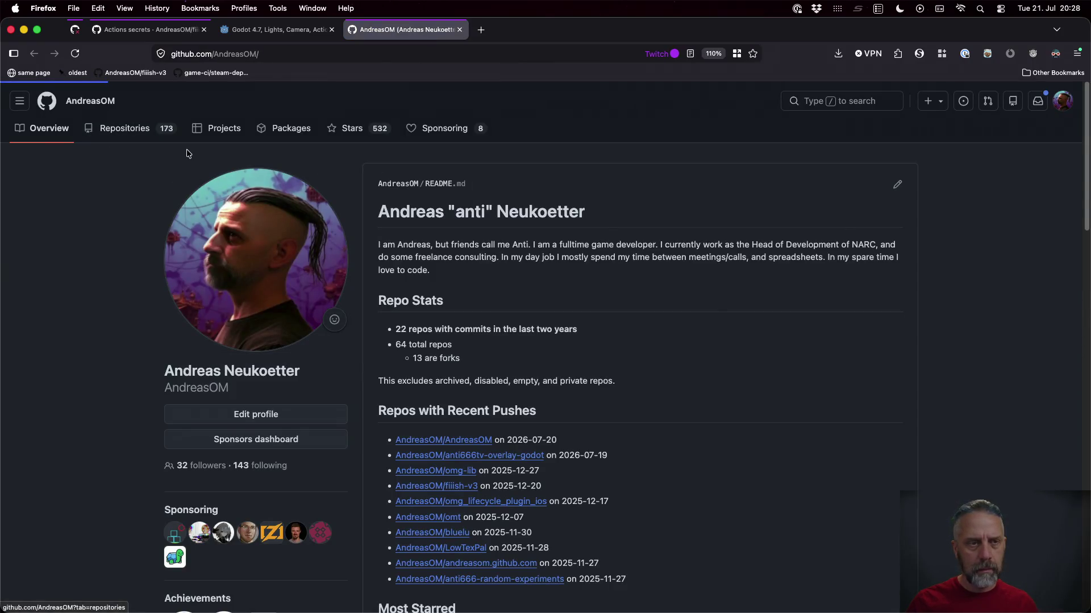
click(455, 164)
text(lifec)
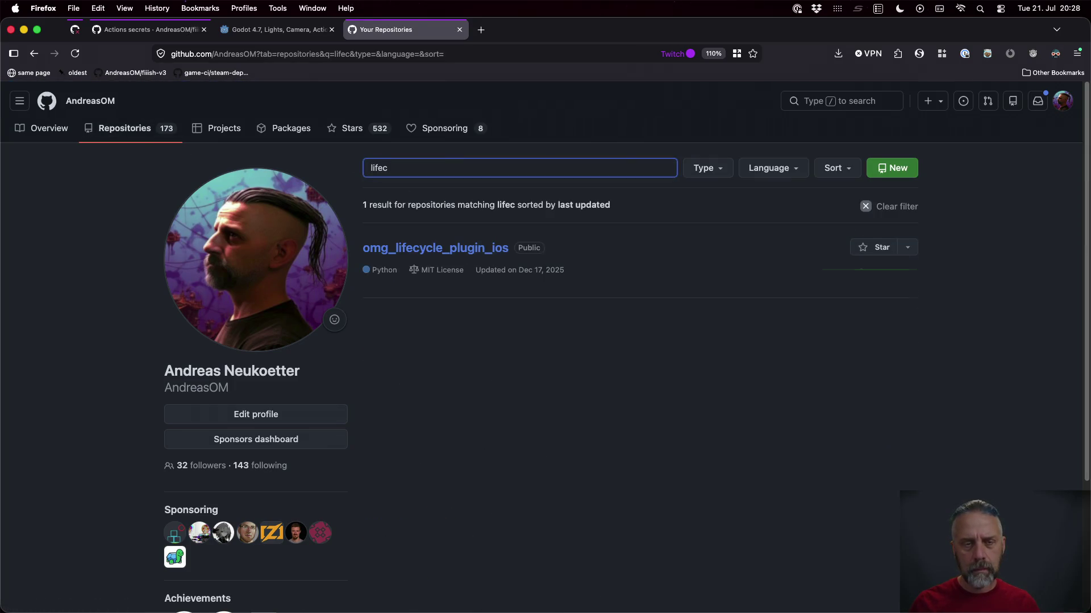
click(427, 248)
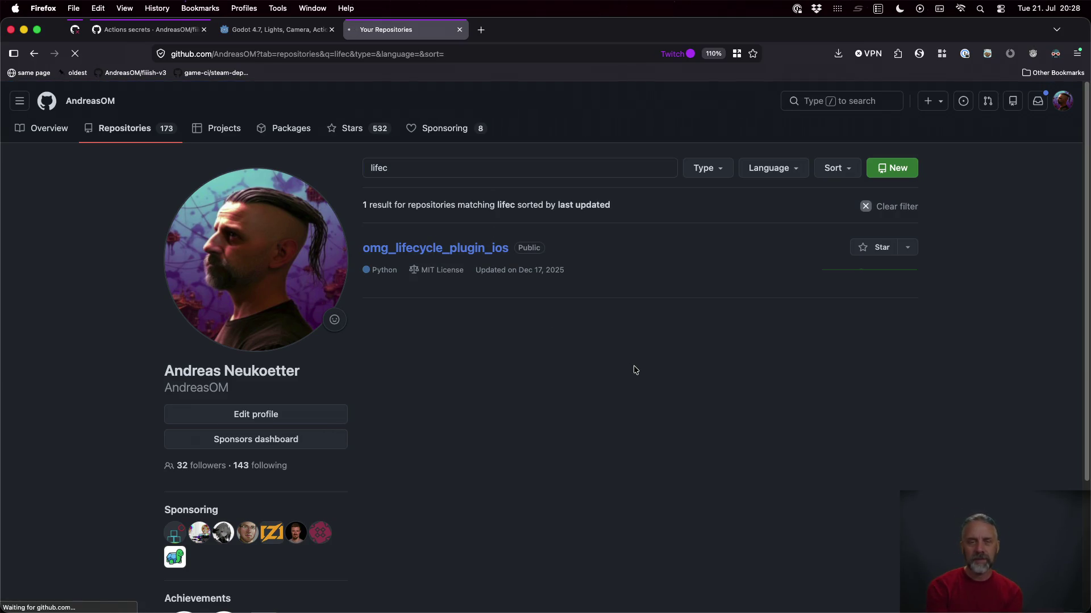
scroll(389, 352, down, 2)
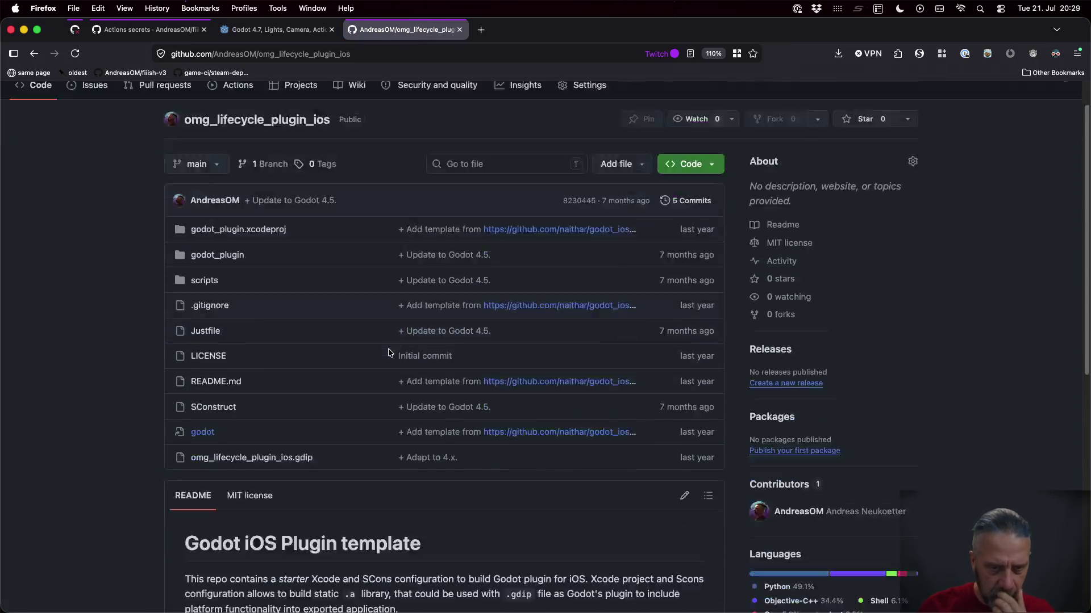
Skim the omg_lifecycle_plugin_ios README, then view its Justfile build and copy recipes
scroll(389, 352, down, 10)
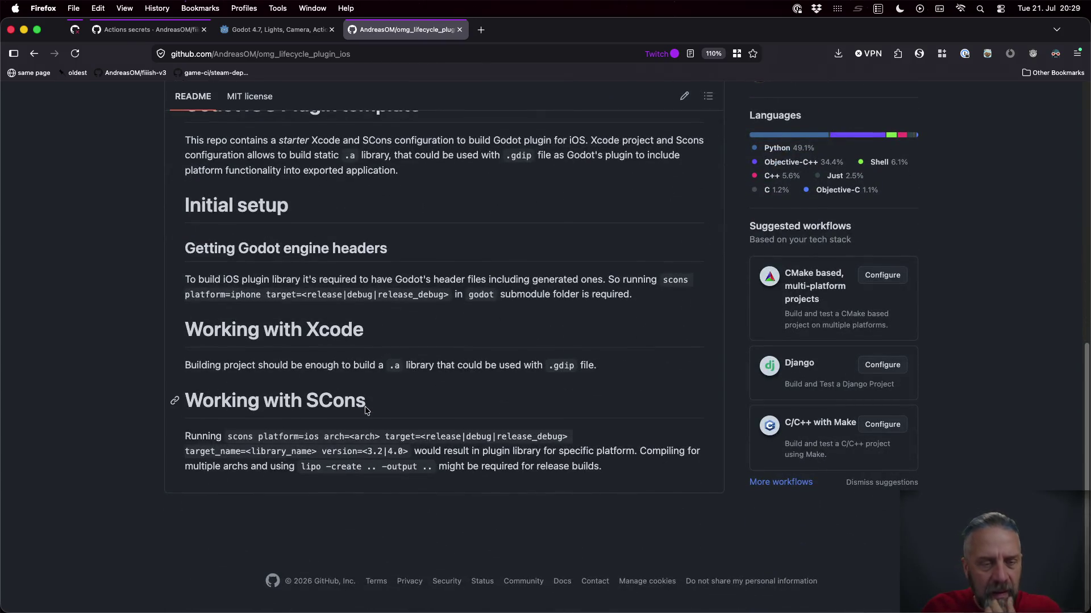
scroll(364, 417, up, 2)
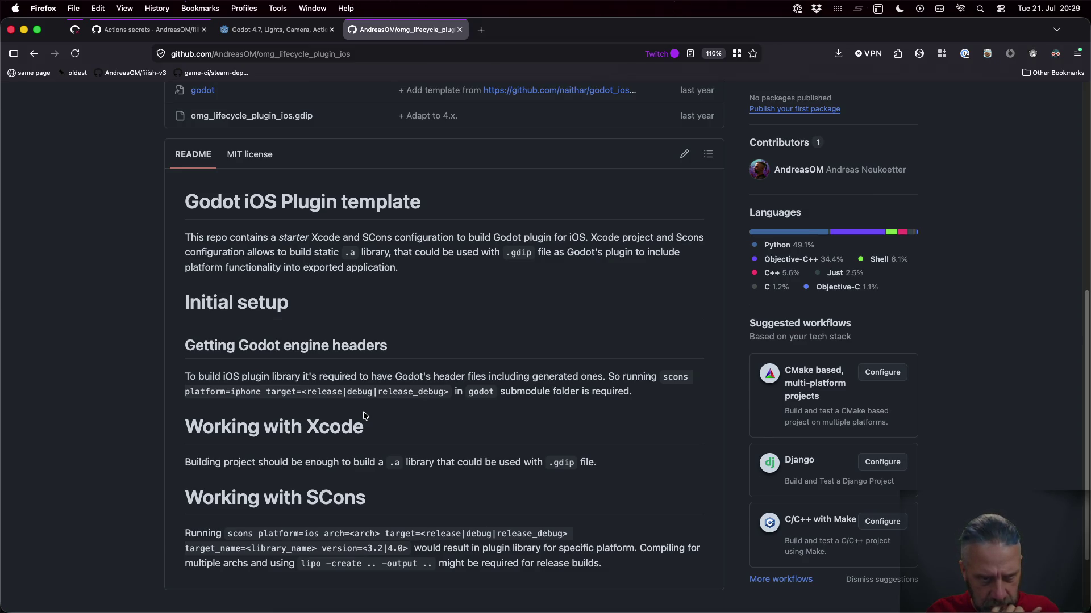
scroll(471, 304, up, 3)
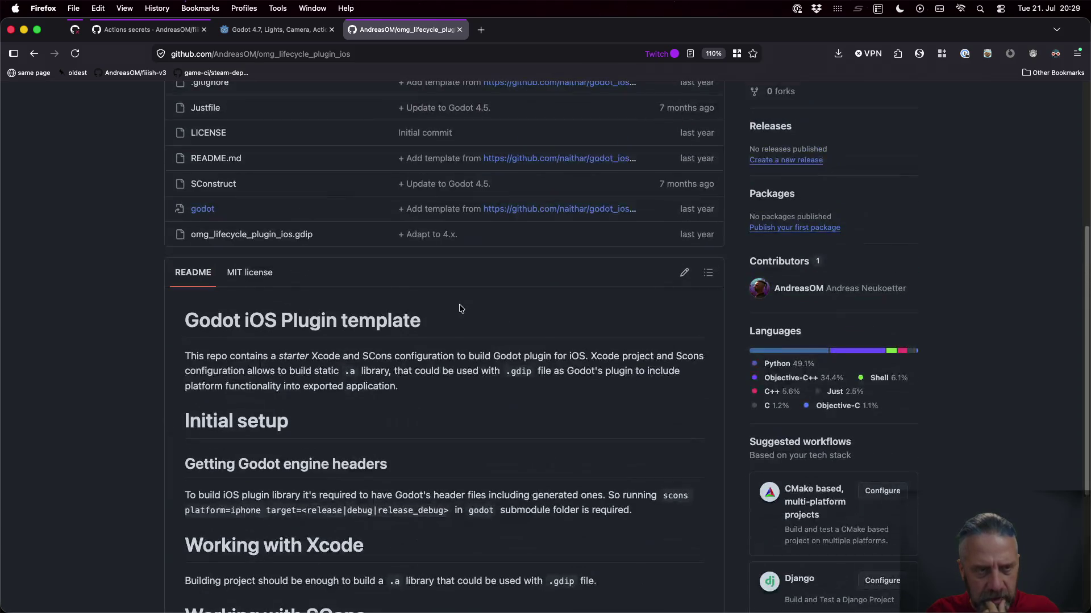
scroll(461, 308, up, 2)
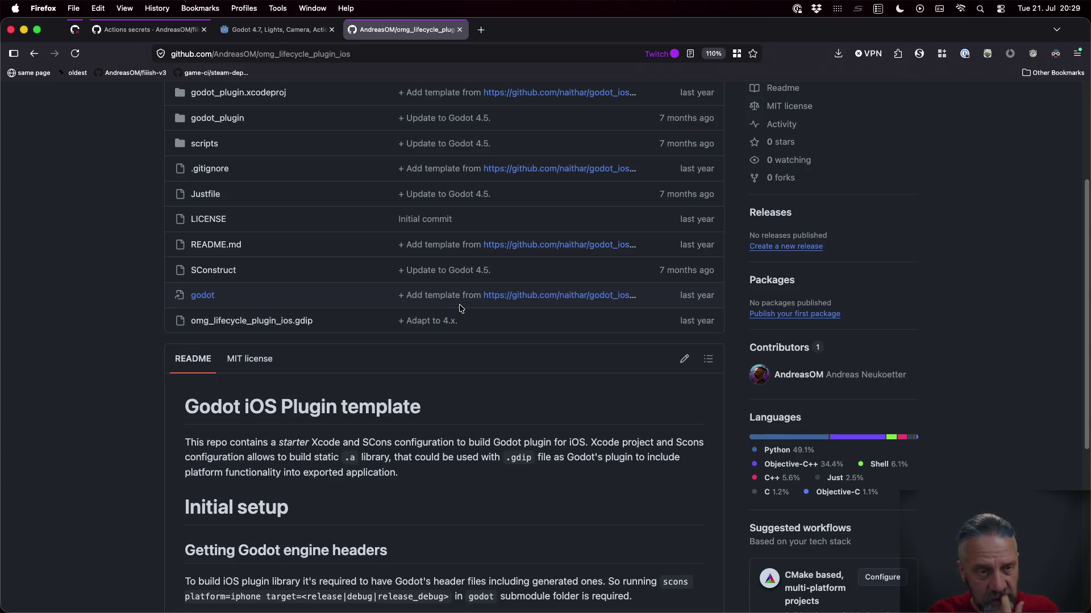
scroll(457, 318, up, 1)
click(213, 241)
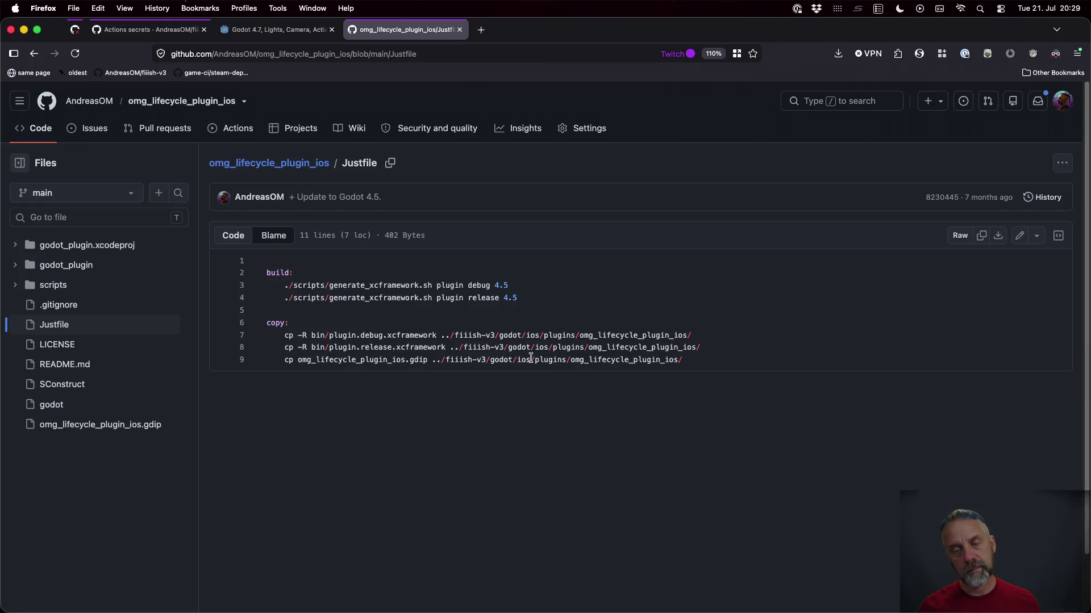
Inspect omg_lifecycle_plugin_ios.gdip, highlighting godot_plugin_init and godot_plugin_deinit
click(34, 54)
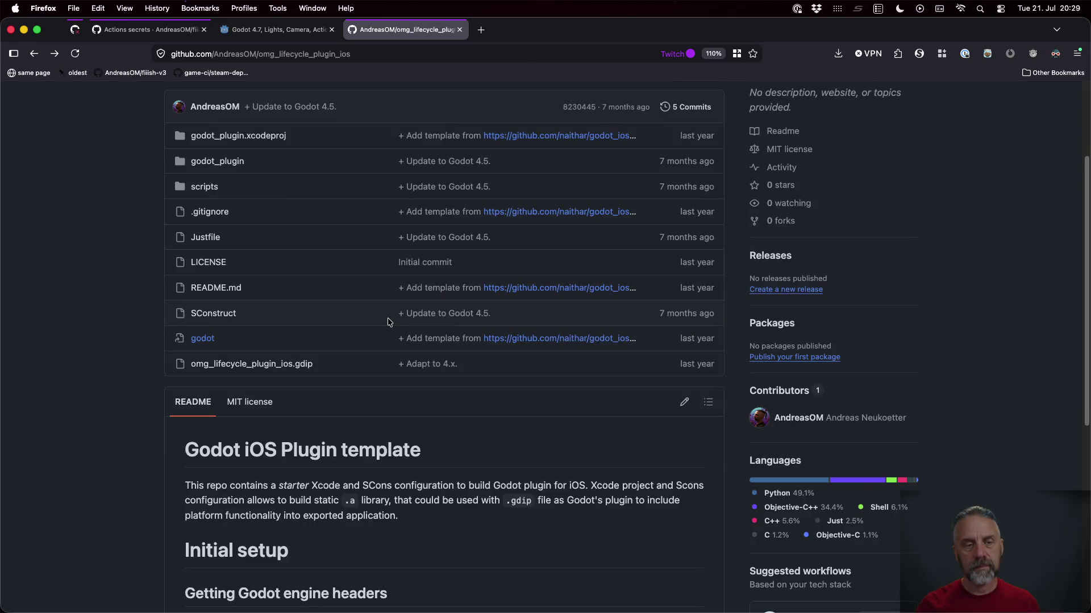
click(281, 363)
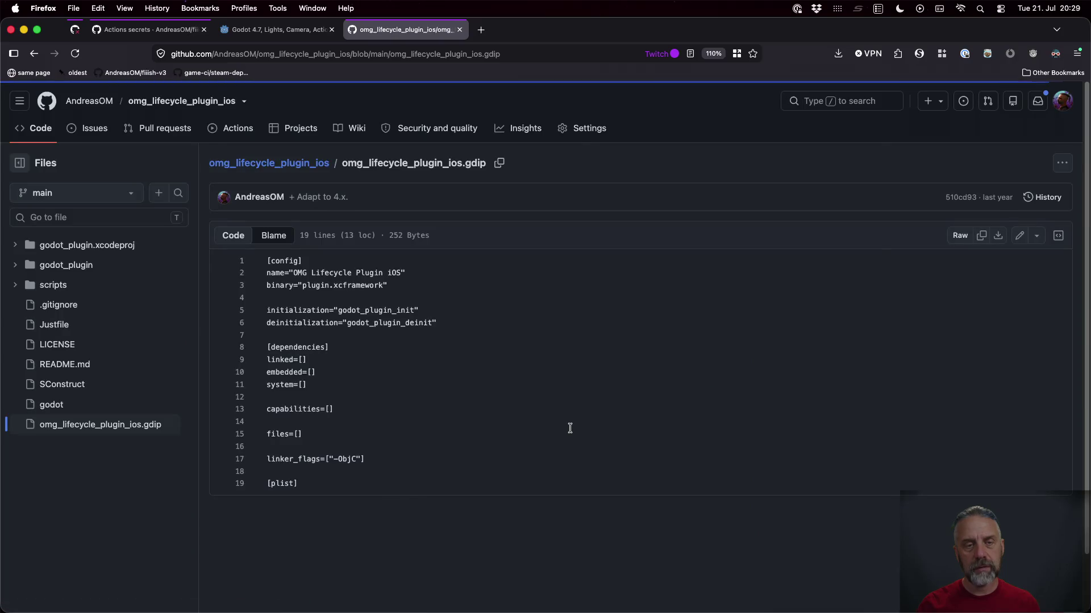
double_click(360, 311)
click(391, 330)
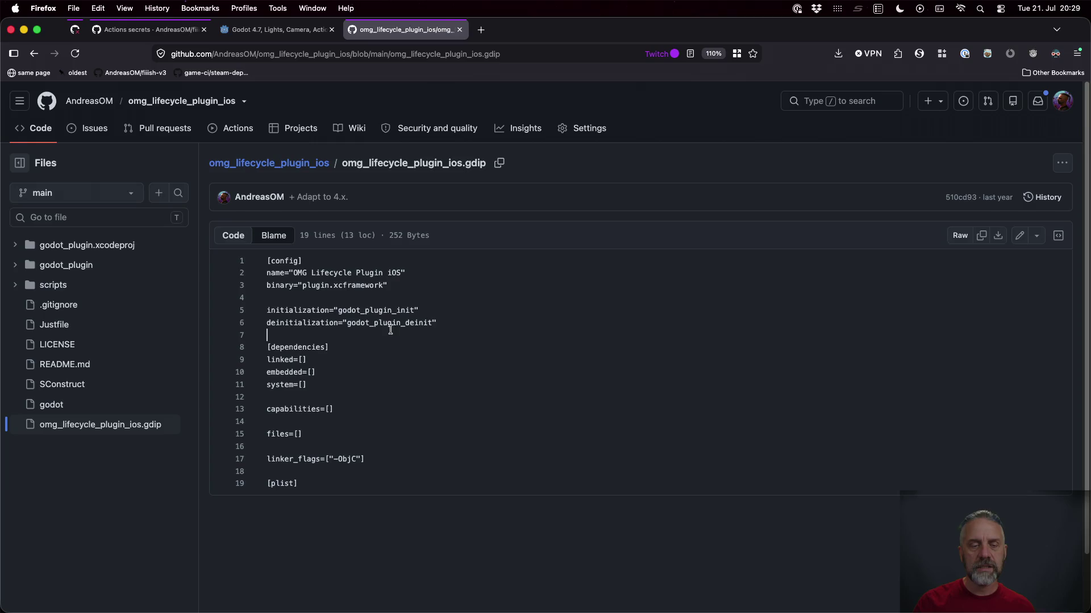
double_click(390, 323)
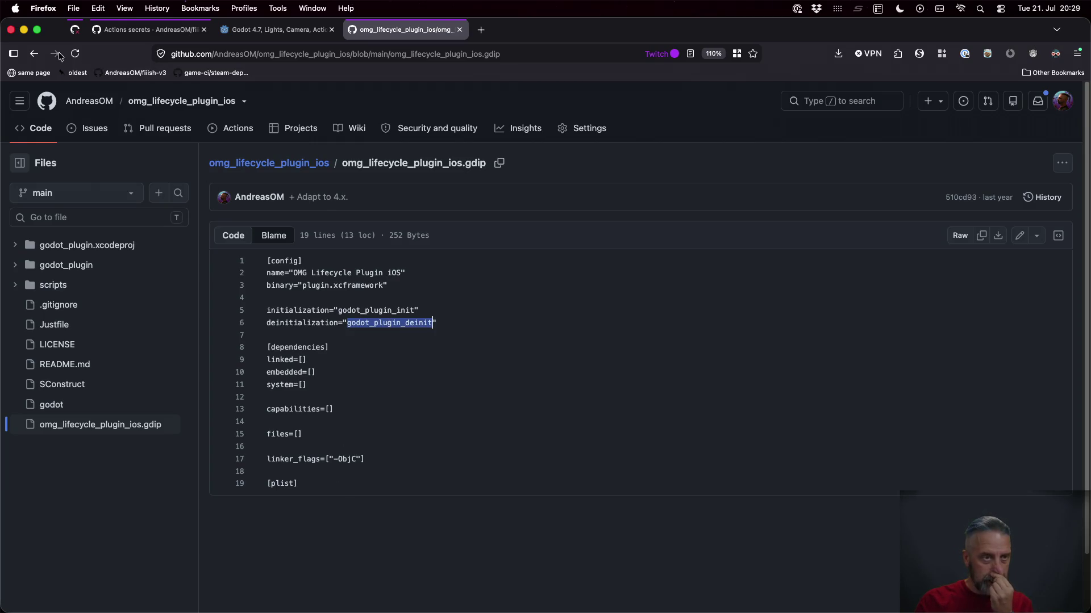
click(35, 55)
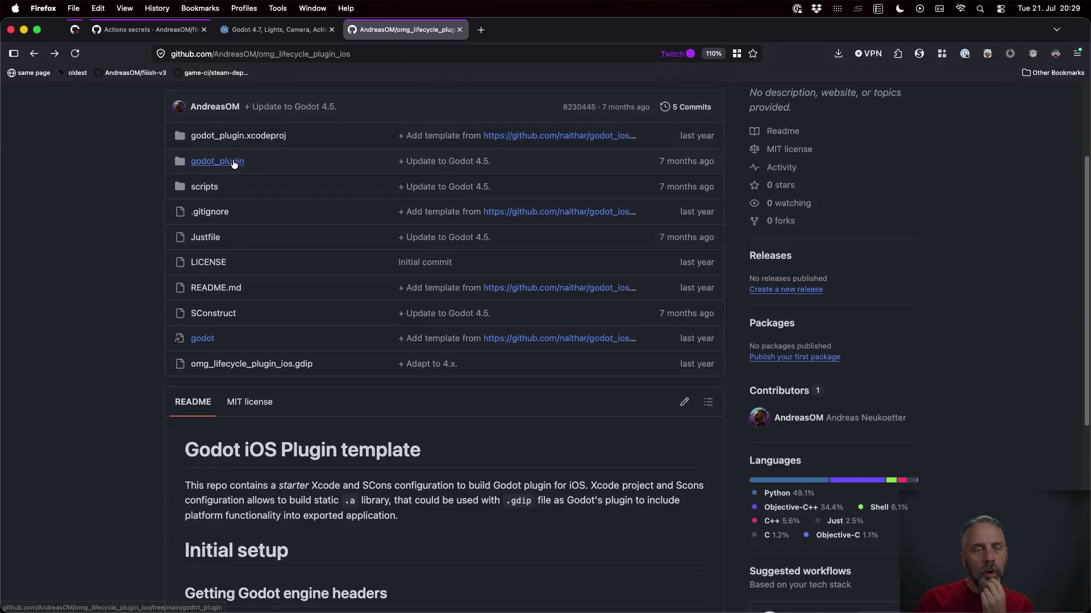
Look into the scripts folder, then open godot_plugin and view godot_plugin.h's header comments
click(207, 188)
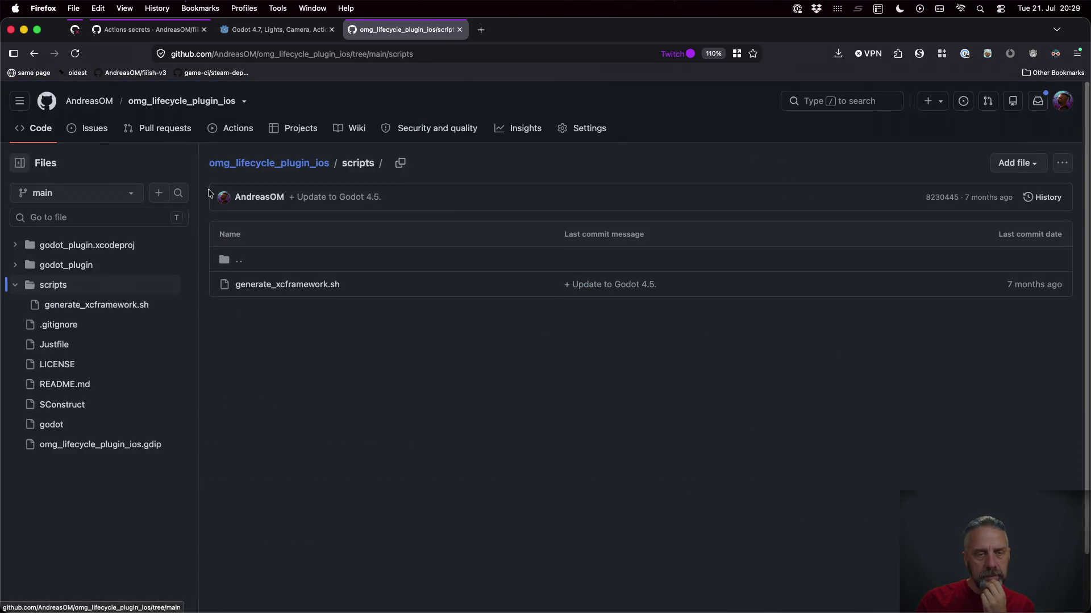
key(super+Left)
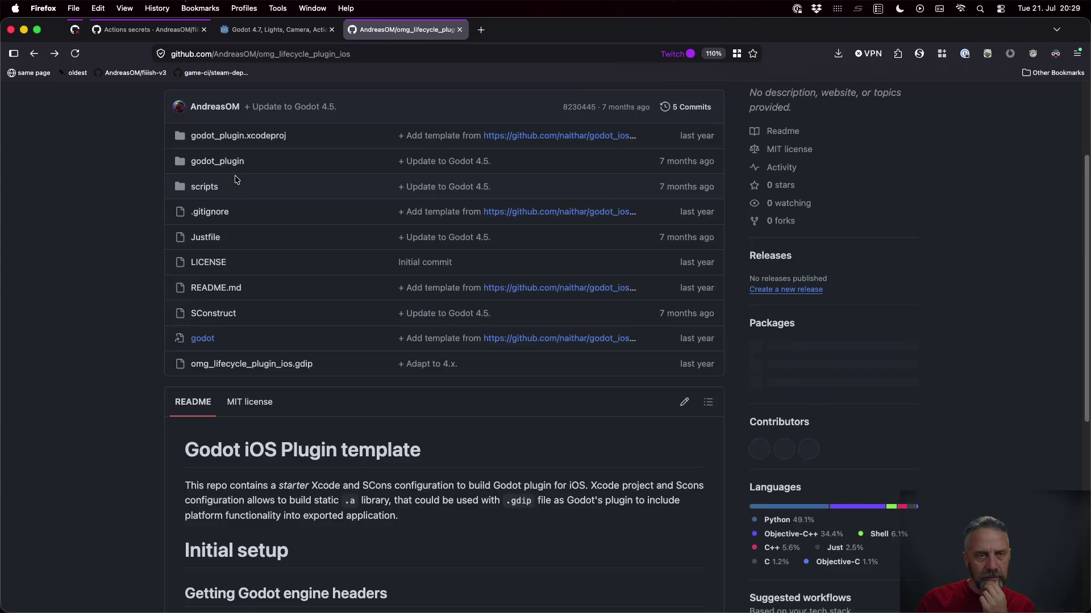
click(227, 163)
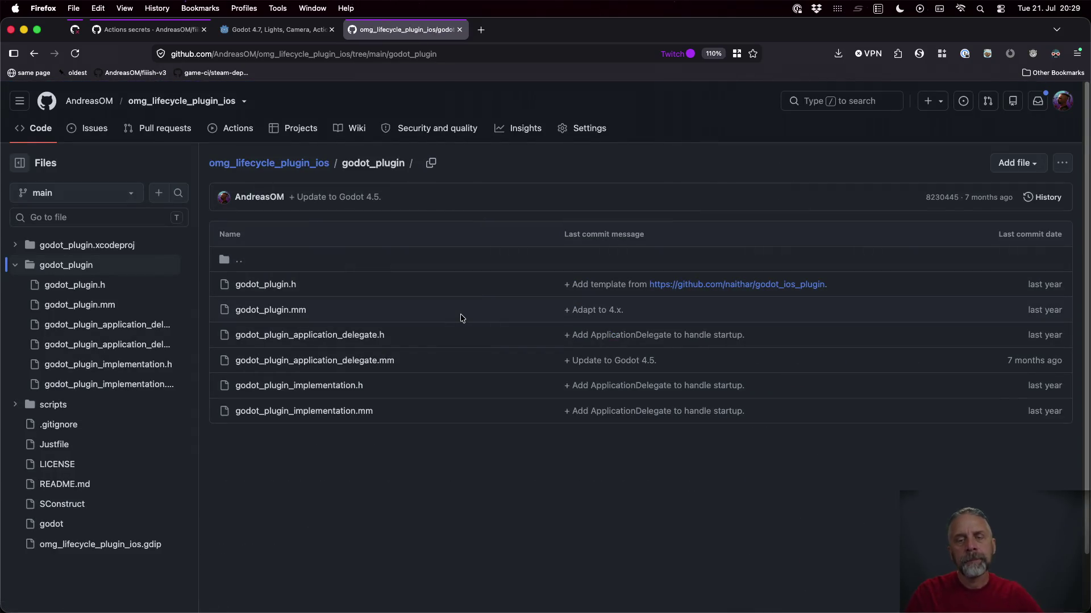
click(287, 285)
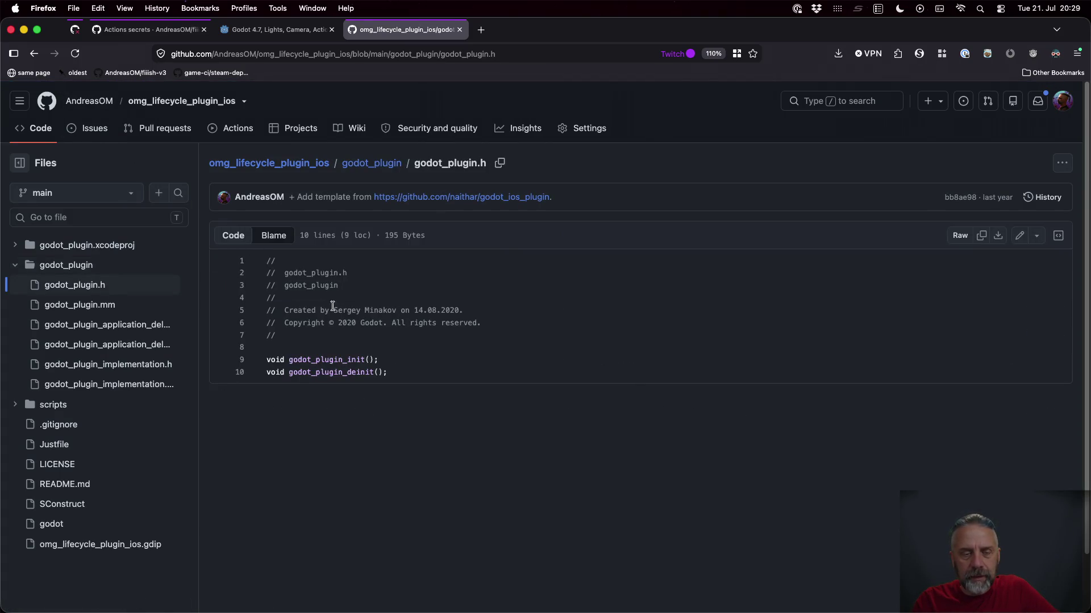
drag(283, 307, 588, 318)
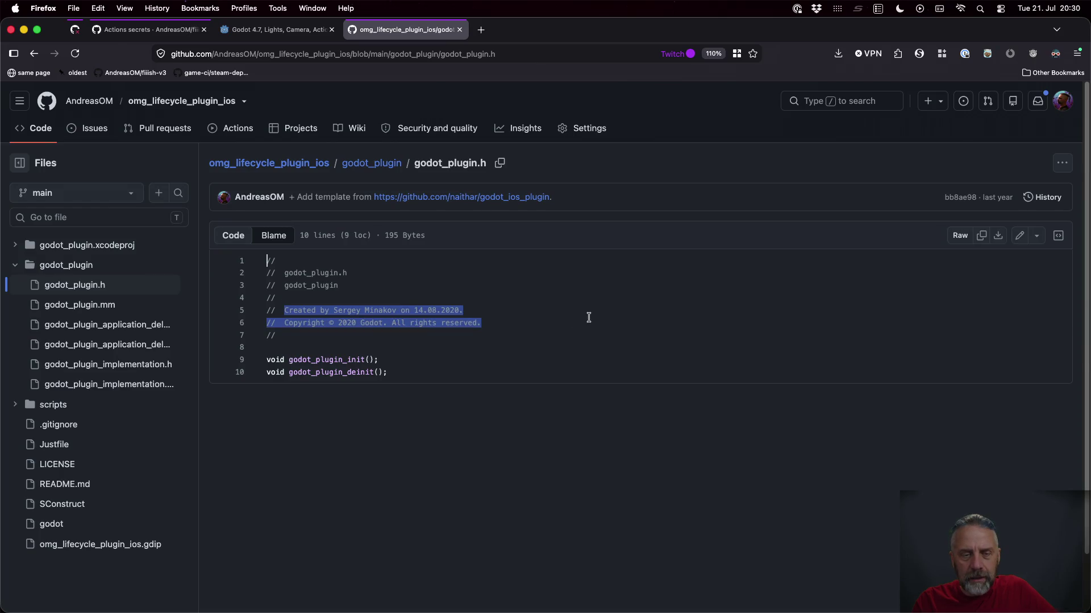
View godot_plugin.mm's OMGLifecyclePlugin_iOS singleton and godot_plugin_application_delegate.h, then return to the folder
click(34, 53)
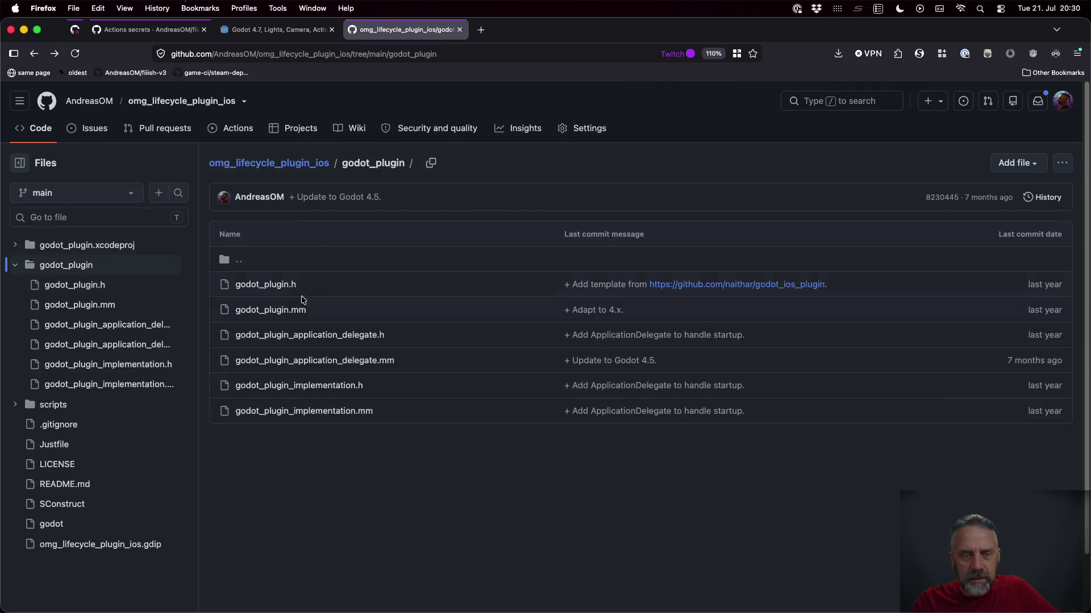
click(289, 308)
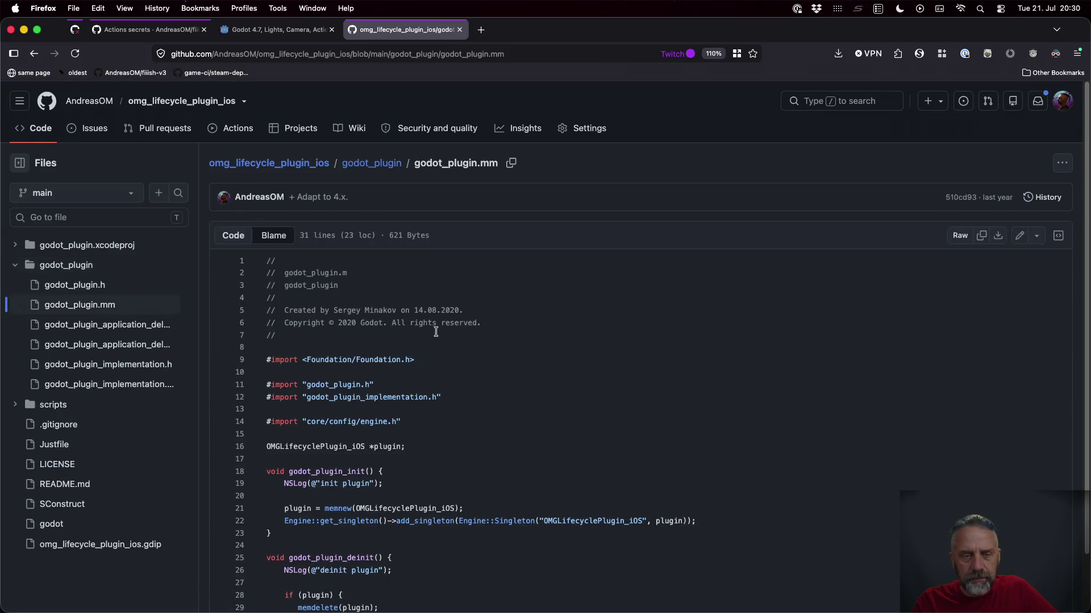
scroll(351, 349, down, 2)
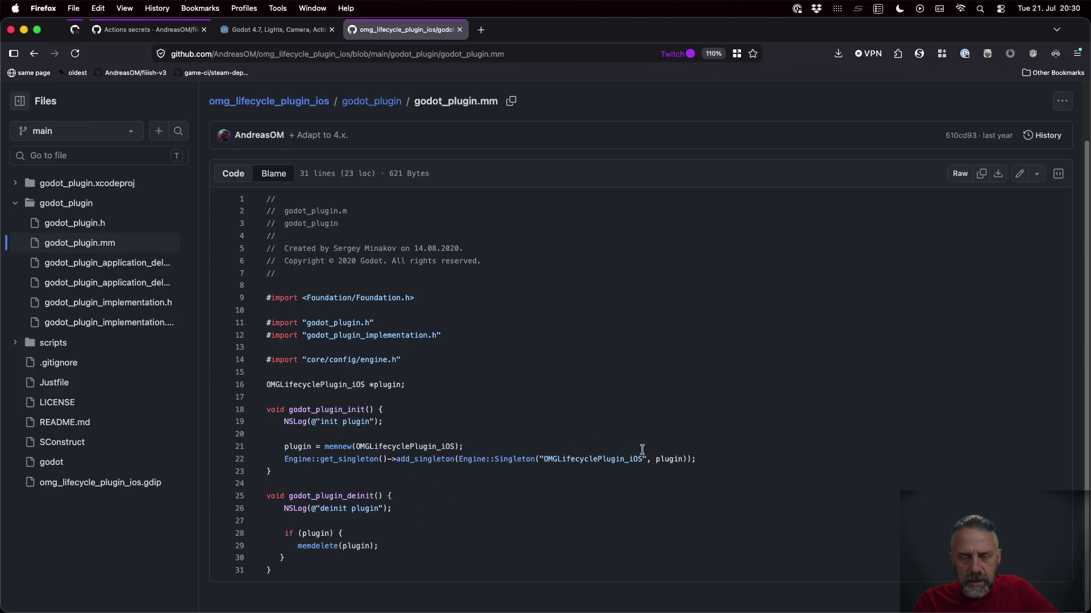
double_click(571, 459)
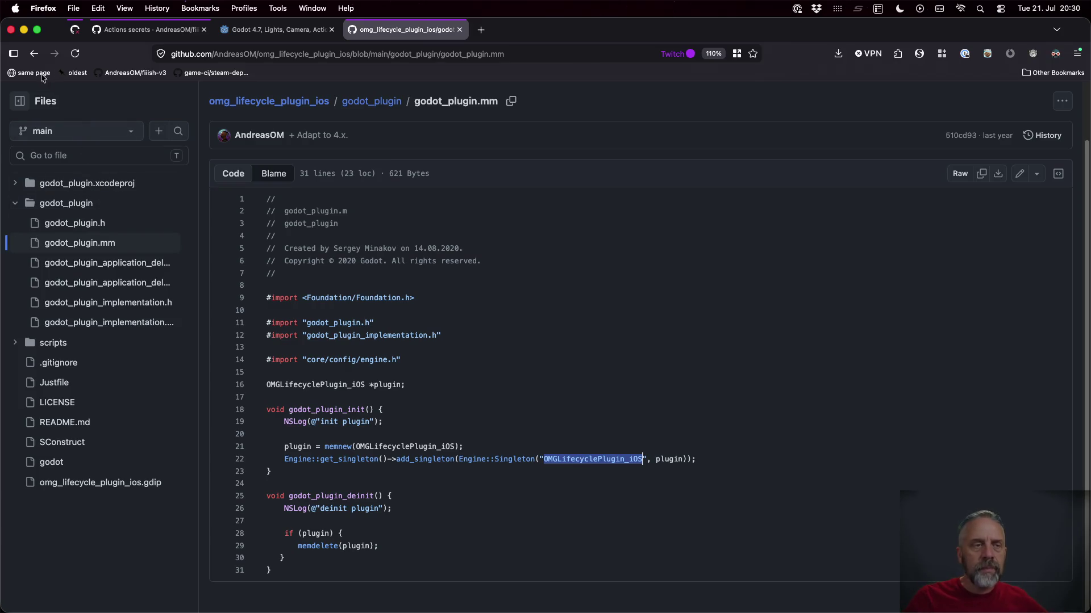
click(32, 54)
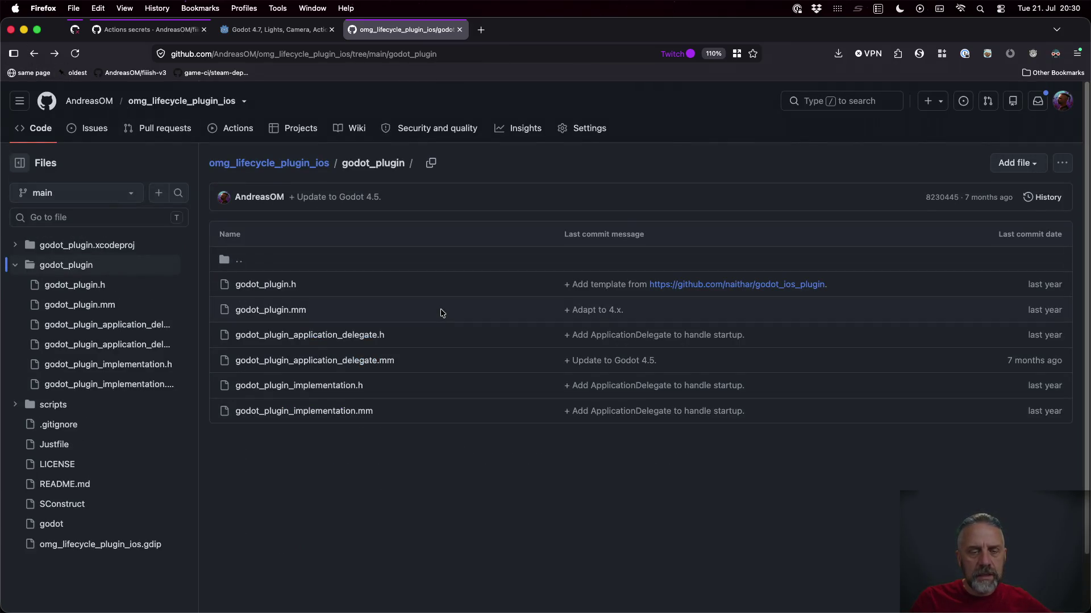
click(338, 336)
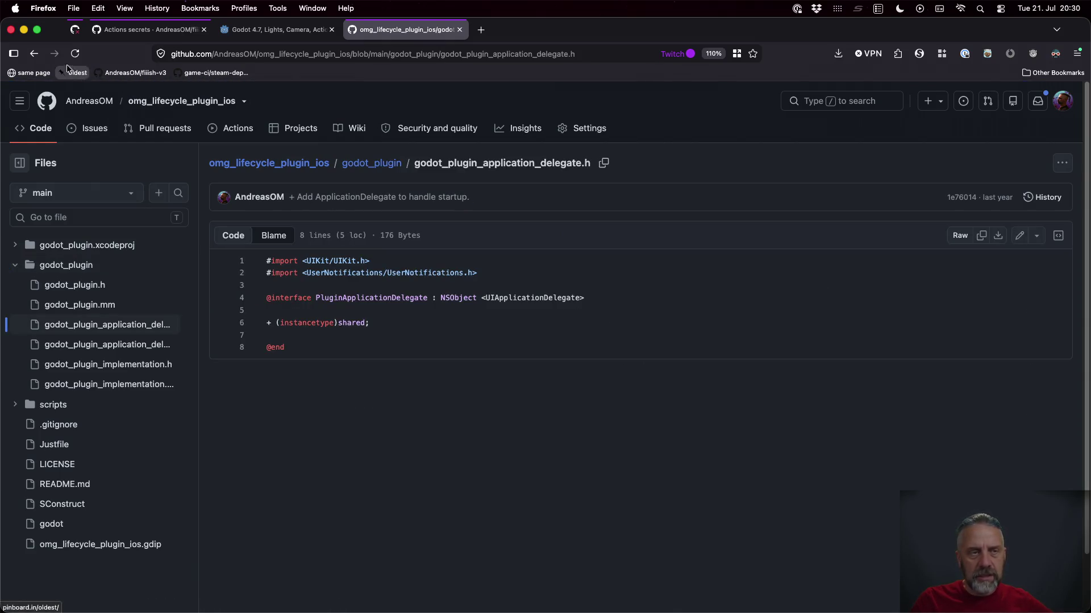
click(34, 54)
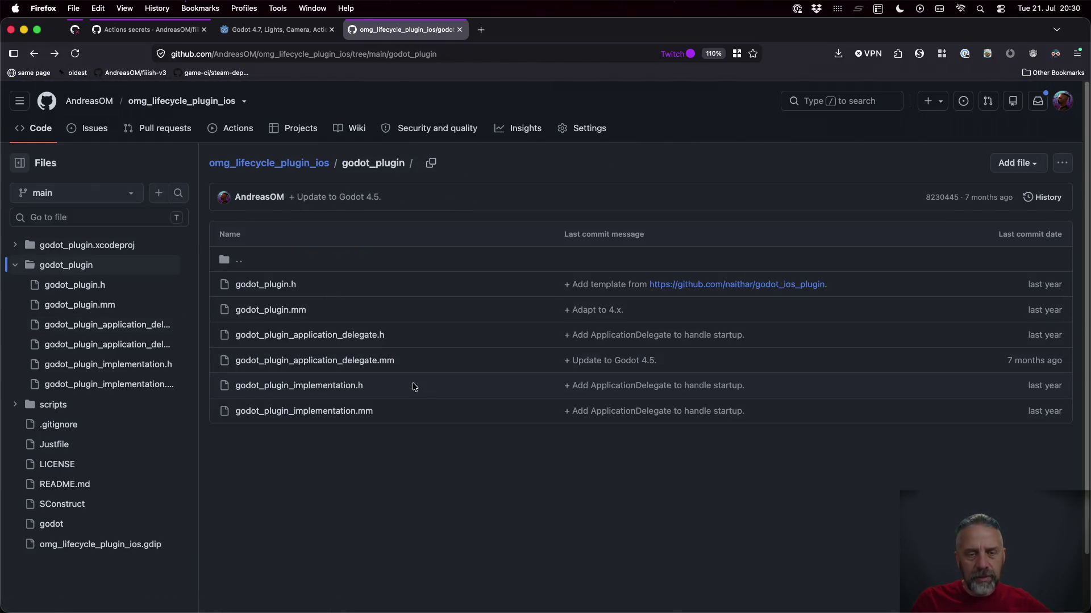
click(382, 360)
scroll(543, 366, down, 3)
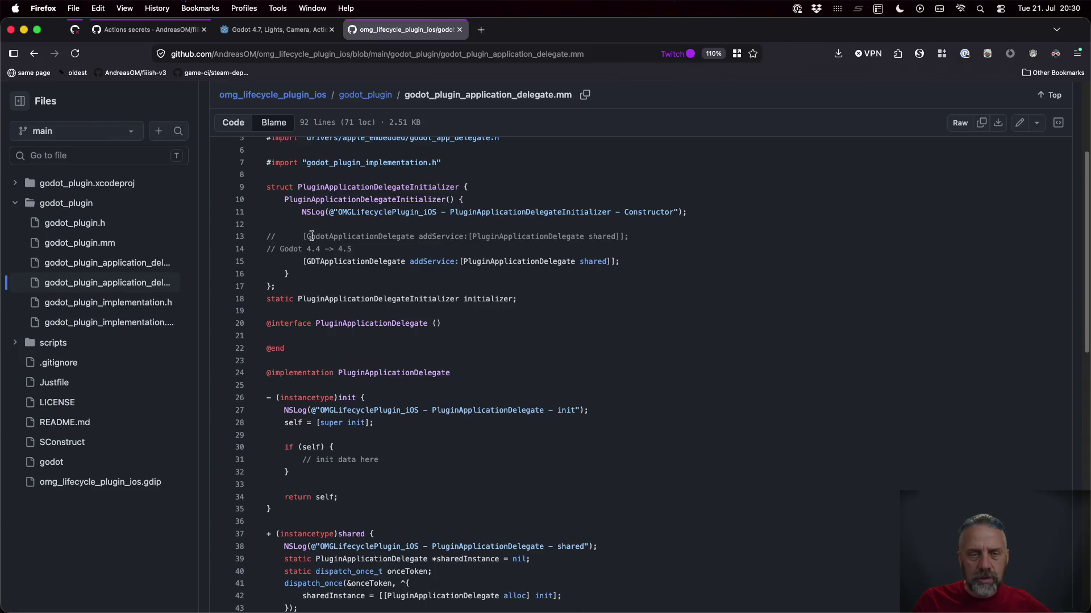
mouse_move(310, 236)
mouse_down()
mouse_move(325, 236)
mouse_move(321, 261)
mouse_up()
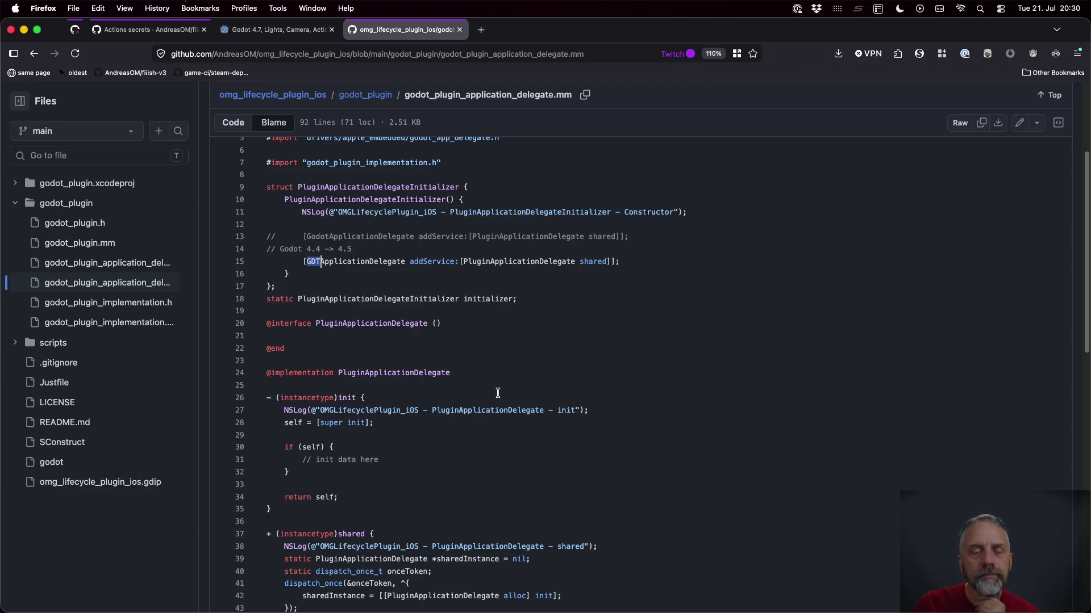
double_click(507, 262)
scroll(451, 354, down, 5)
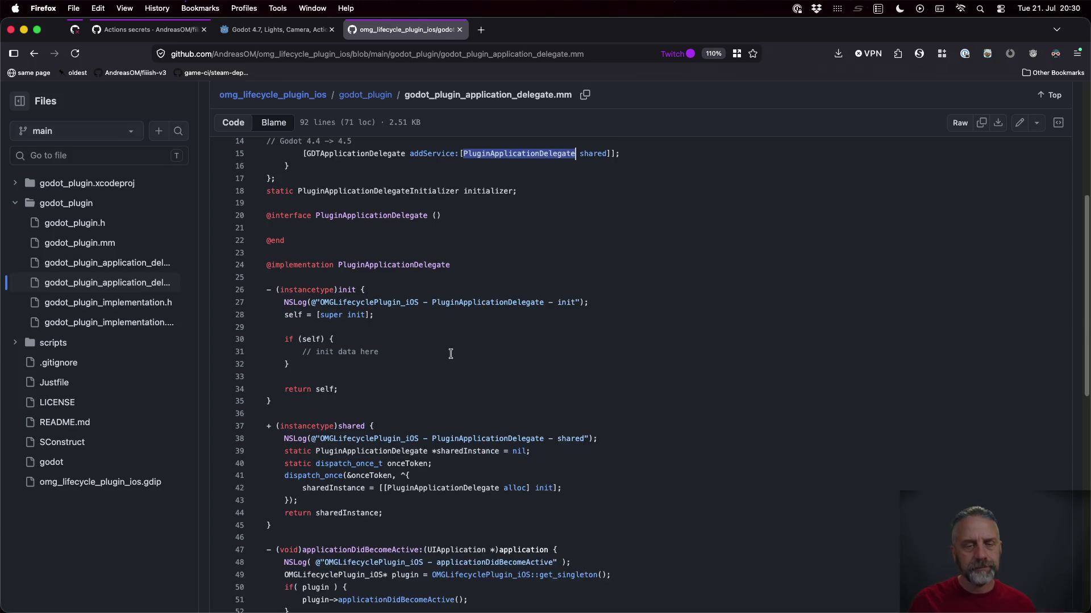
scroll(450, 354, down, 8)
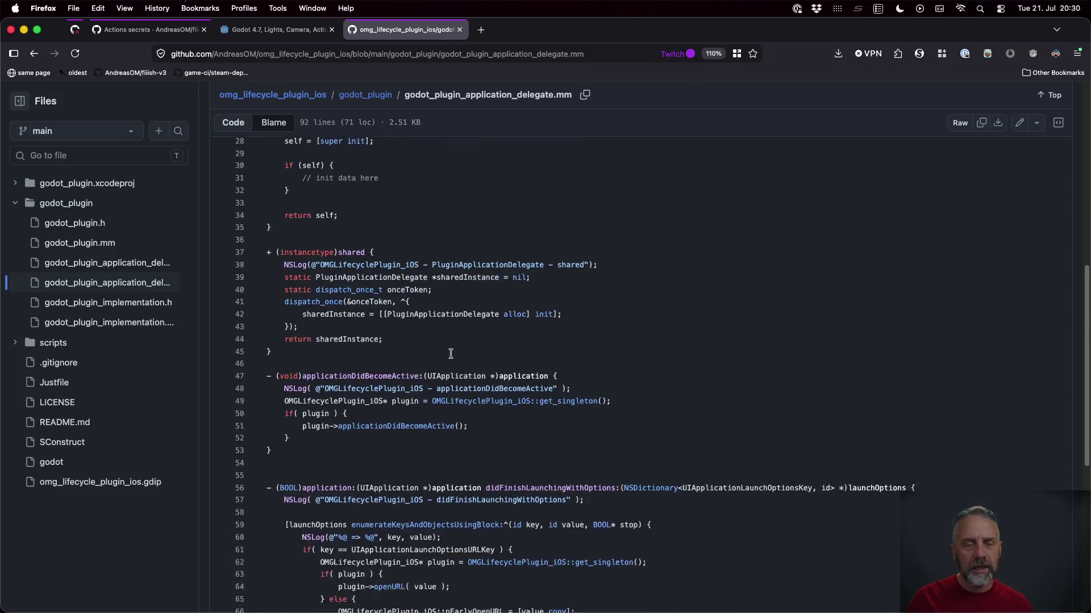
scroll(514, 382, down, 2)
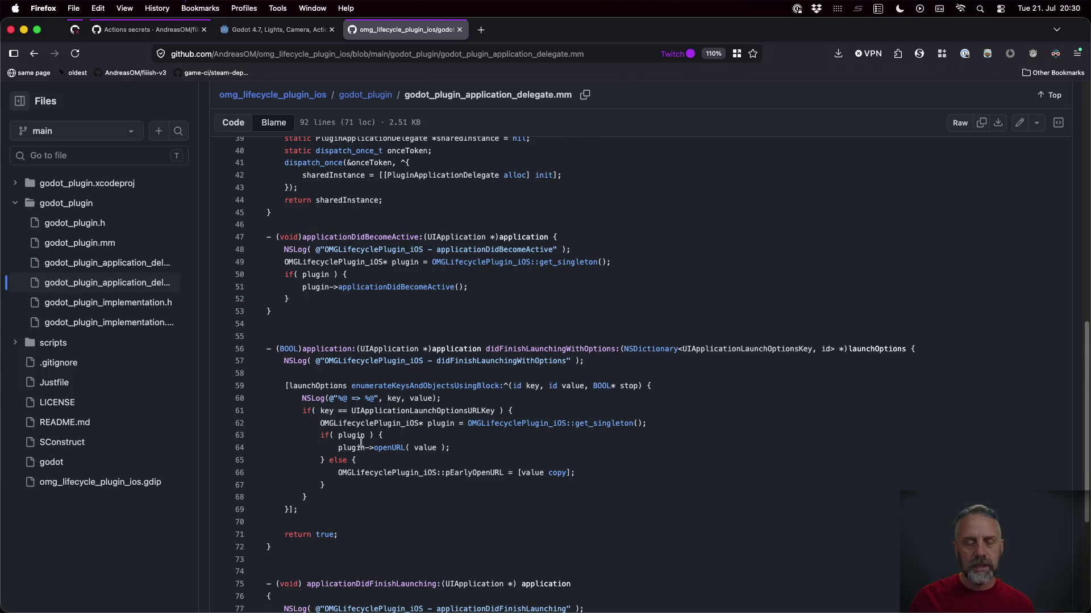
scroll(360, 443, down, 8)
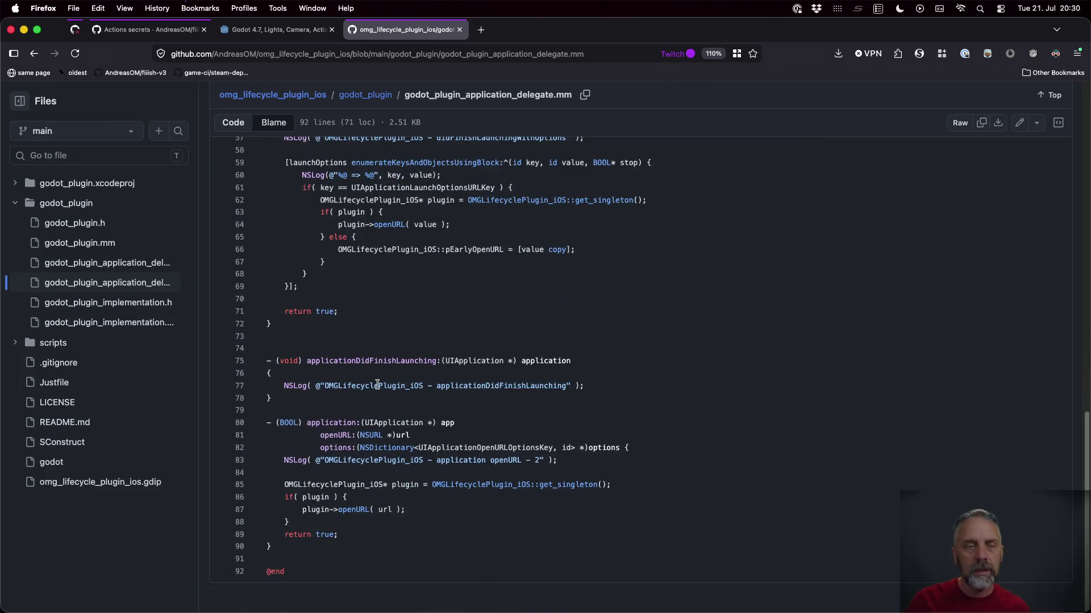
click(34, 53)
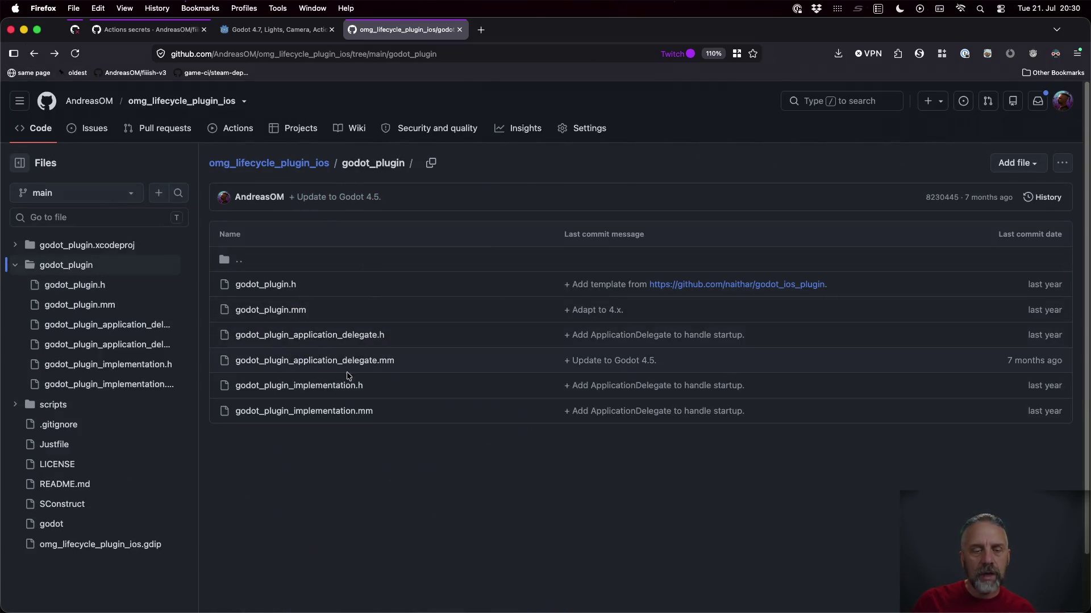
click(335, 412)
scroll(536, 403, down, 10)
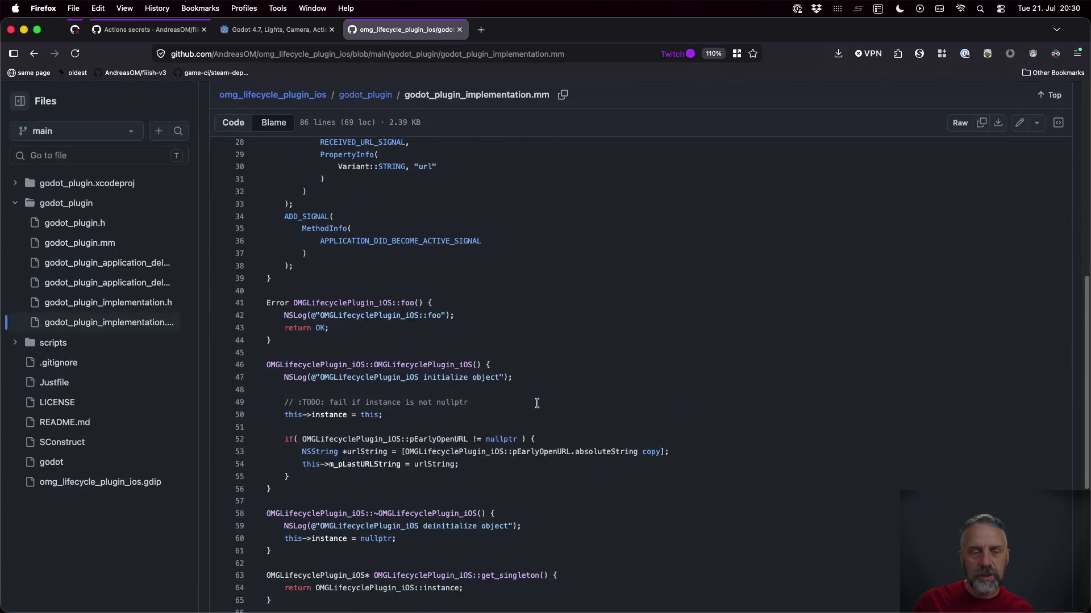
scroll(536, 403, up, 4)
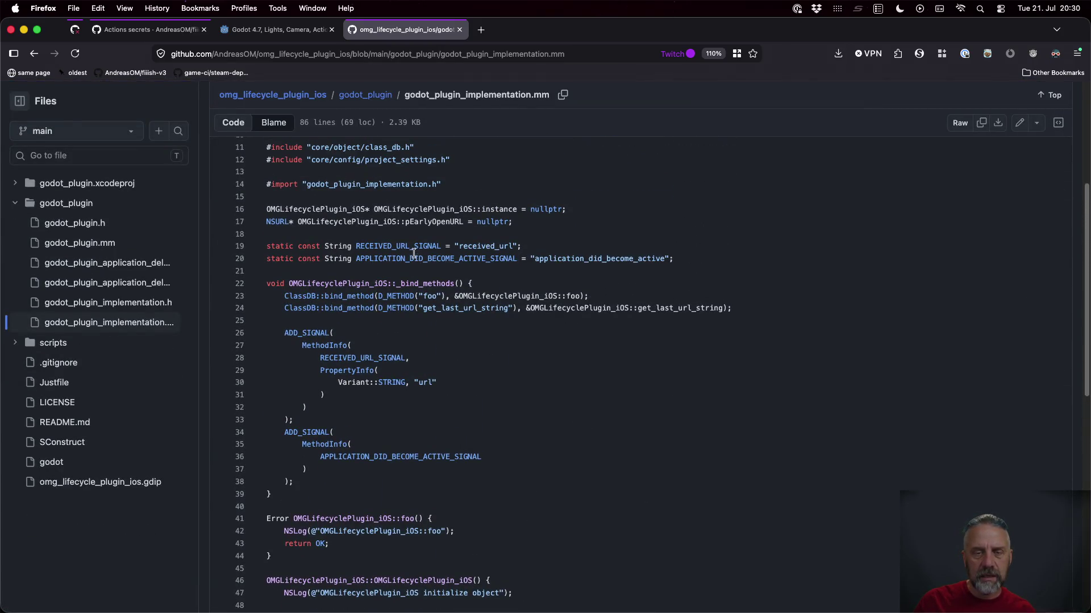
click(407, 245)
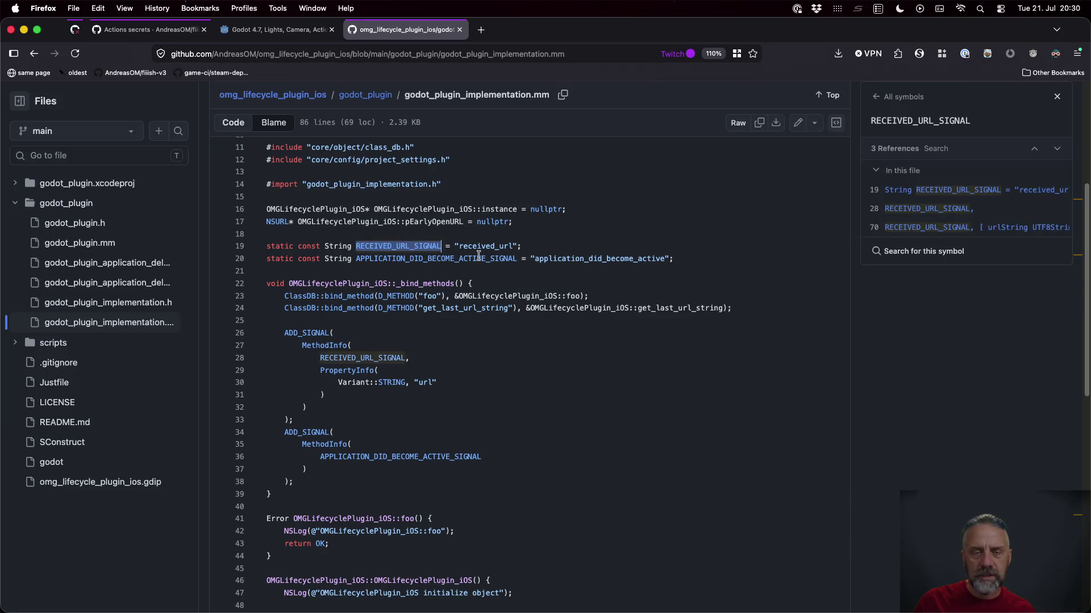
scroll(405, 268, down, 3)
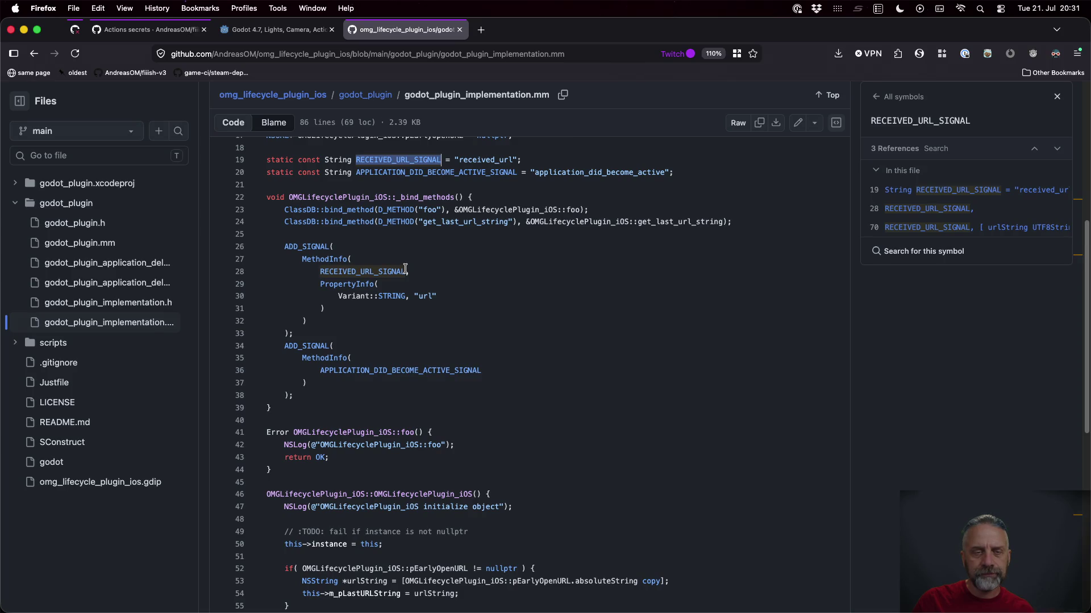
scroll(375, 273, up, 2)
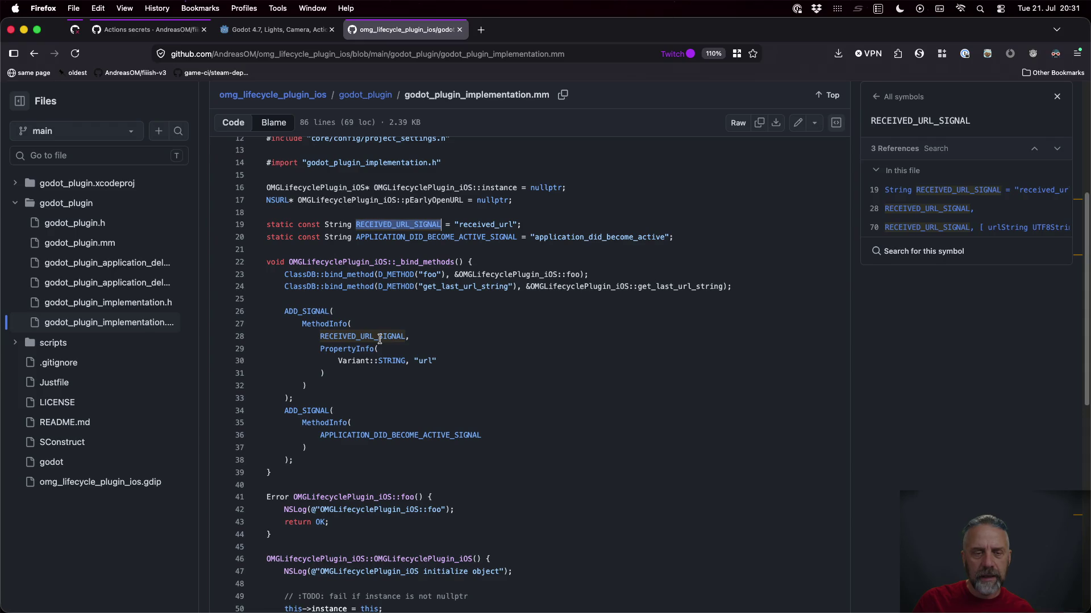
scroll(379, 339, down, 8)
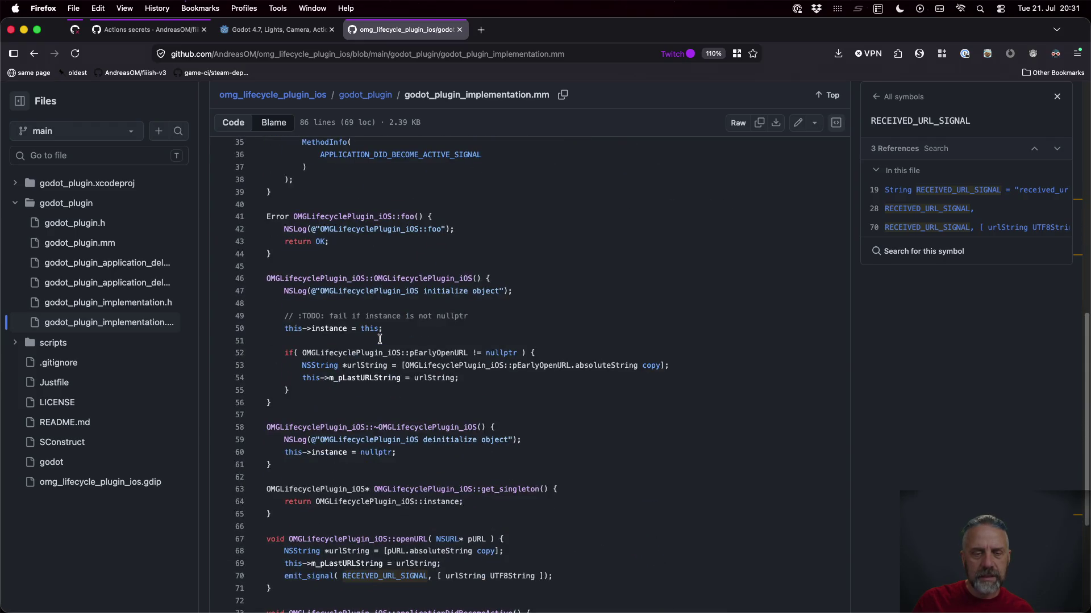
scroll(379, 339, down, 5)
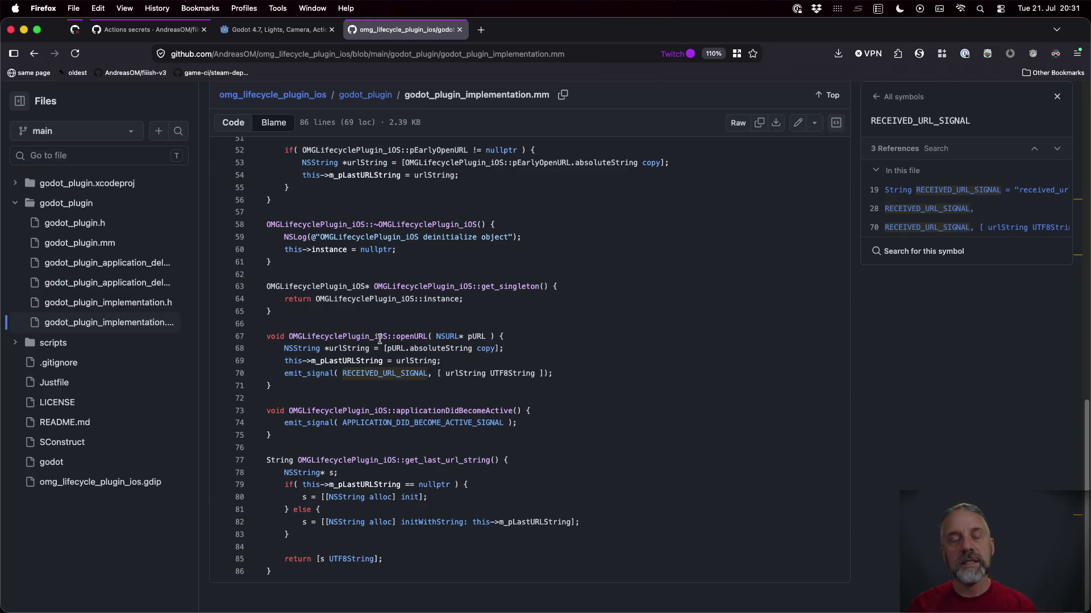
click(34, 53)
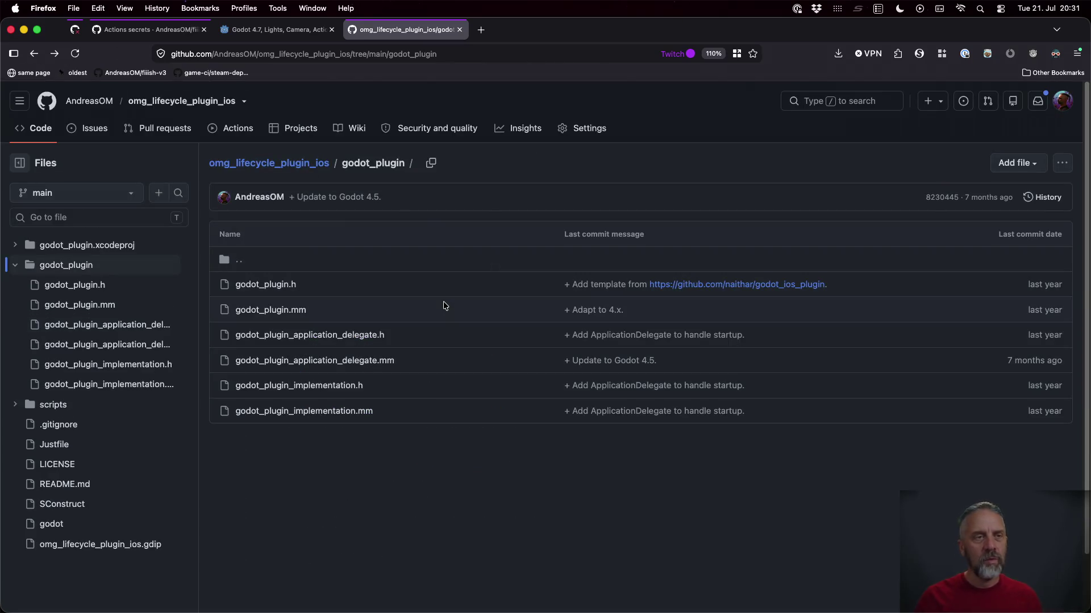
click(75, 29)
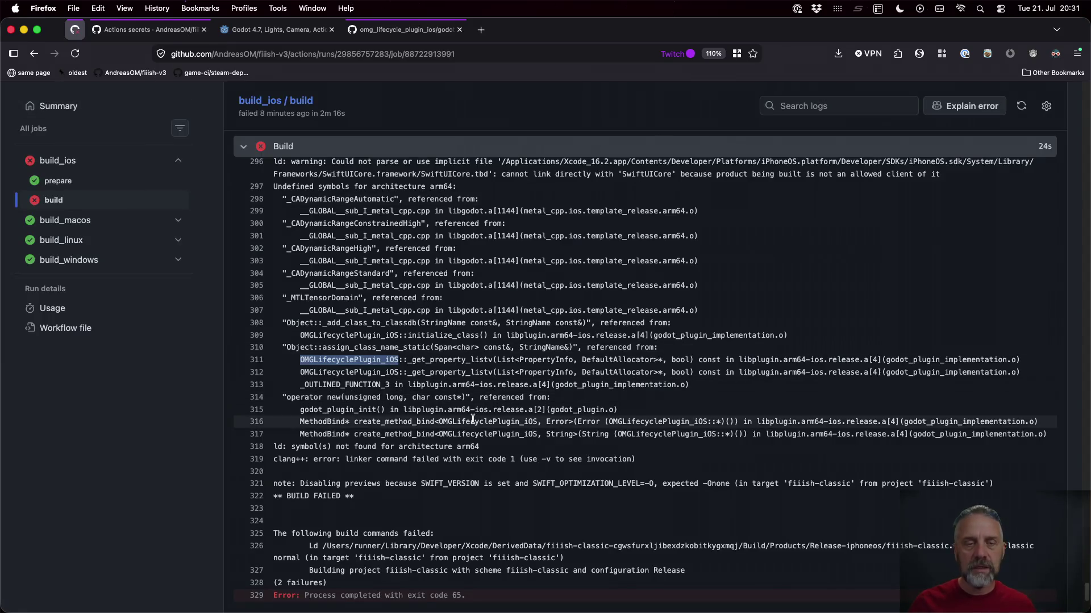
scroll(473, 420, up, 3)
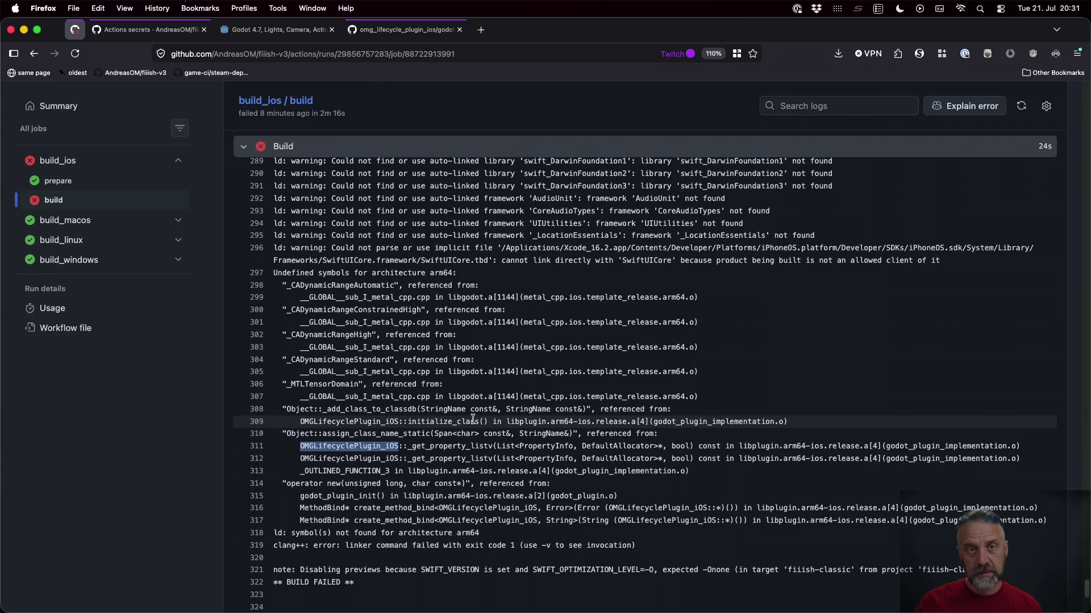
scroll(477, 409, up, 5)
scroll(496, 364, up, 1)
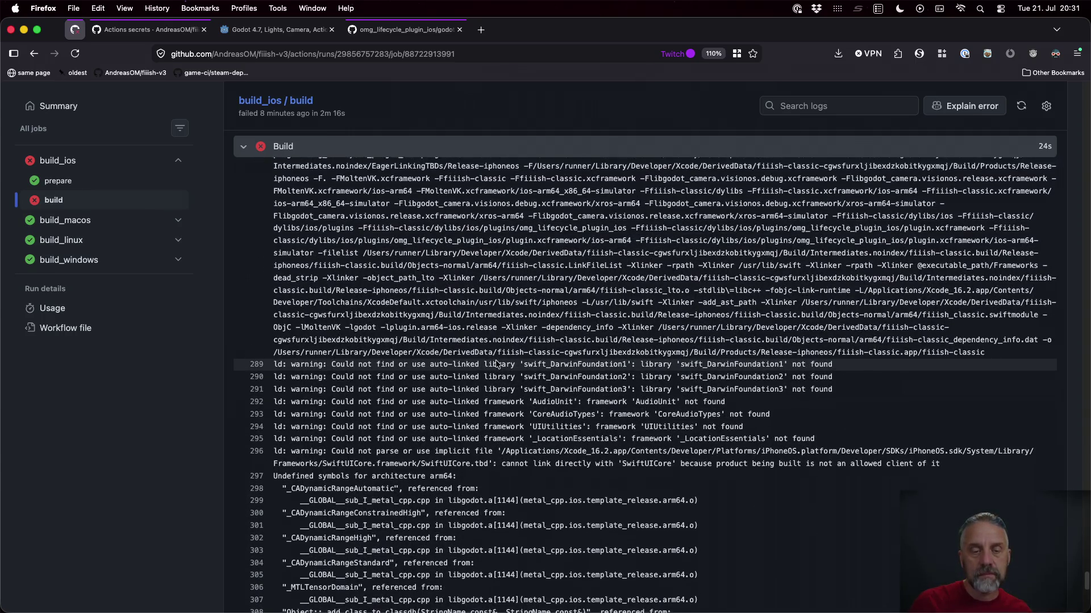
scroll(496, 361, up, 5)
scroll(496, 360, up, 10)
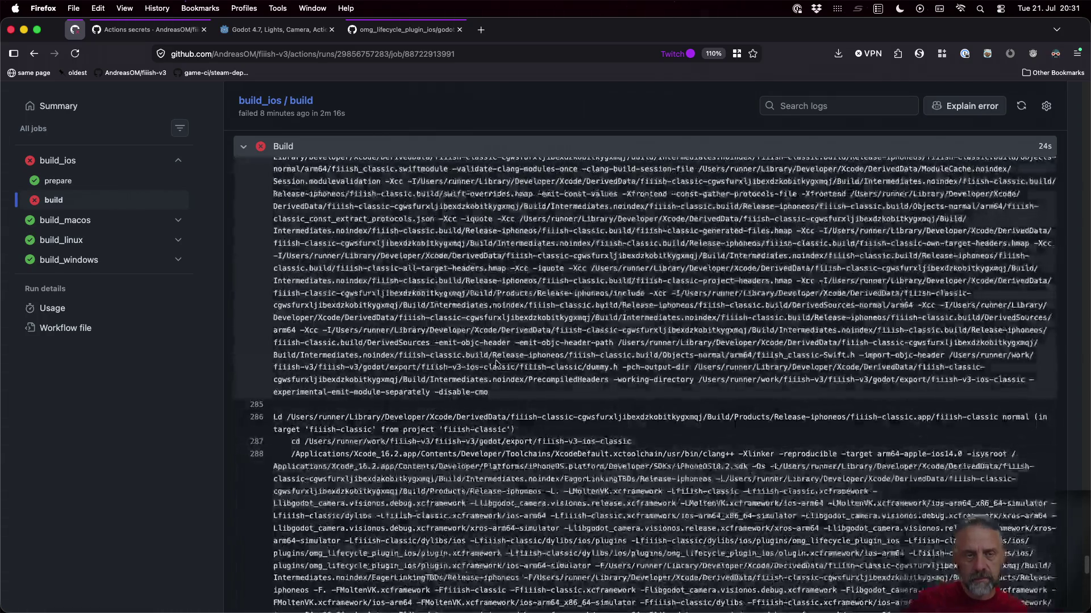
scroll(496, 364, up, 10)
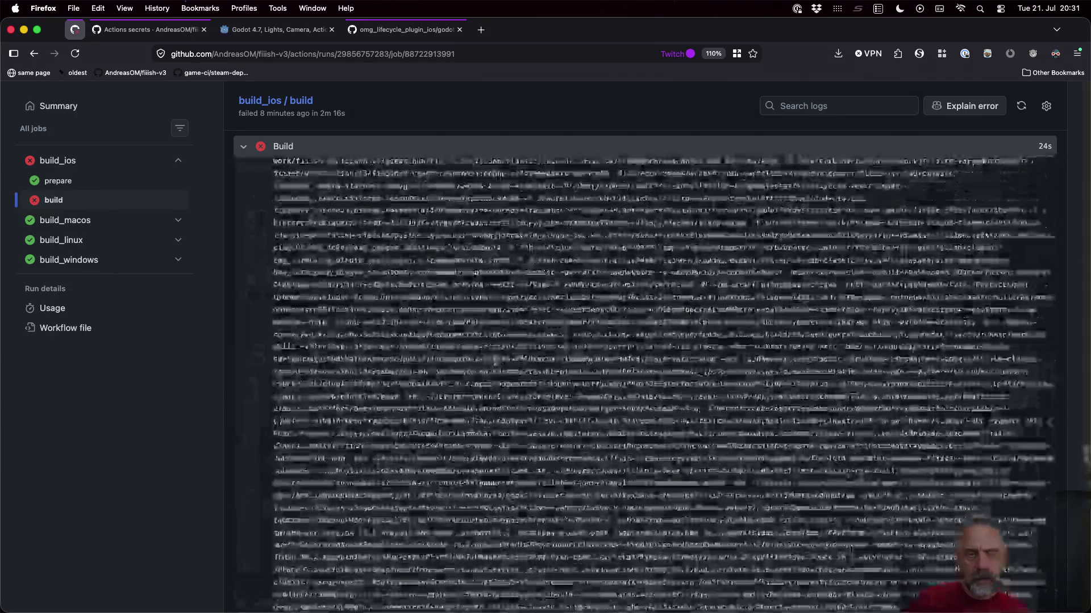
scroll(496, 364, up, 15)
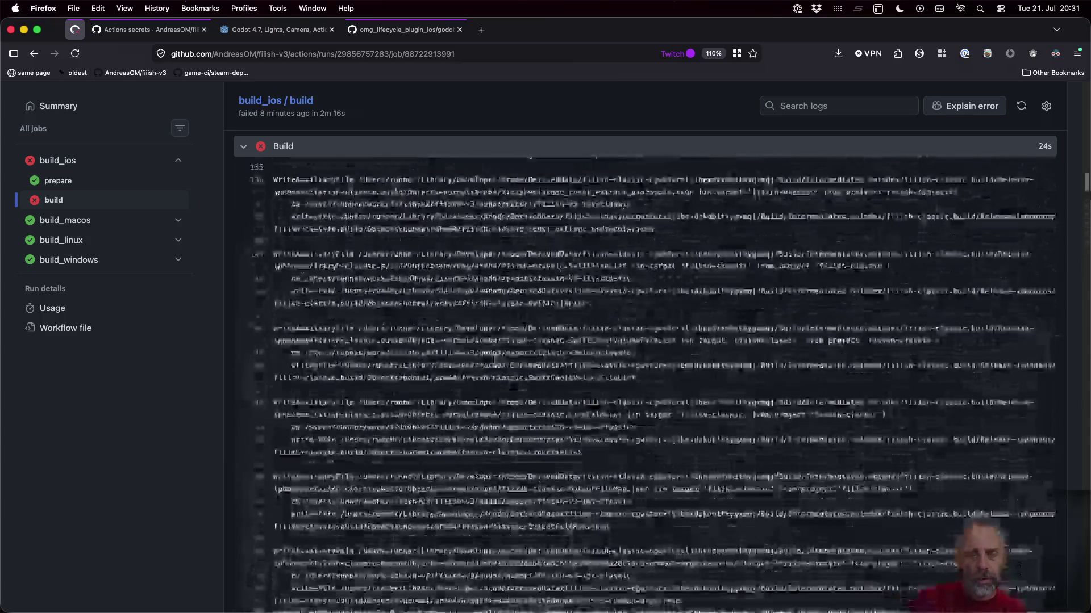
scroll(495, 361, up, 5)
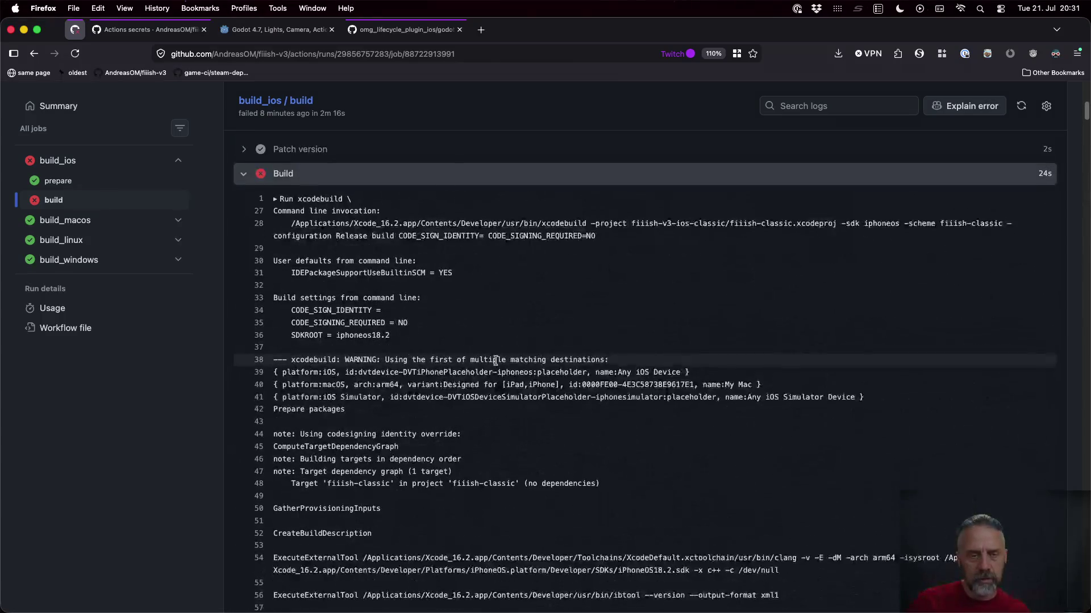
scroll(496, 361, up, 3)
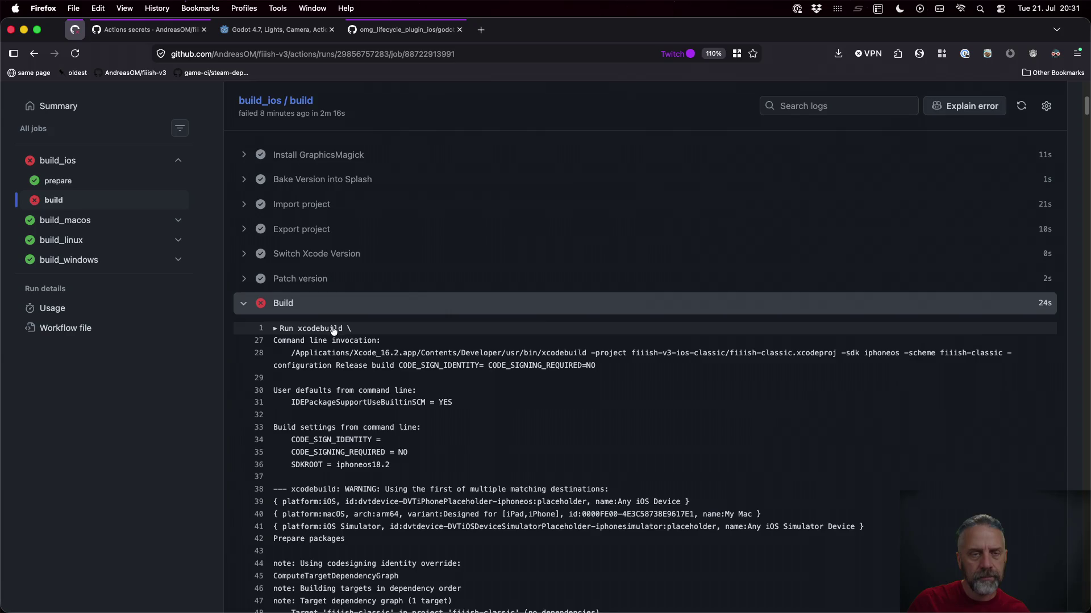
scroll(325, 317, up, 3)
scroll(325, 316, up, 5)
scroll(355, 346, down, 2)
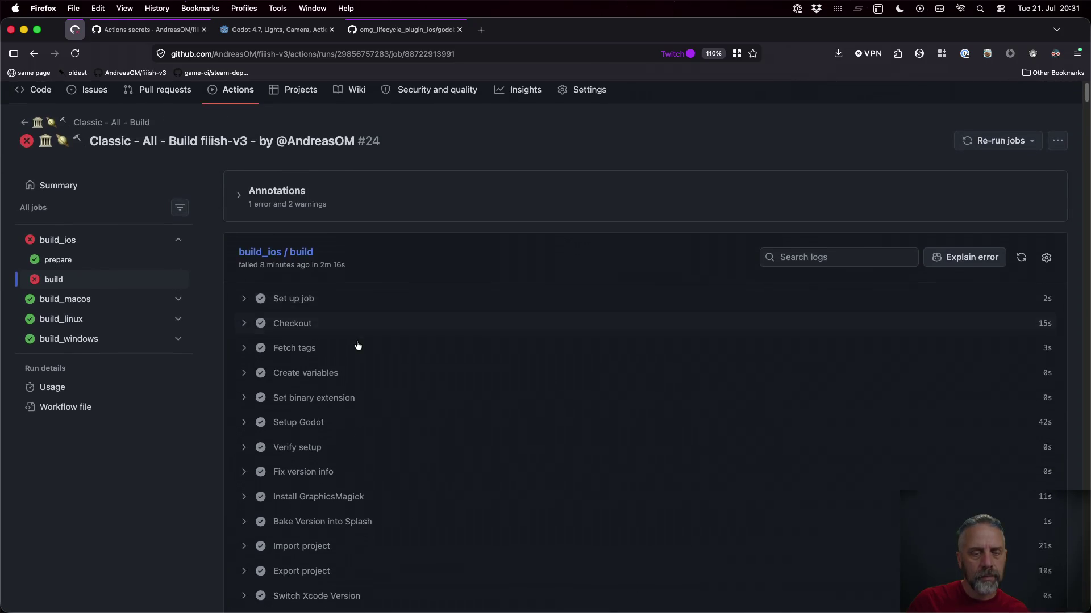
Expand the Set up job and Switch Xcode Version logs to confirm macOS 14.8.7 and Xcode 16.2
click(258, 287)
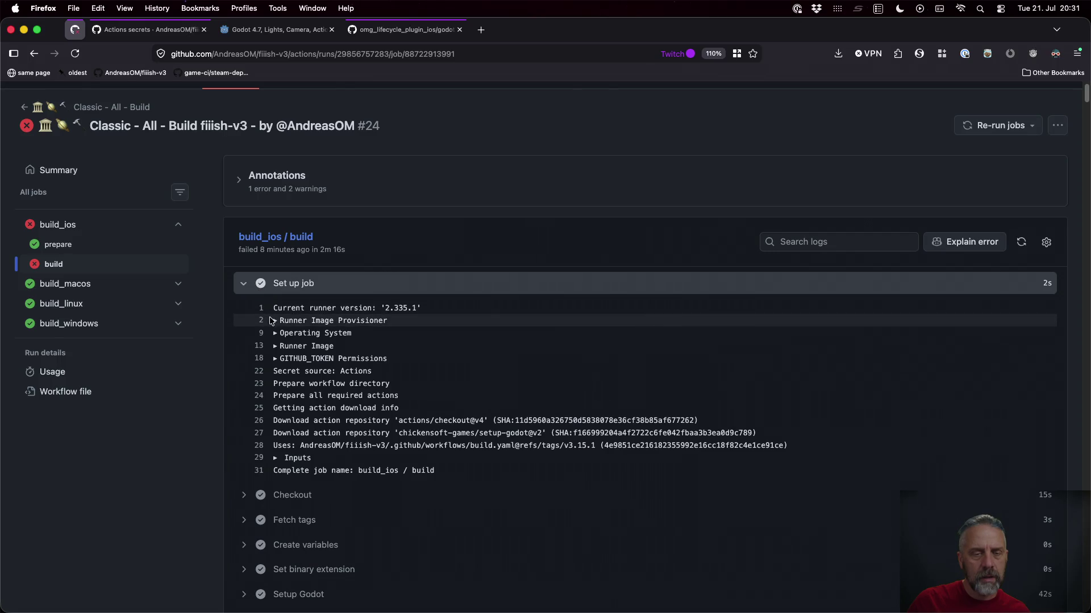
click(275, 334)
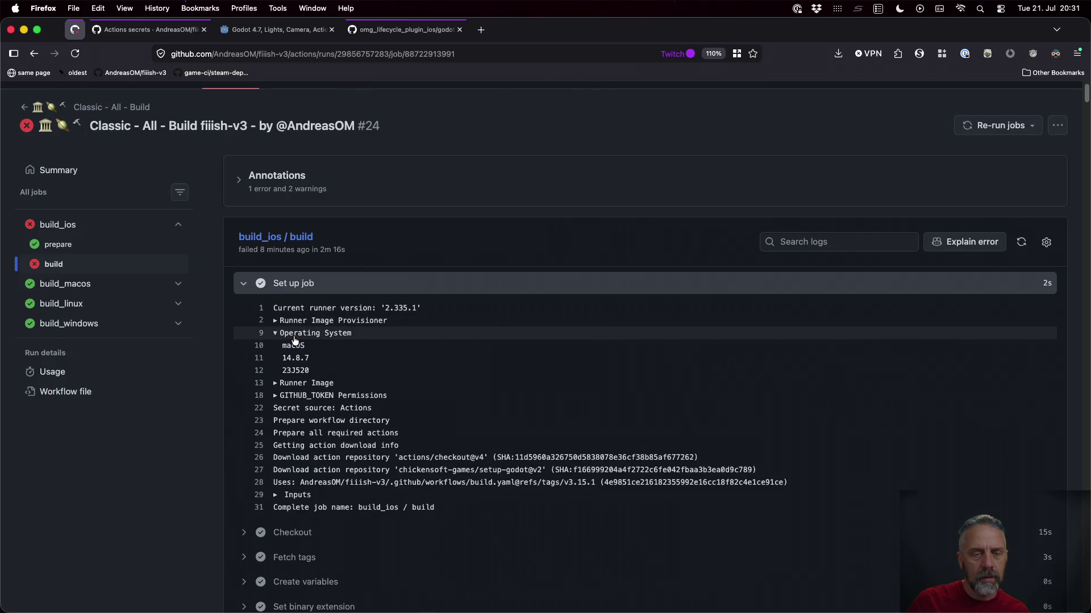
drag(282, 364, 332, 365)
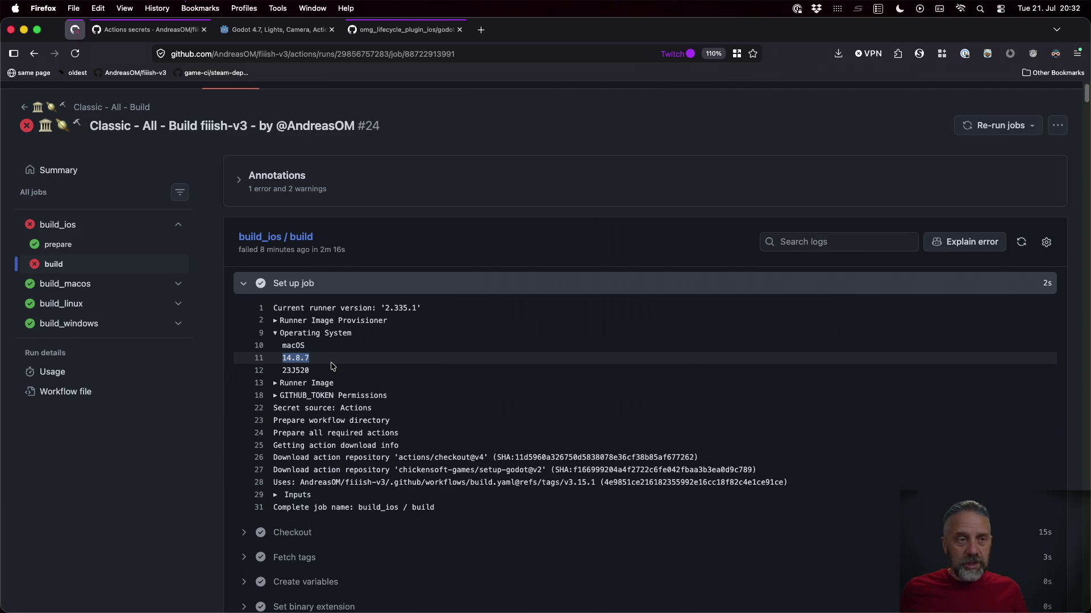
scroll(332, 367, down, 3)
scroll(332, 366, down, 1)
scroll(333, 366, down, 1)
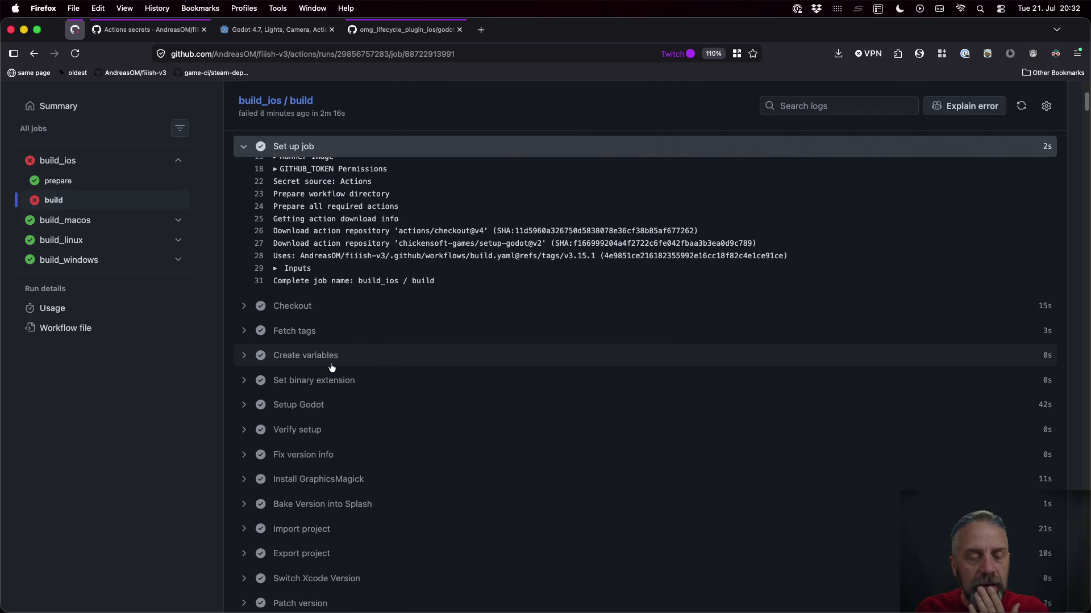
scroll(333, 367, down, 2)
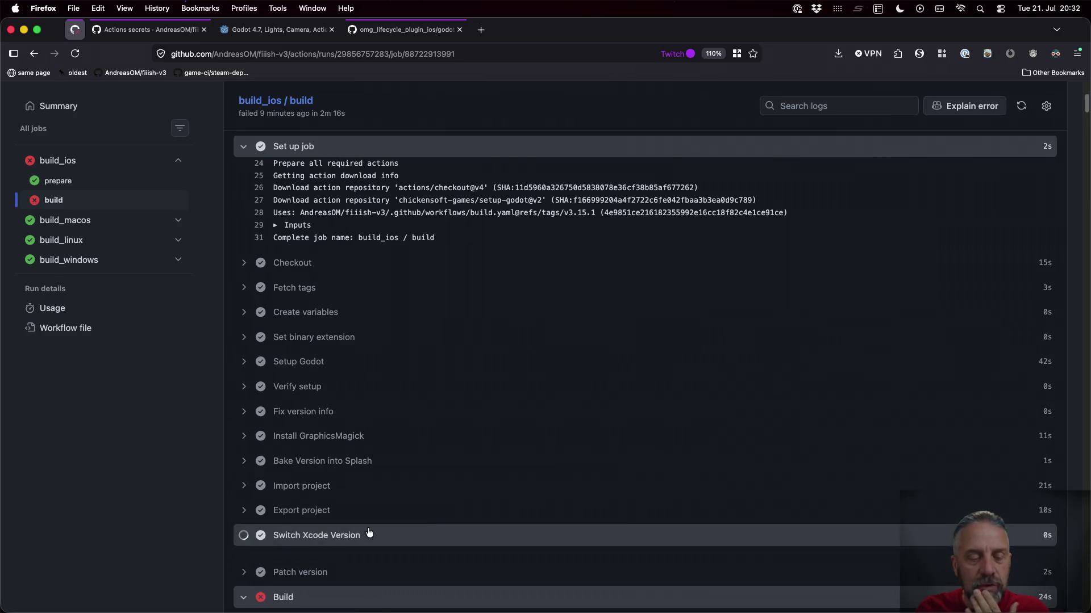
click(369, 535)
scroll(432, 512, down, 4)
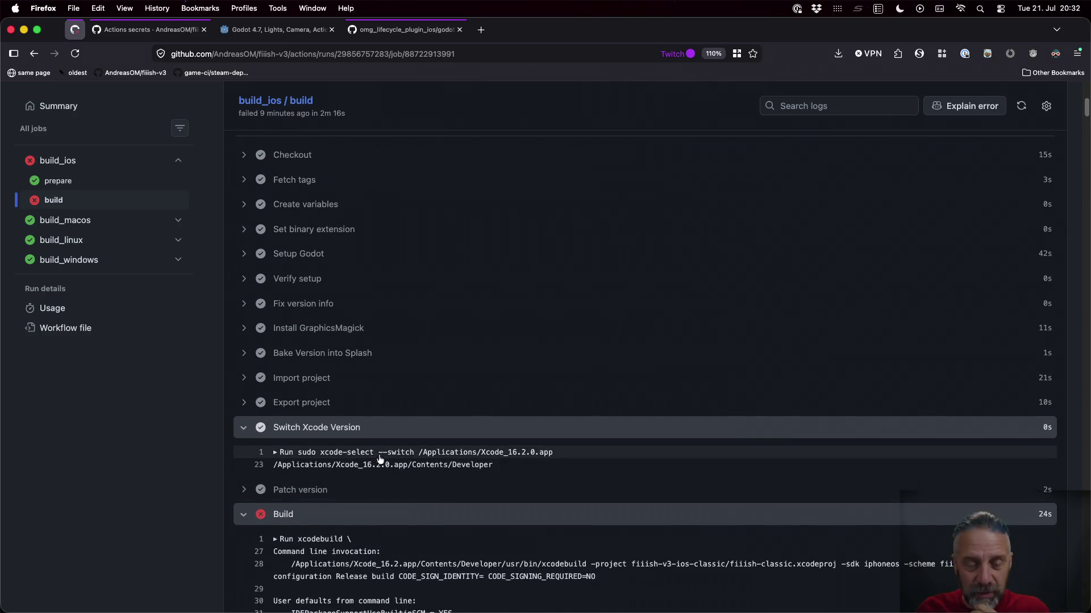
click(276, 454)
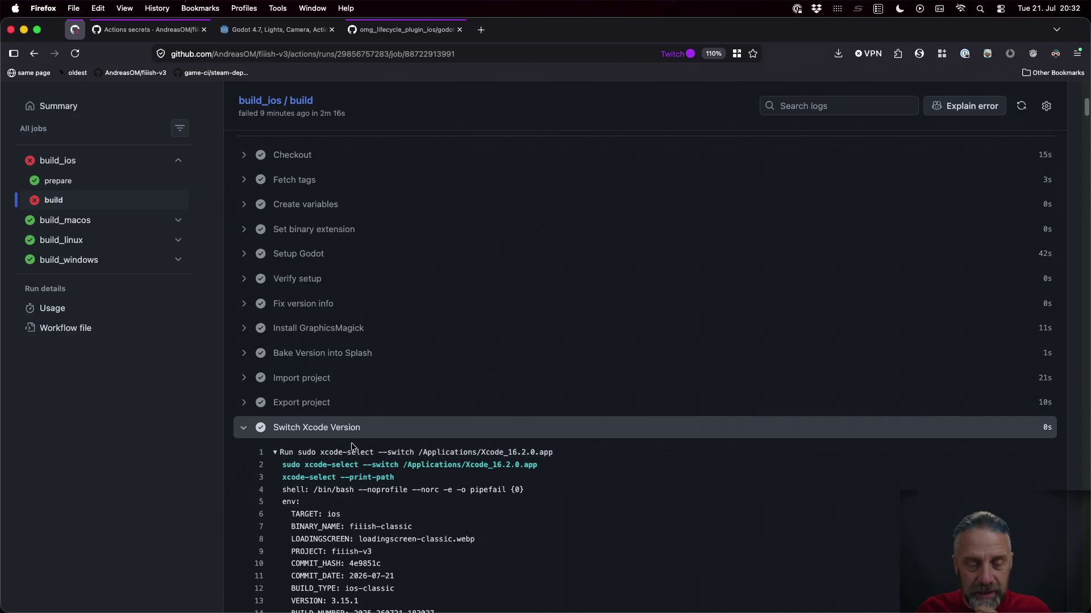
scroll(352, 449, down, 1)
Search the web for 'github runner macos' in a new browser tab
key(super+t)
text(github)
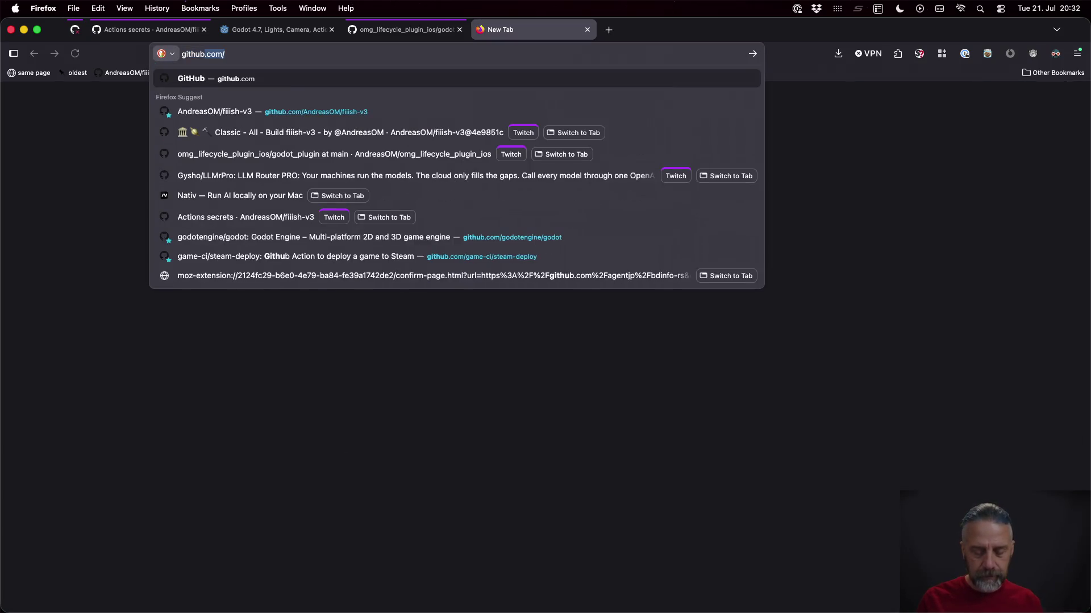
text( runner macos)
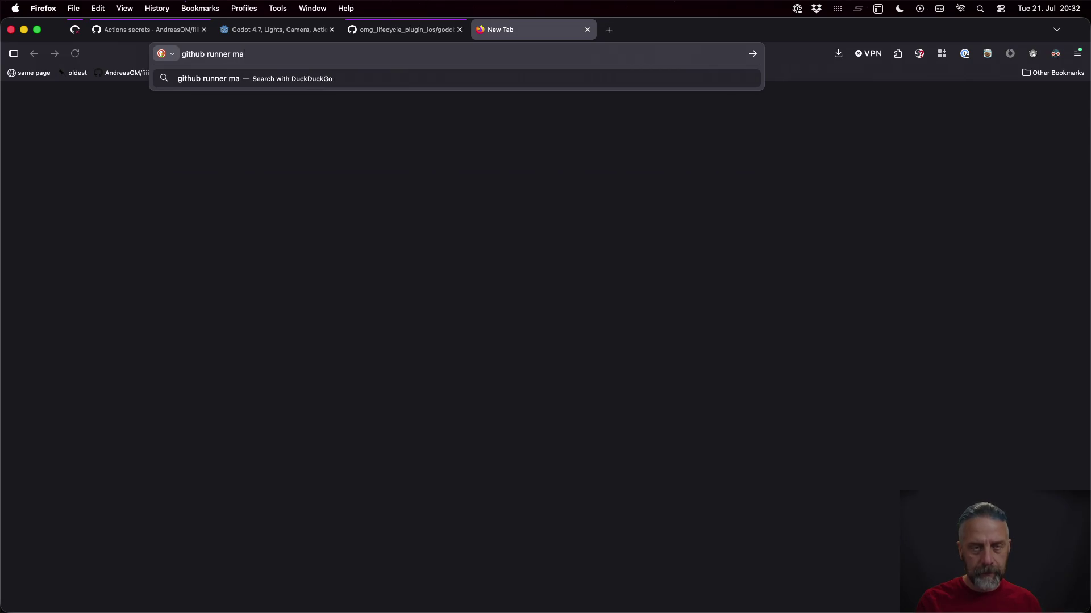
key(Return)
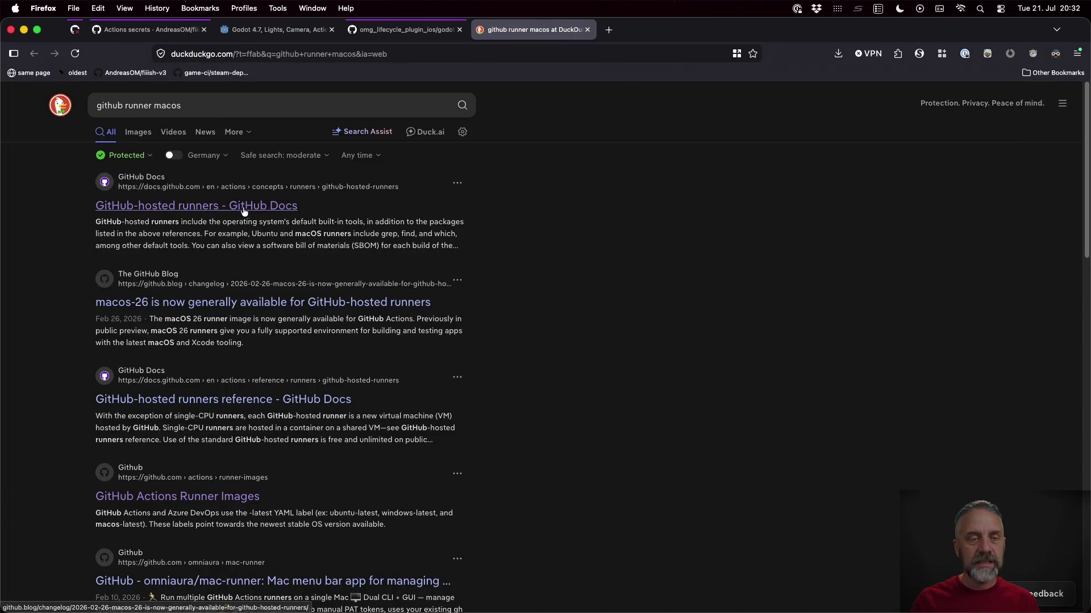
Read the GitHub-hosted runners docs page and follow its actions/runner-images link, picking a container
click(241, 206)
scroll(500, 339, down, 15)
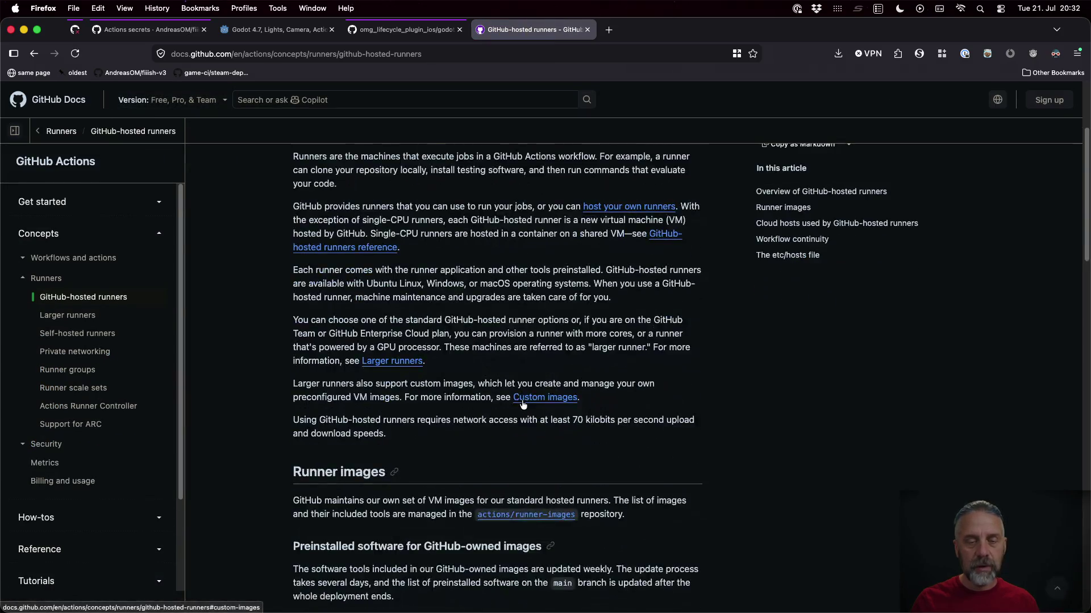
scroll(522, 403, down, 10)
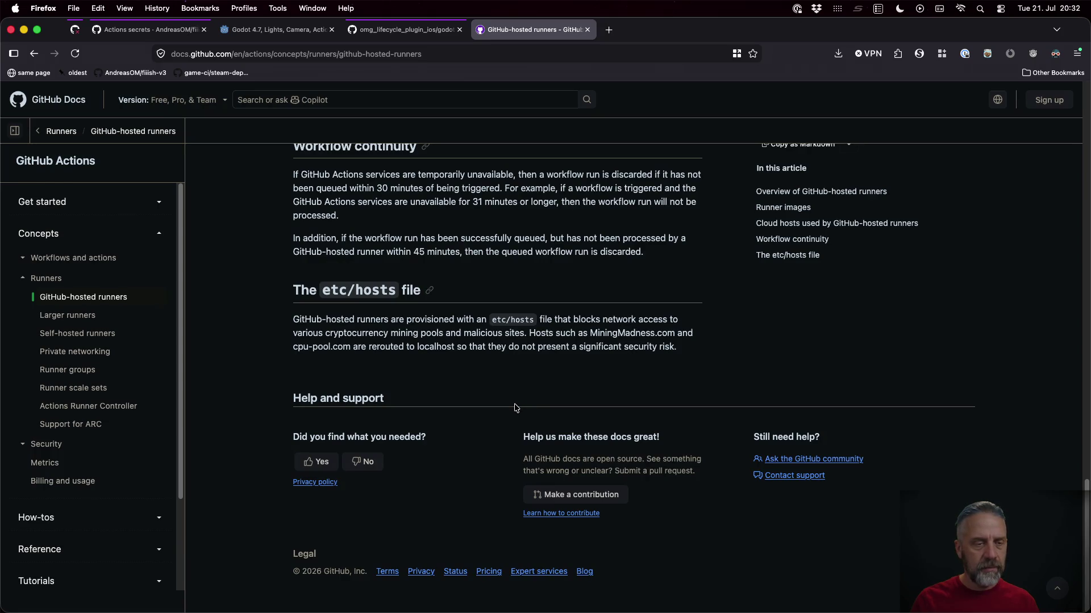
scroll(515, 407, up, 20)
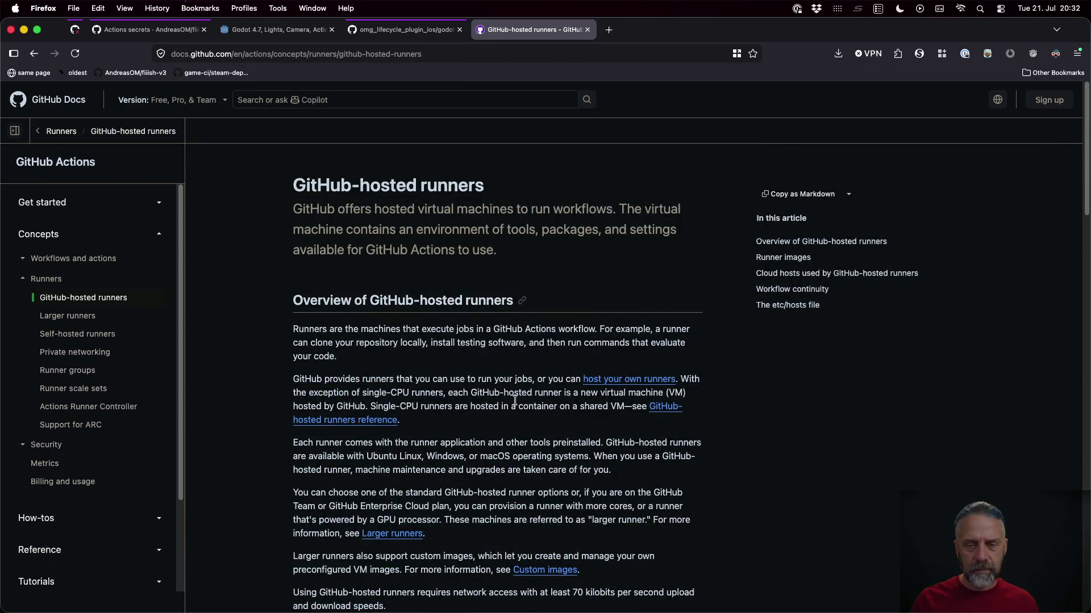
scroll(514, 400, down, 5)
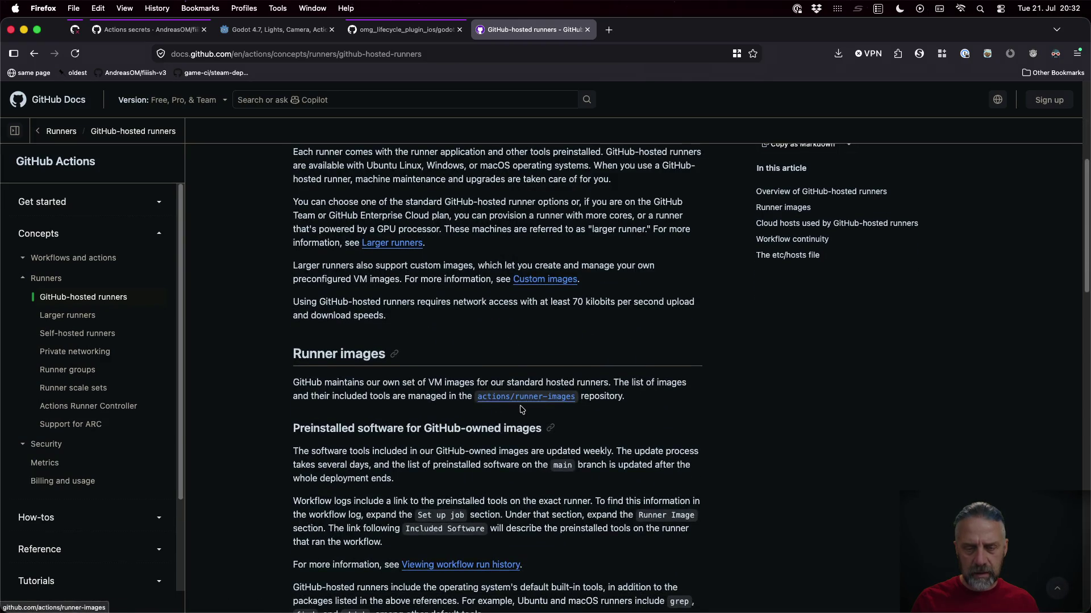
click(516, 402)
click(606, 421)
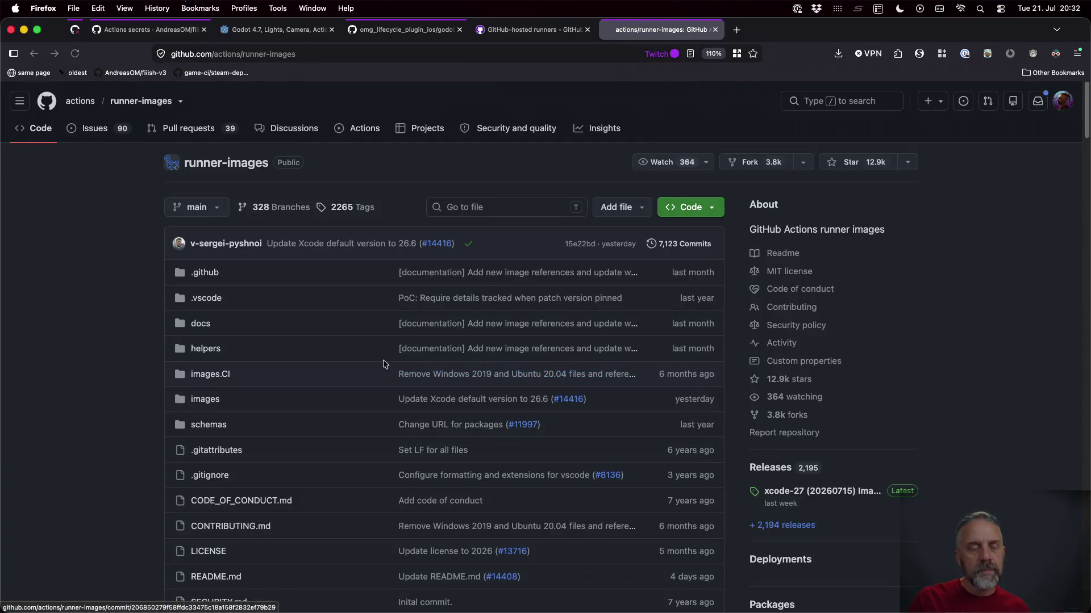
Open the macos-26-arm64 and xcode-27 readmes from images/macos in background tabs
click(284, 407)
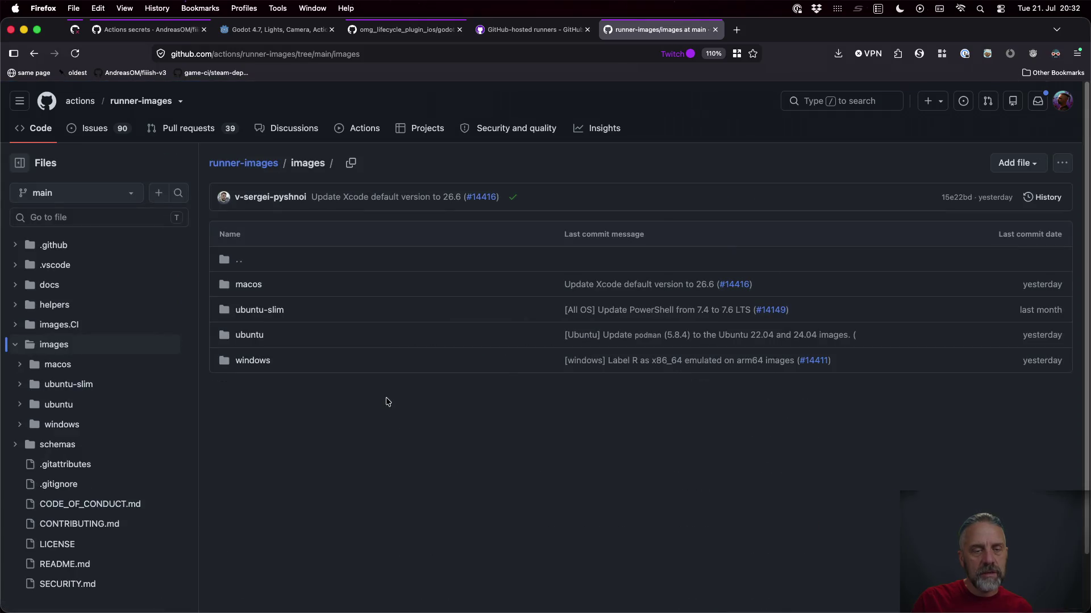
click(246, 284)
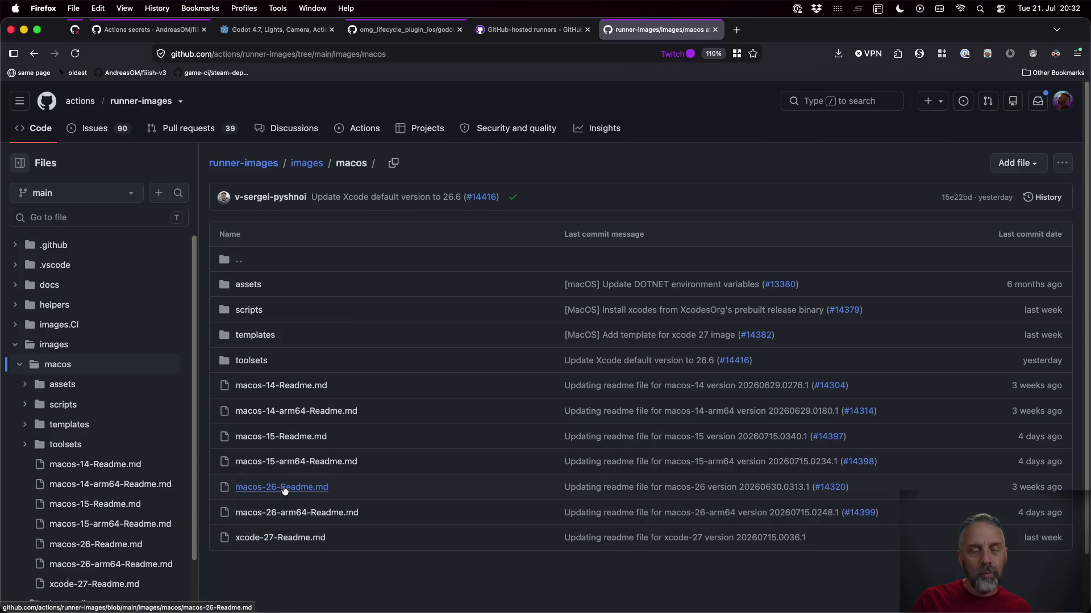
super+click(291, 514)
super+click(293, 538)
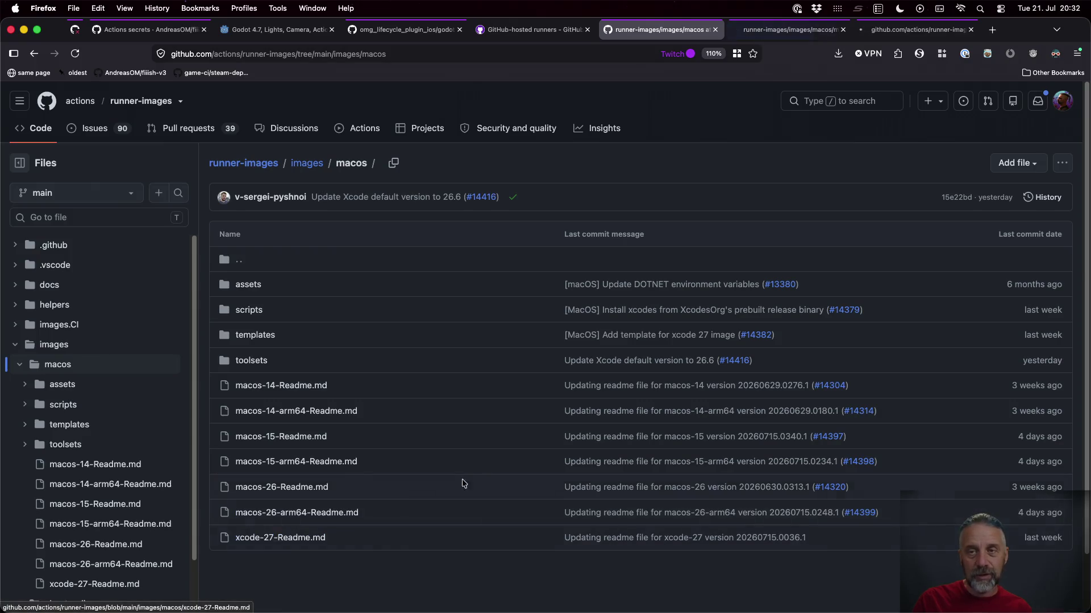
Search the macos-26-arm64 readme for 'xcode' to find Command Line Tools 26.6
key(ctrl+Tab)
scroll(550, 494, down, 2)
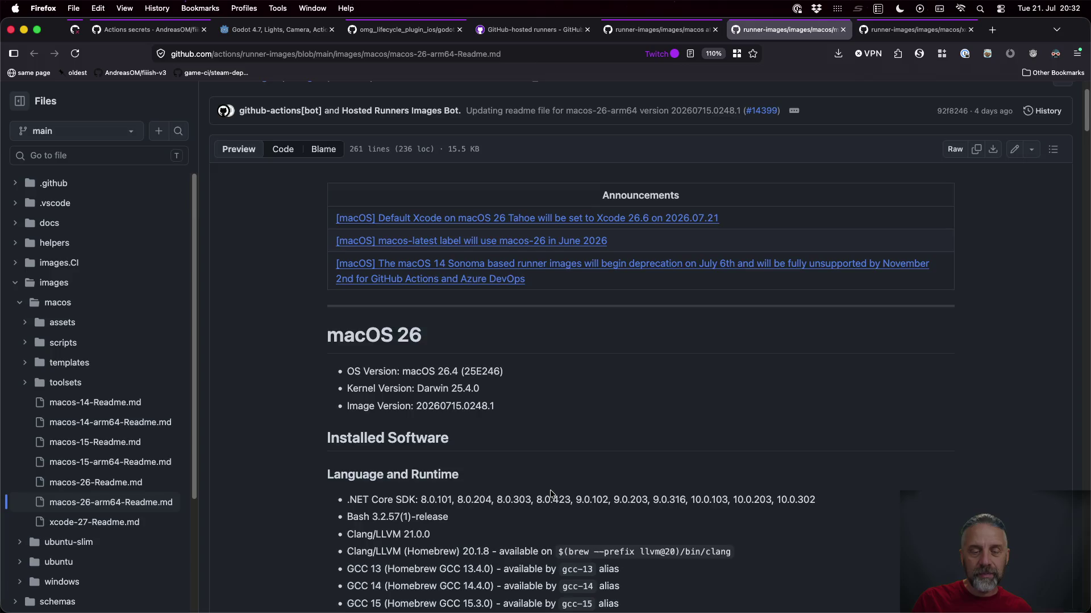
scroll(550, 495, down, 2)
scroll(522, 349, down, 1)
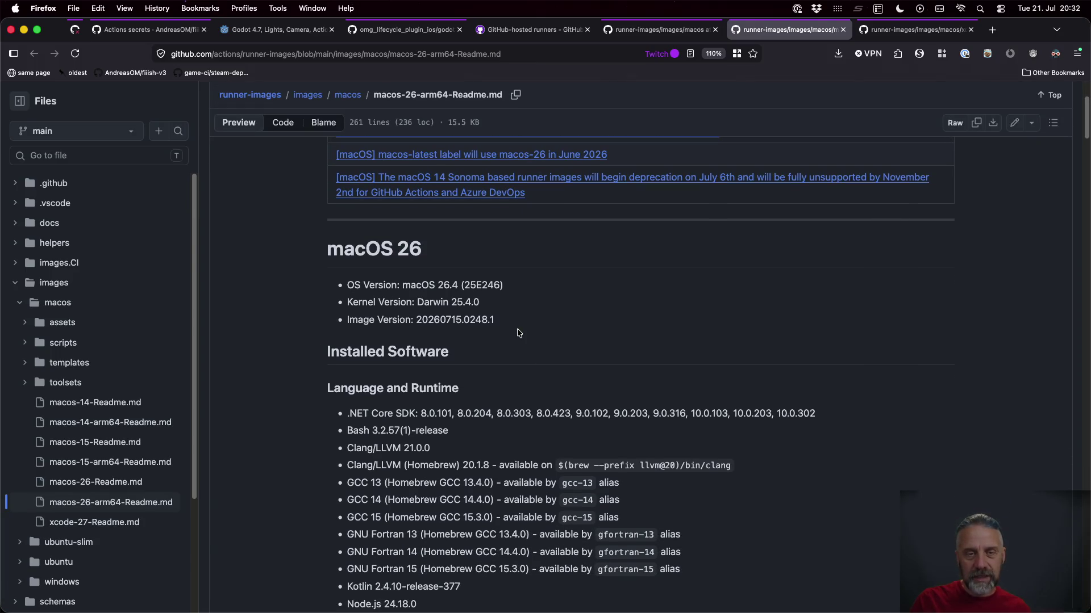
scroll(518, 334, down, 5)
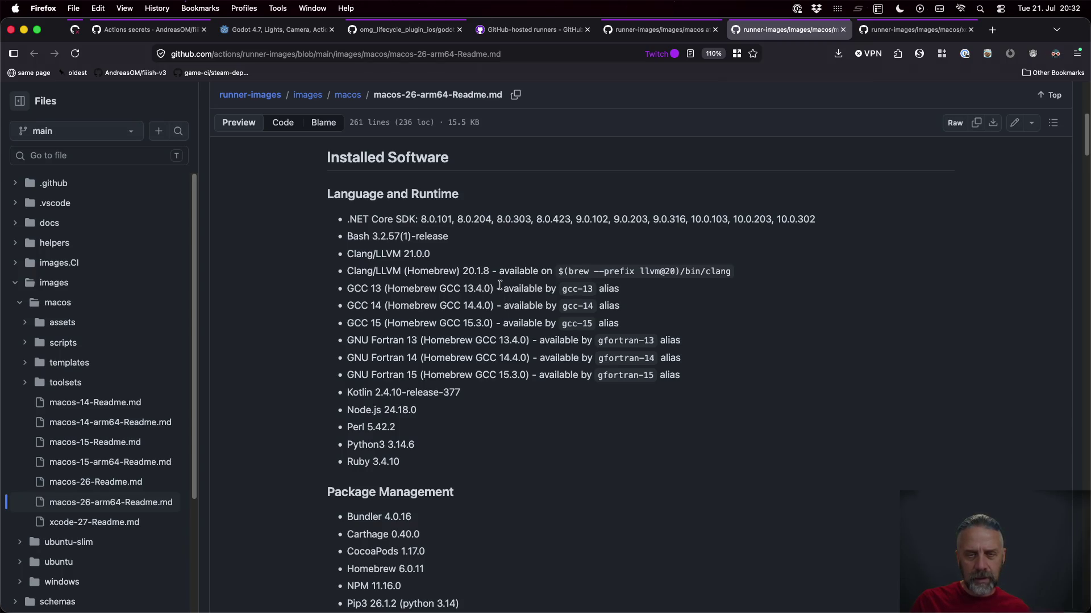
key(super+f)
text(xcode)
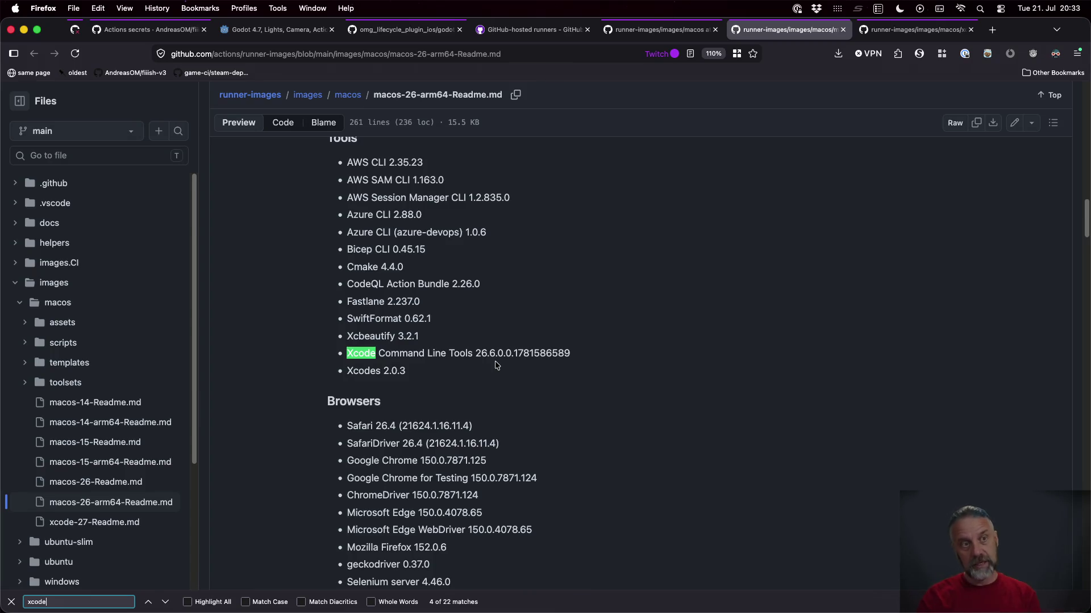
click(170, 30)
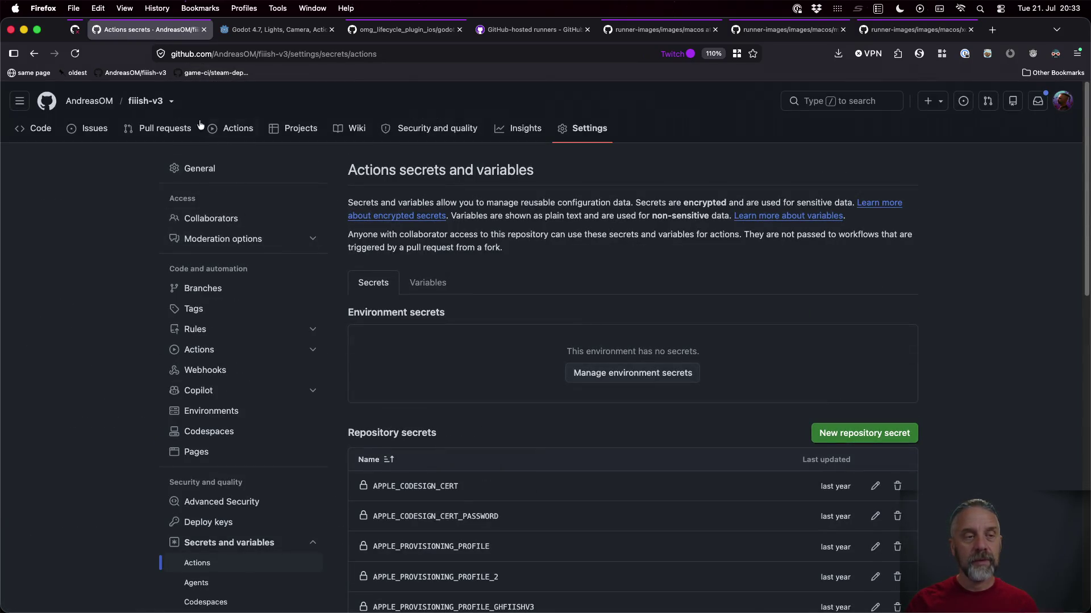
Visit the owner's profile, return to the build_ios log tab, then switch to Sublime Text's space
click(105, 103)
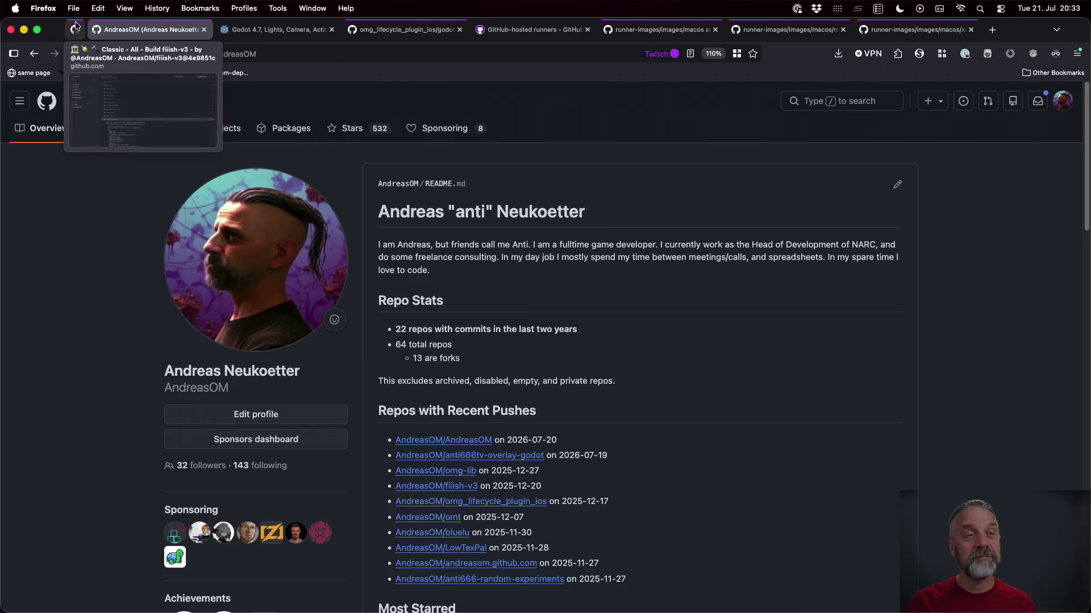
click(75, 29)
key(ctrl+Right)
key(ctrl+Right)
key(ctrl+Right)
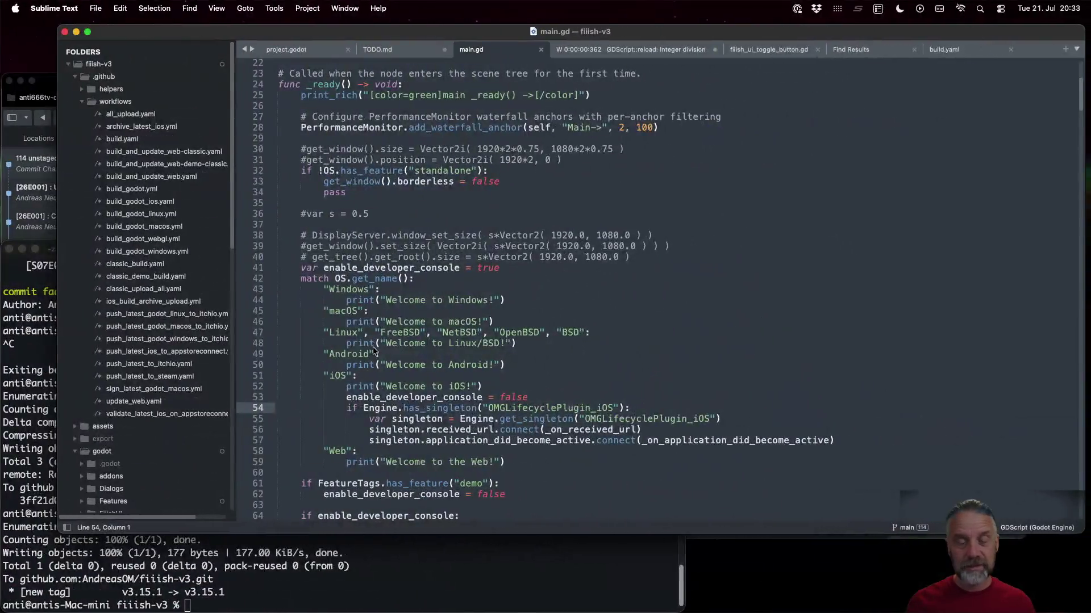
key(ctrl+Left)
key(ctrl+Left)
key(ctrl+Left)
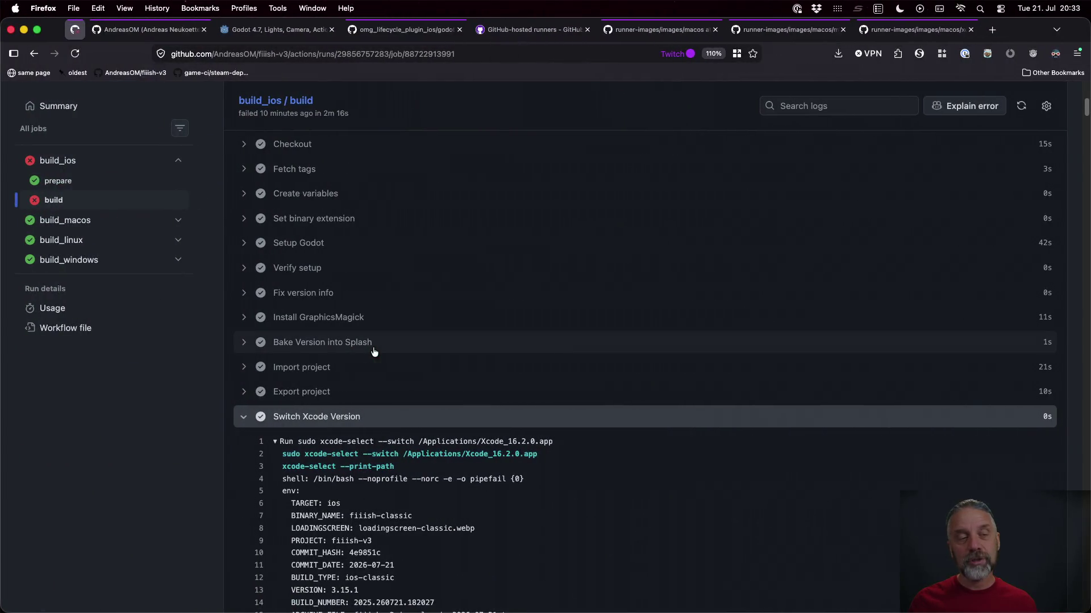
key(ctrl+Right)
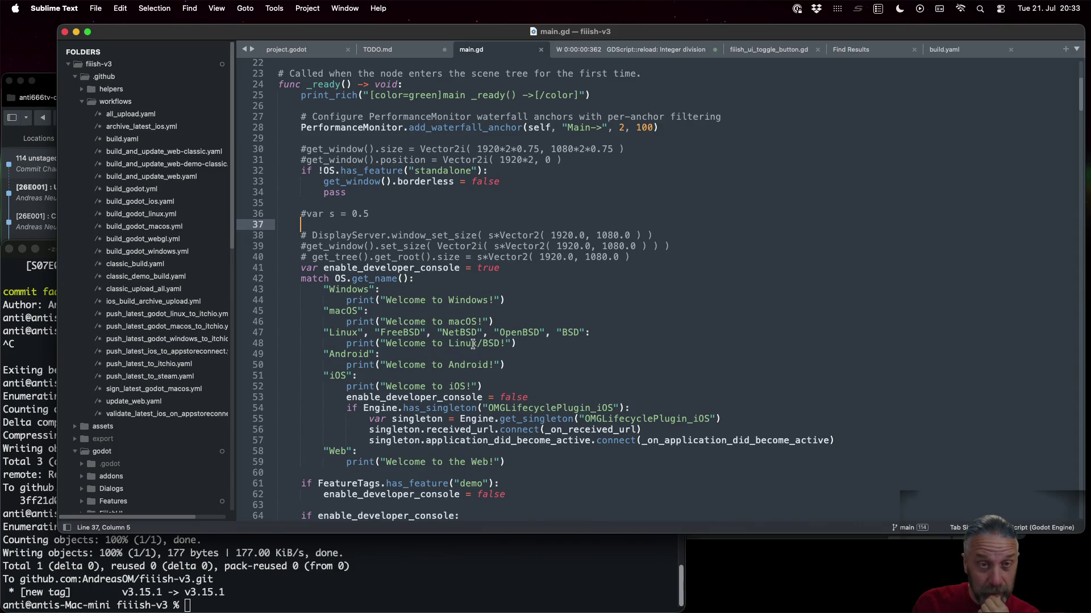
Save the TODO.md file
click(415, 51)
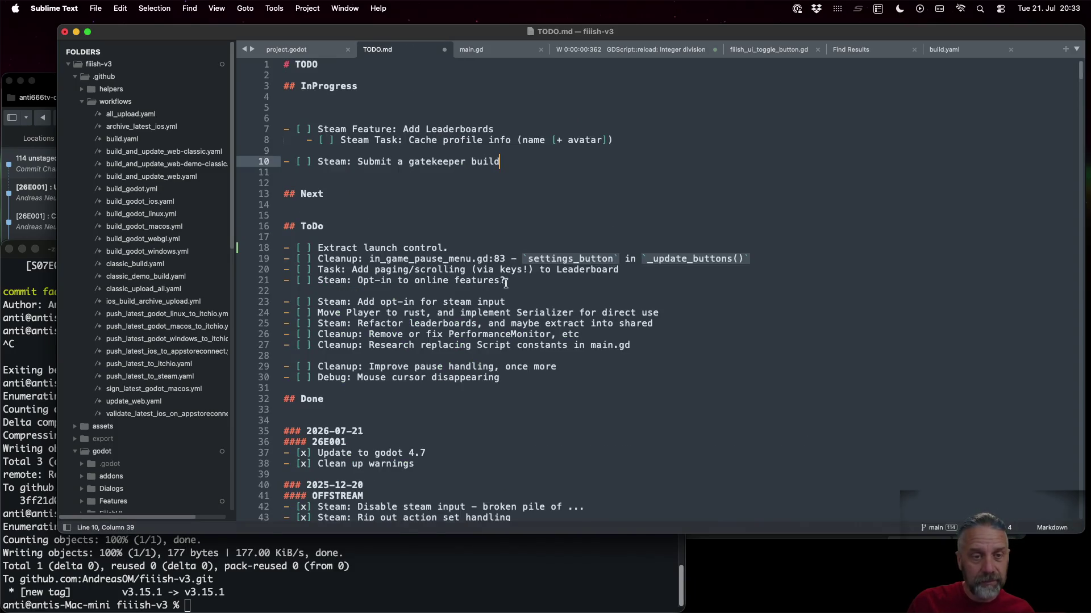
key(super+s)
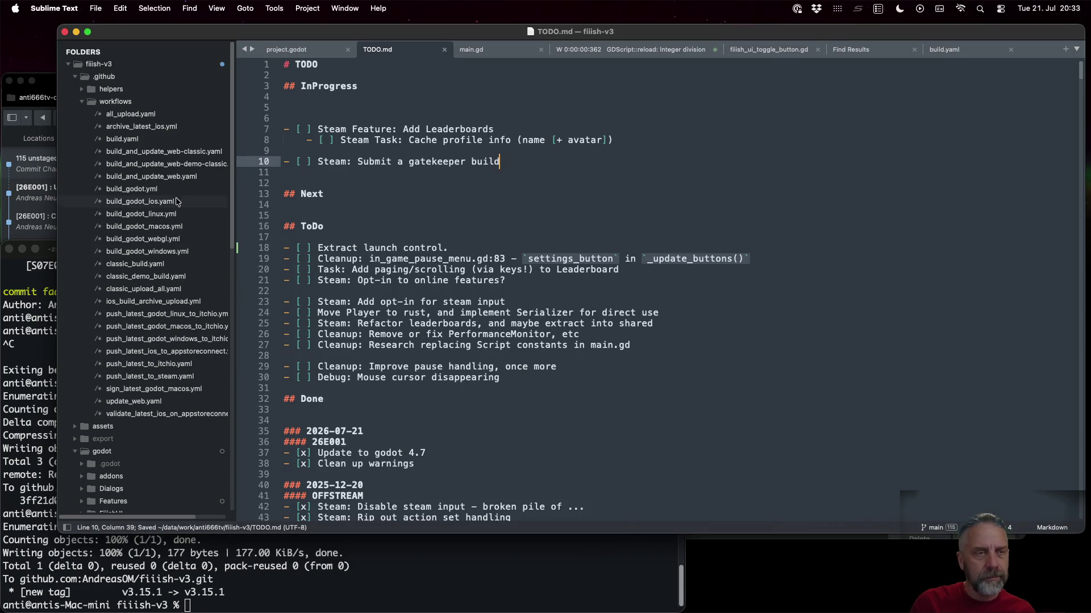
click(142, 80)
click(142, 79)
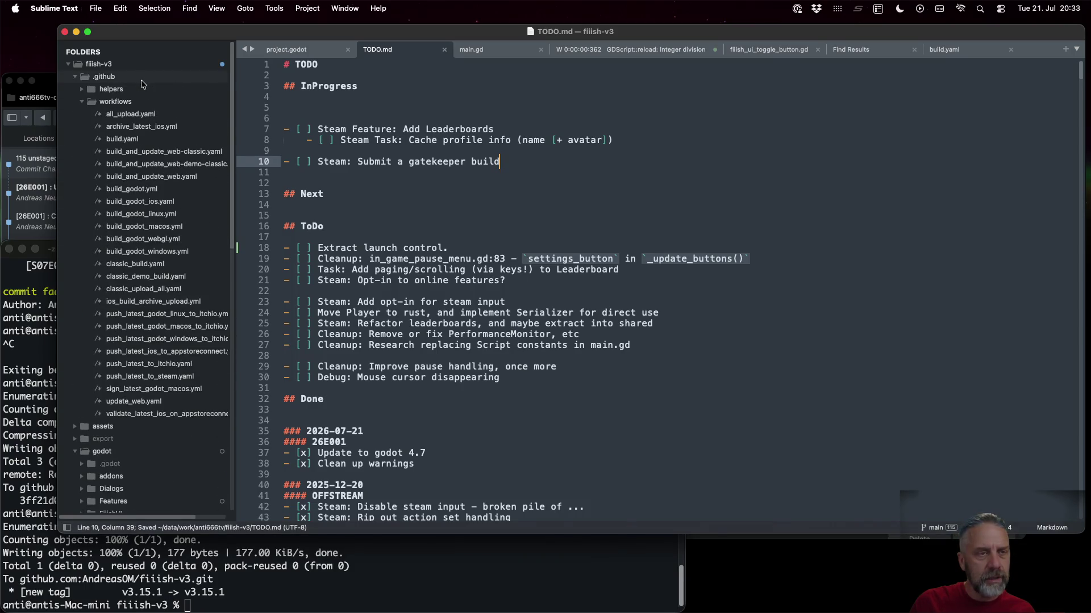
Open build.yaml and search 'ios' to reach the Switch Xcode Version line
click(142, 139)
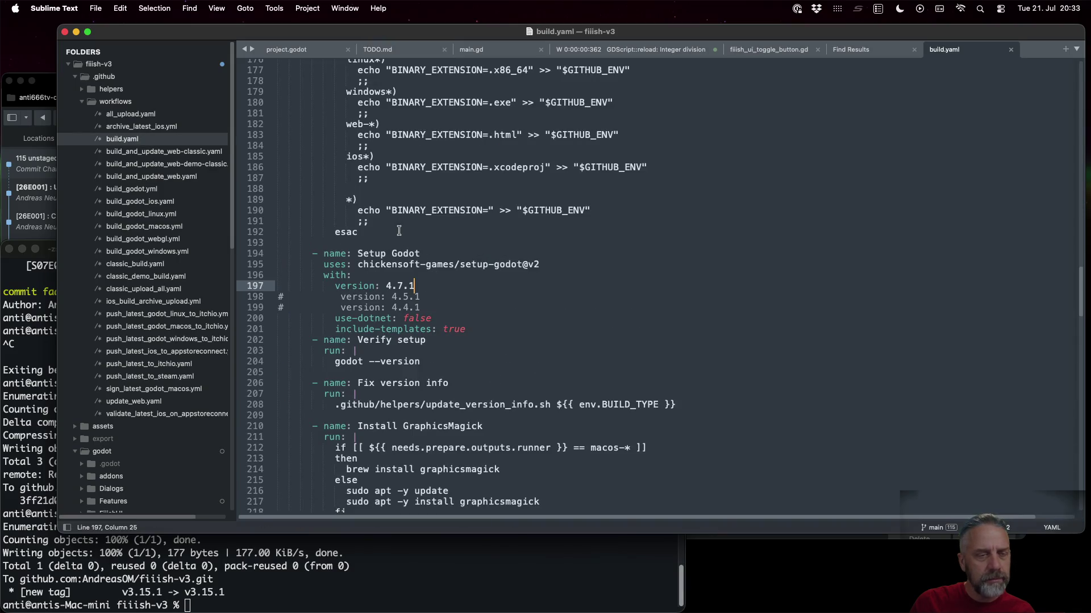
scroll(420, 232, up, 20)
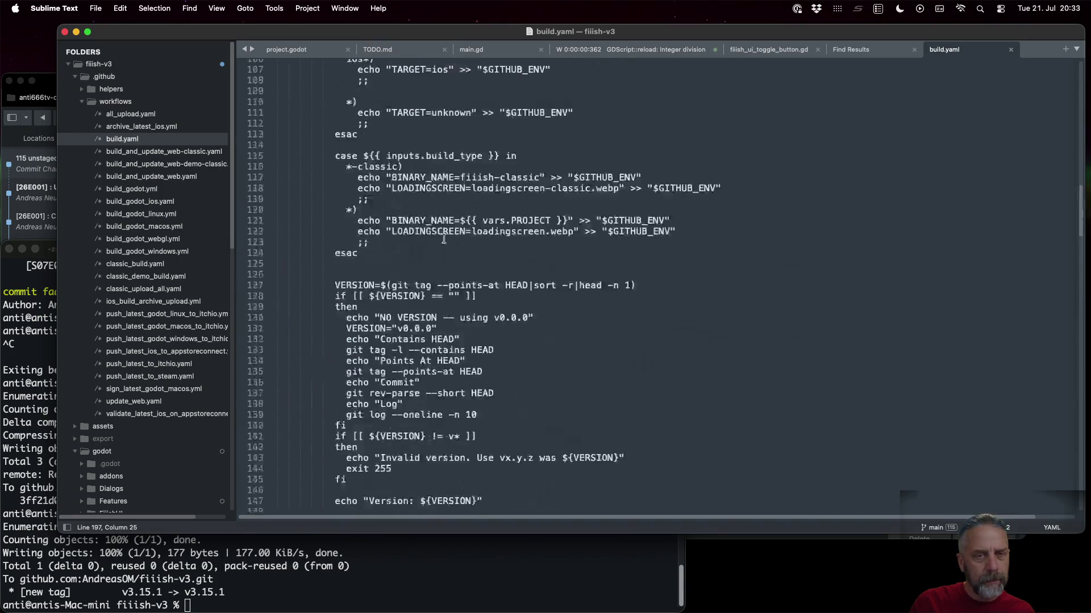
key(super+f)
text(ios)
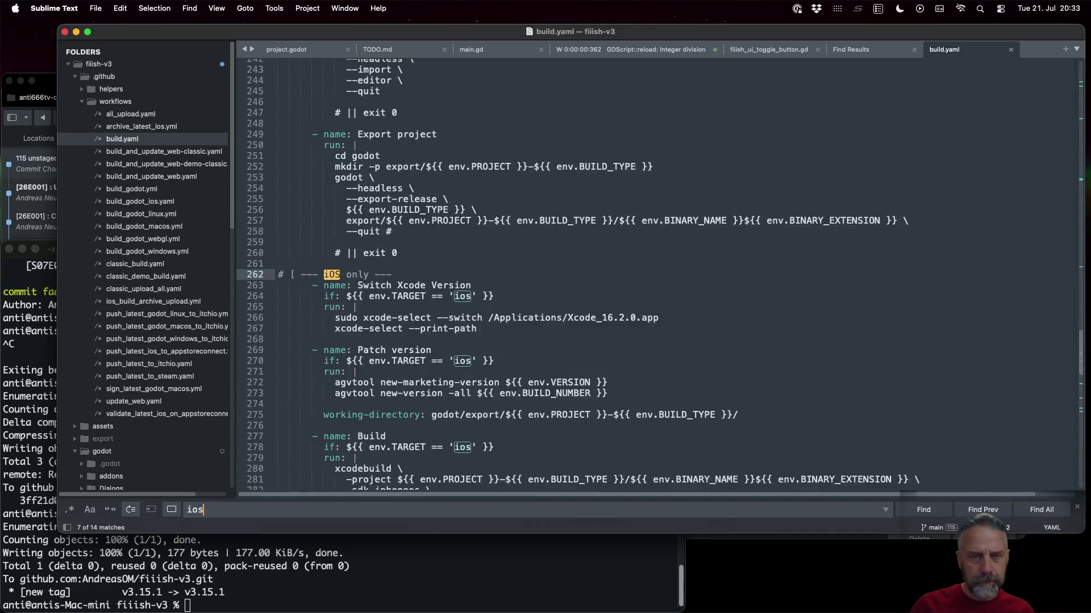
click(459, 285)
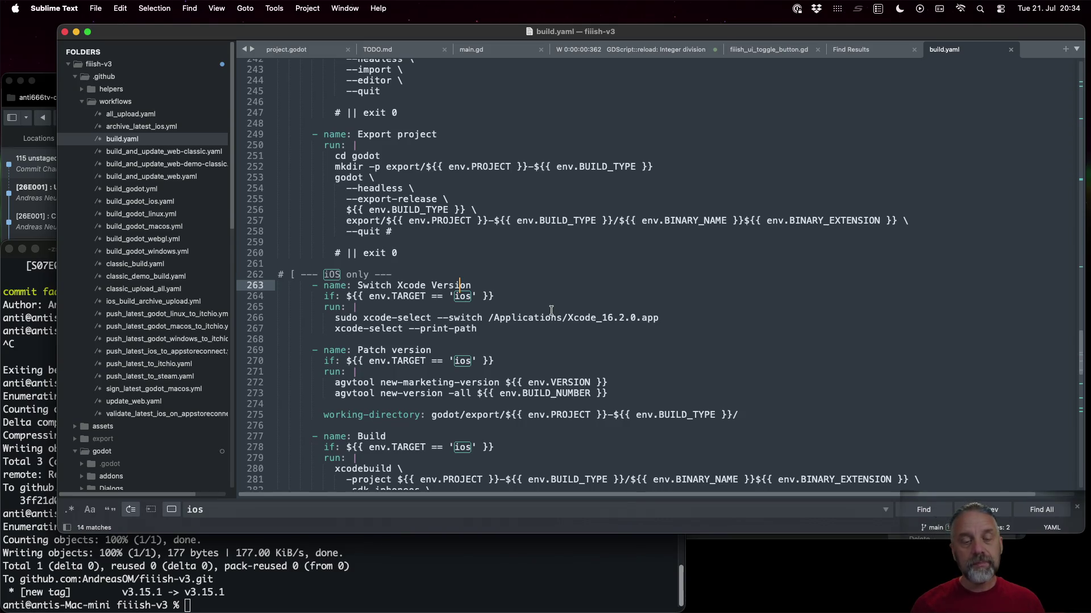
Prefix lines 263–267 of the Switch Xcode Version step with ## and save build.yaml
key(super+Left)
key(super+Left)
text(##)
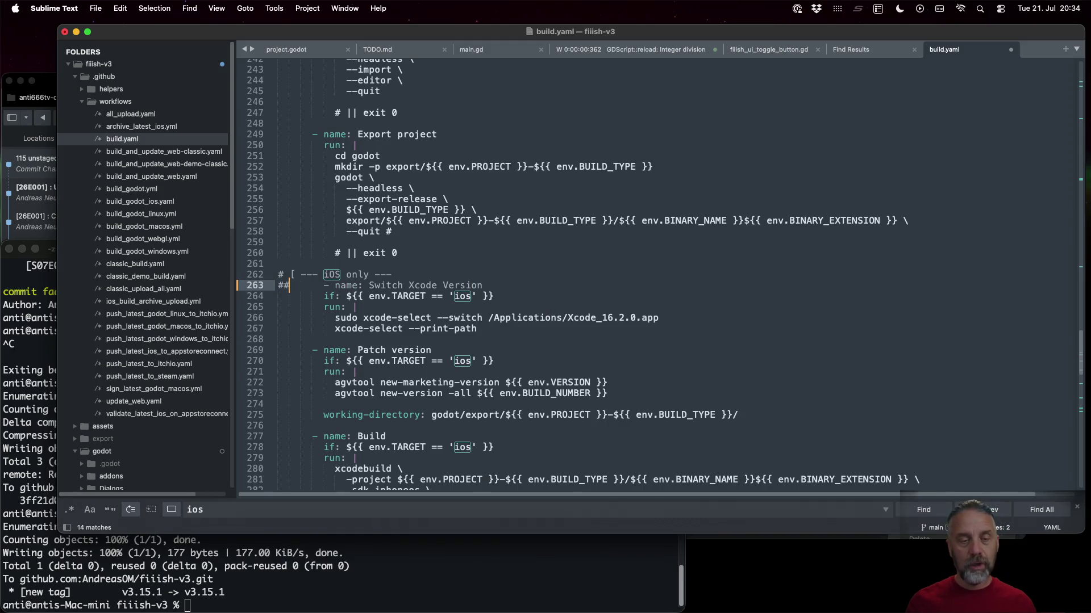
key(Down)
text(##)
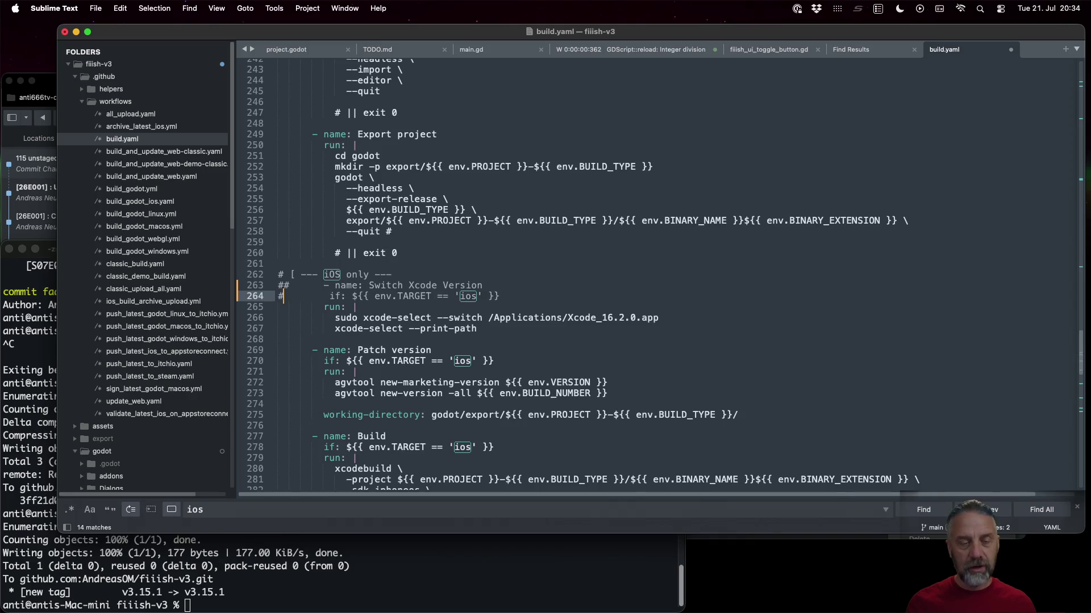
key(Down)
text(##)
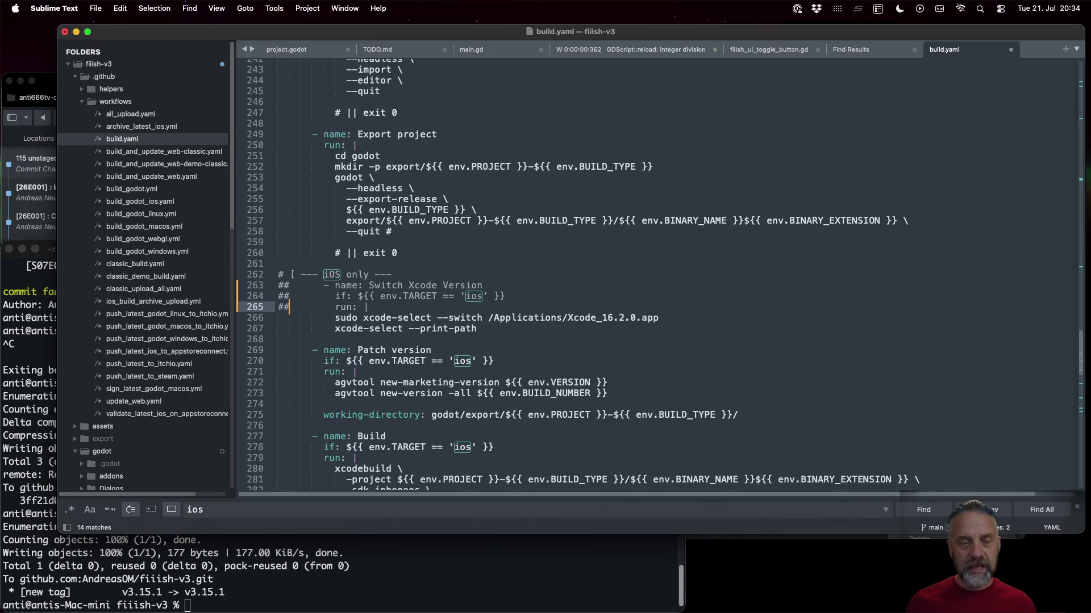
key(Down)
text(##)
key(Down)
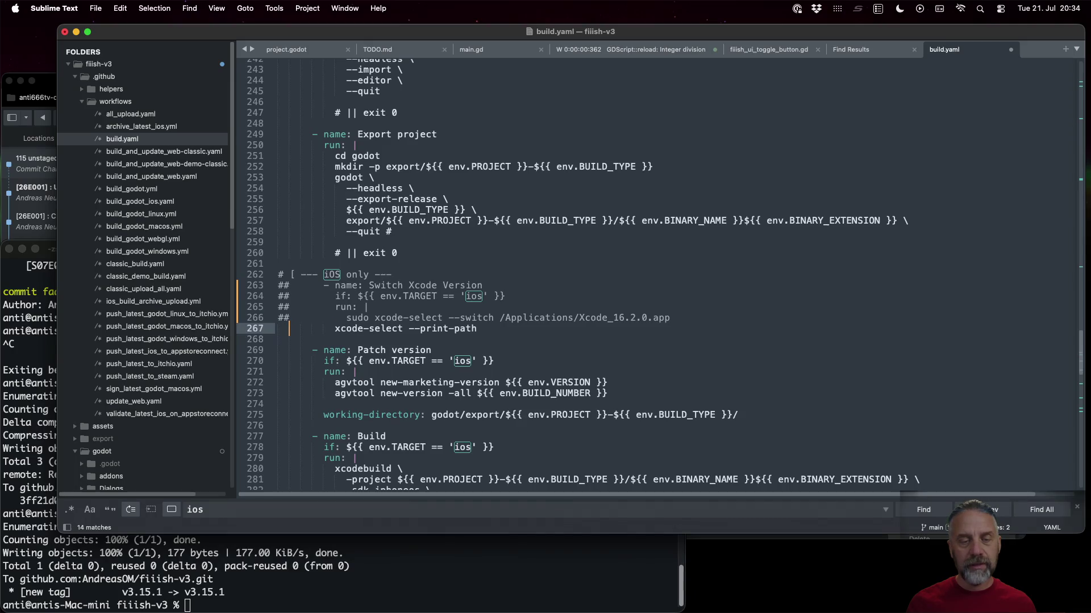
text(##)
key(super+s)
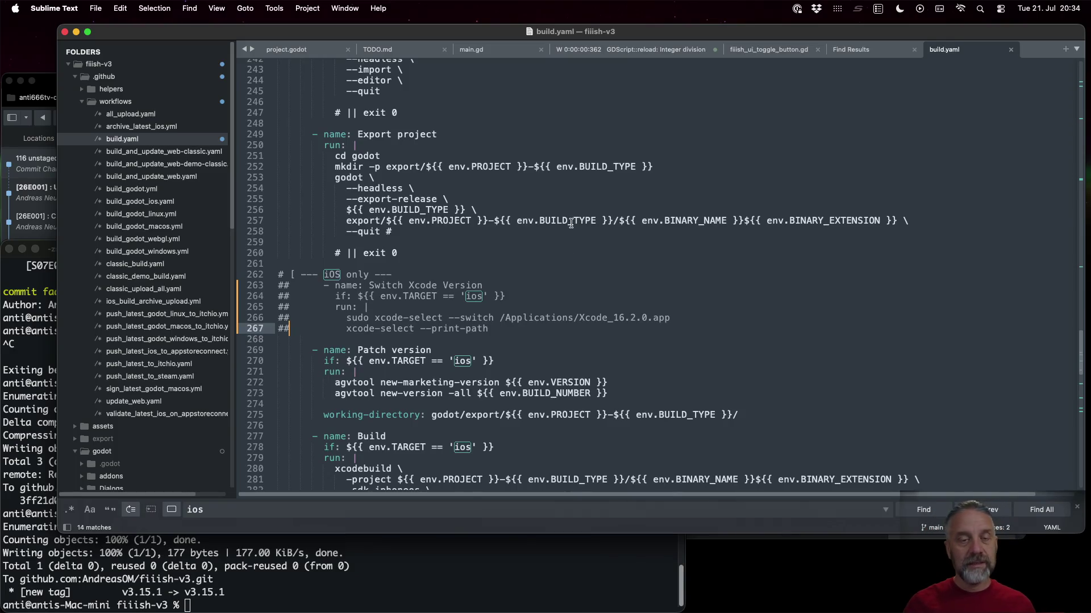
Scroll through build.yaml to locate the Choose runner step
scroll(526, 273, up, 2)
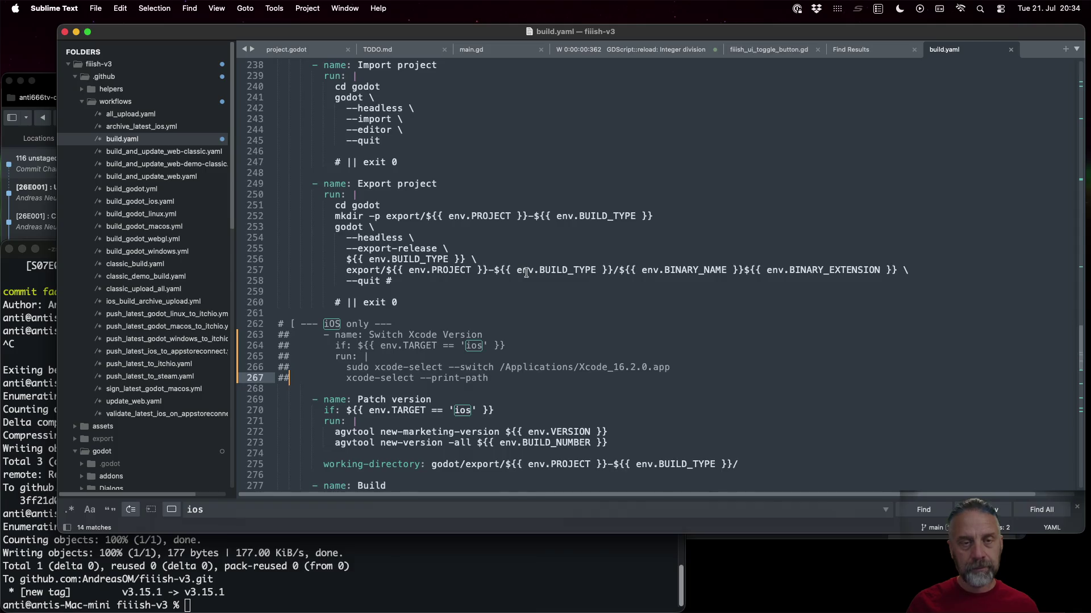
scroll(526, 272, up, 20)
scroll(523, 172, down, 5)
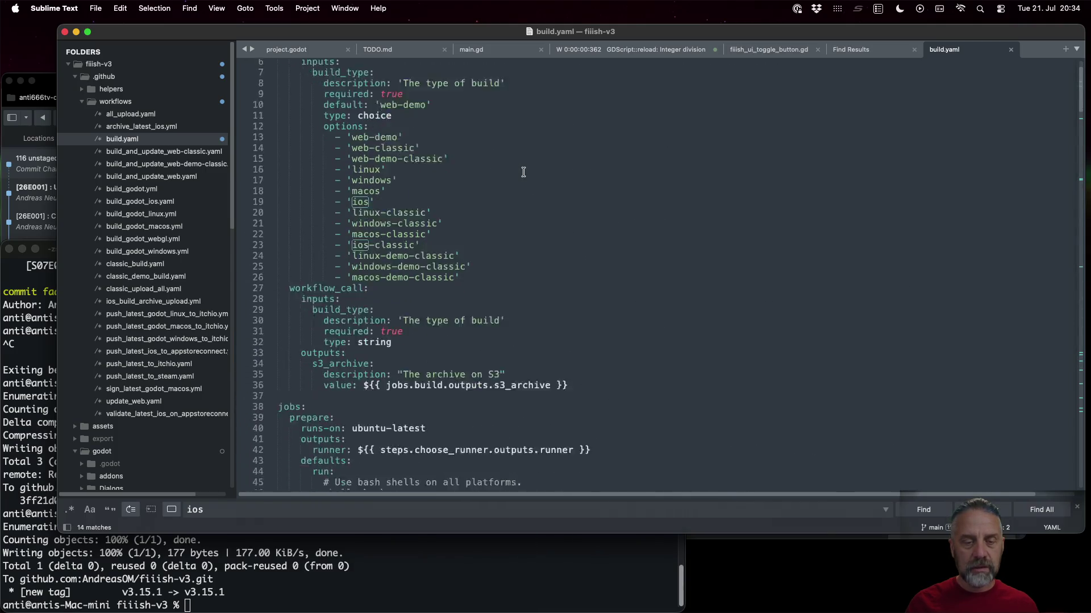
scroll(523, 172, up, 5)
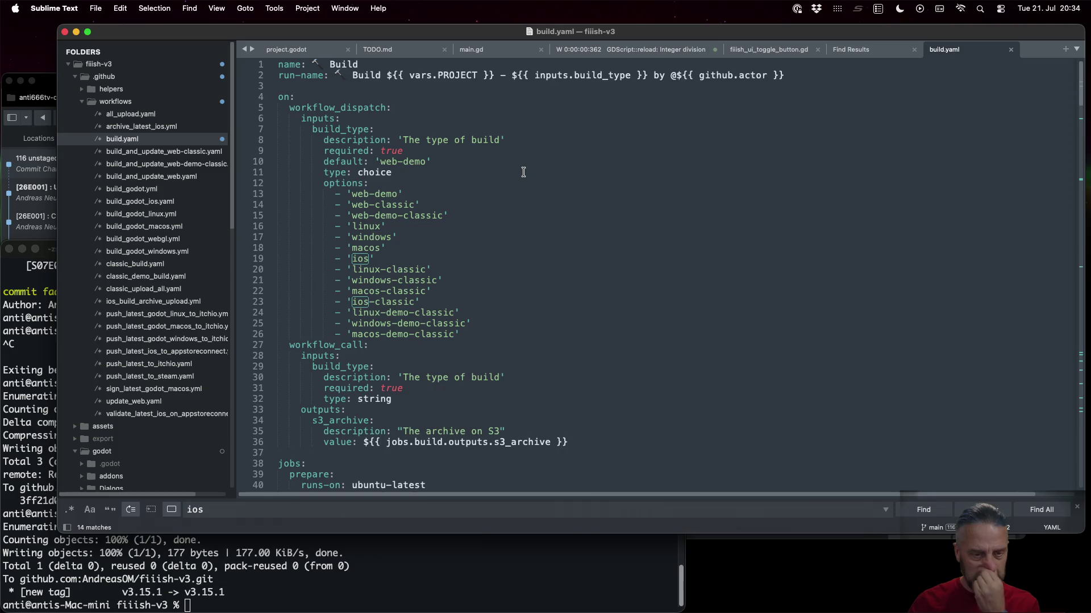
scroll(523, 172, down, 10)
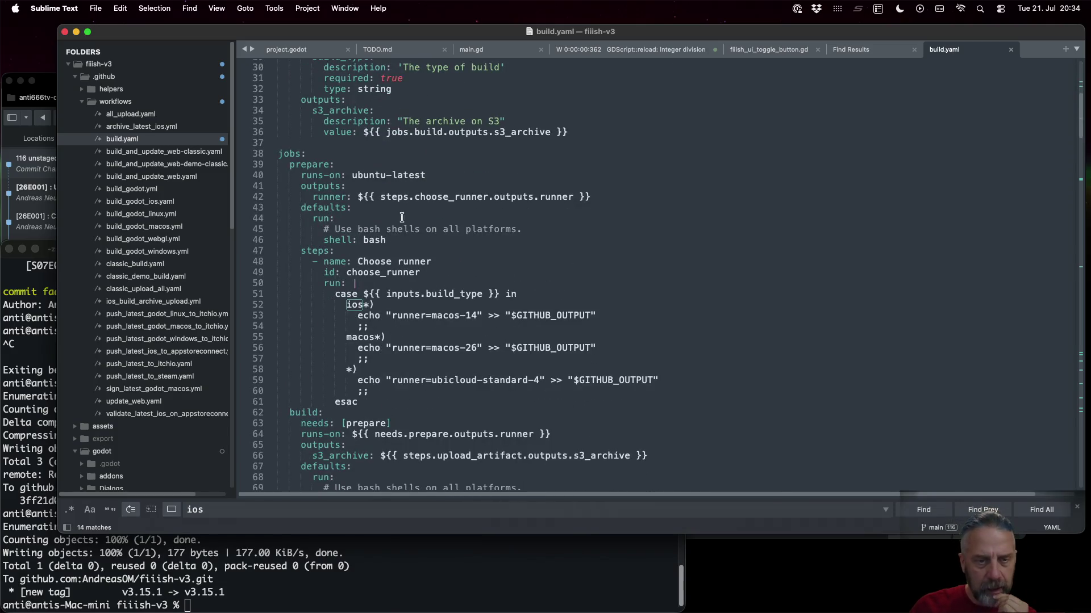
Duplicate the macos-14 runner line as macos-26 and comment out the original with ##
click(464, 316)
key(Down)
key(Down)
key(Down)
key(Up)
key(Up)
key(Up)
key(super+shift+d)
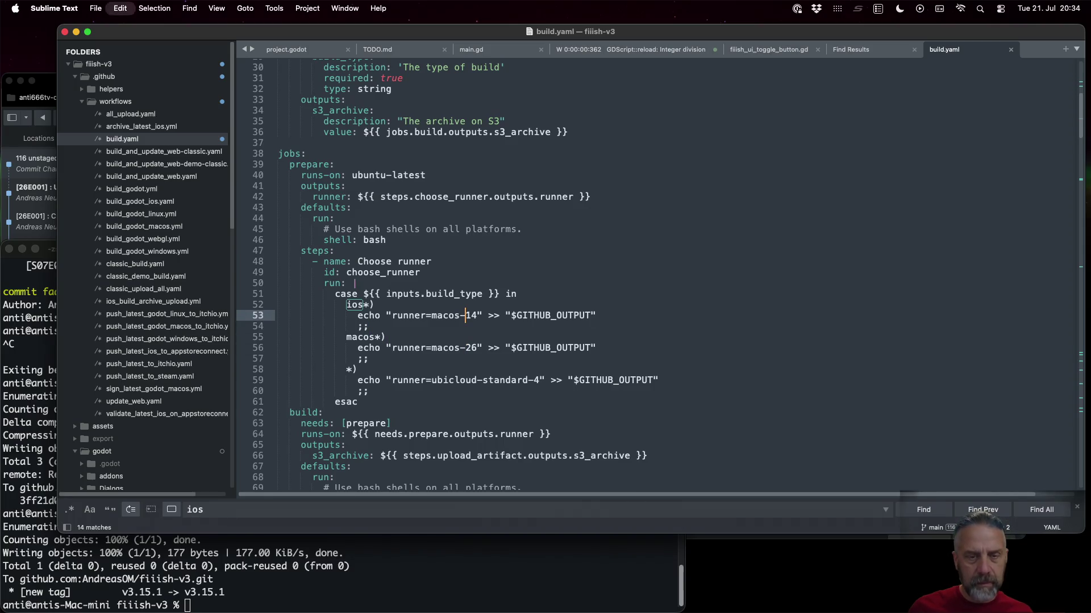
key(BackSpace)
key(BackSpace)
text(267)
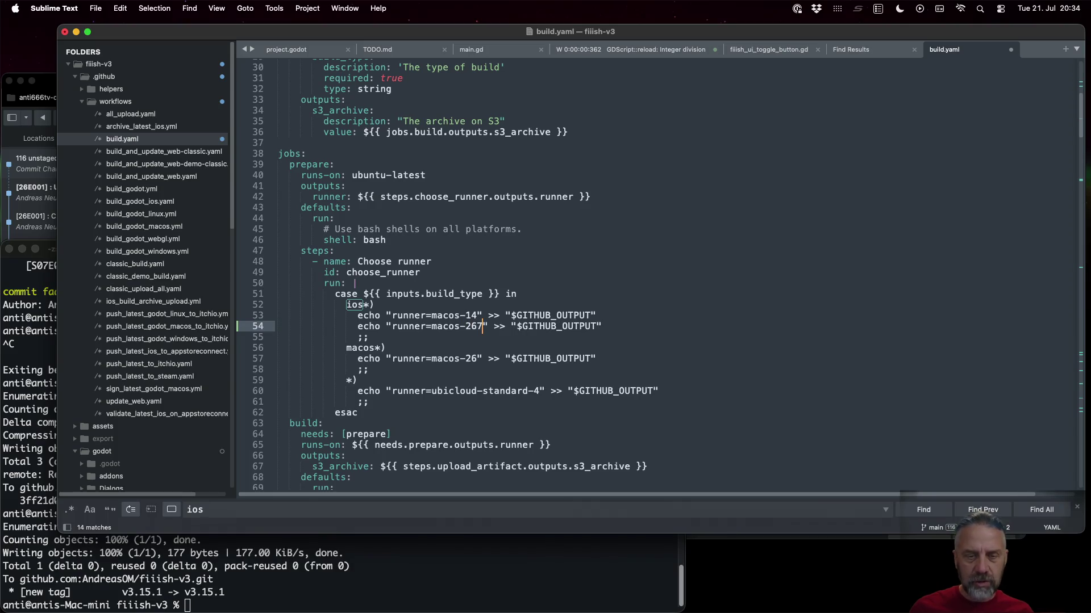
key(BackSpace)
click(357, 316)
text(##)
Save build.yaml and start the Sublime Merge commit message '[26E001] : Bump iOS build runner'
key(super+s)
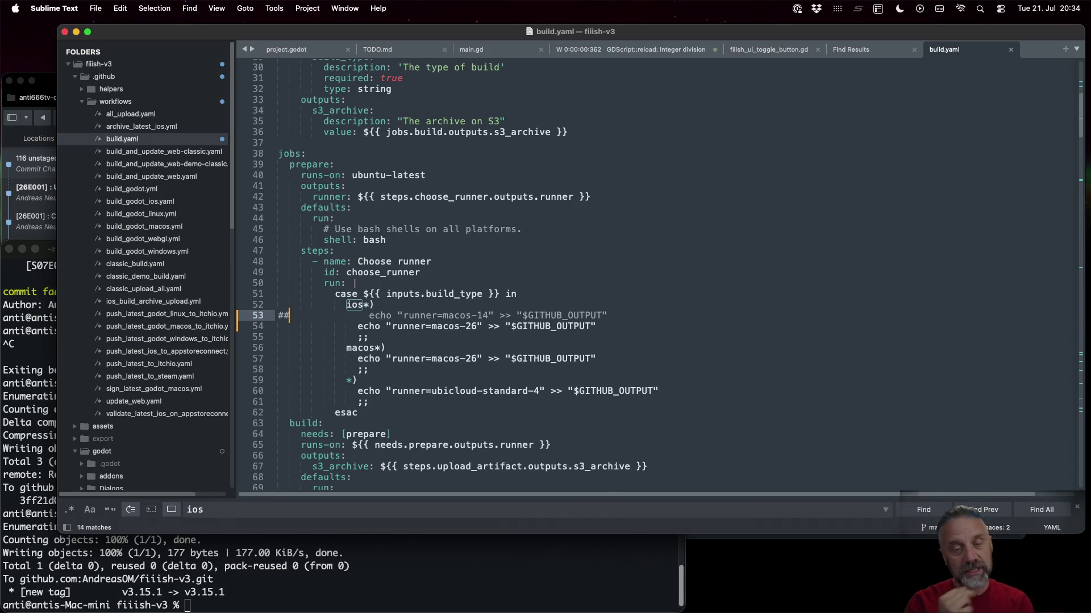
key(super+s)
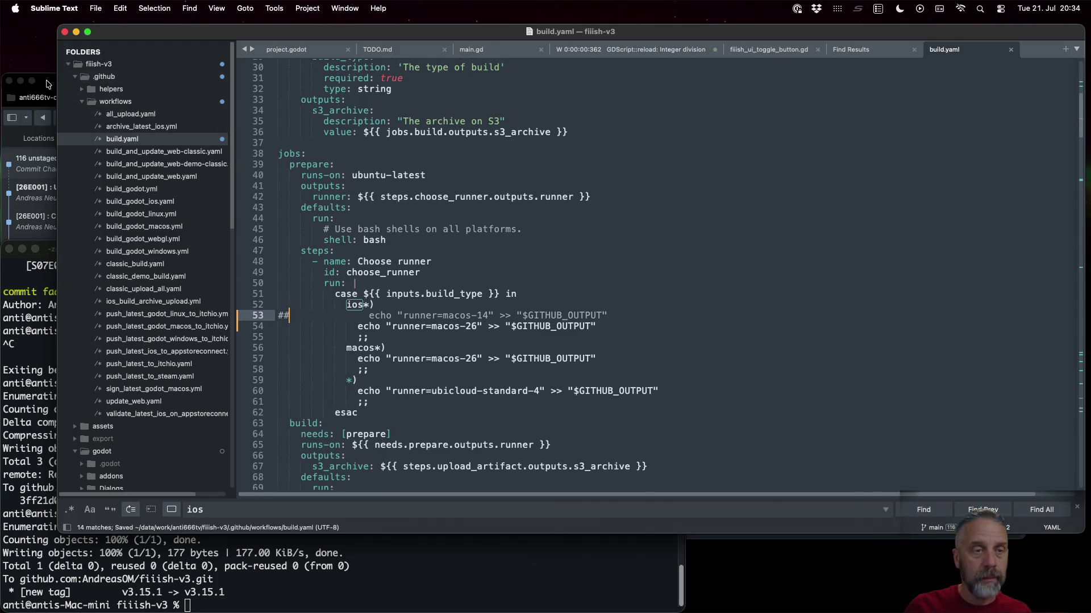
click(52, 83)
text([26)
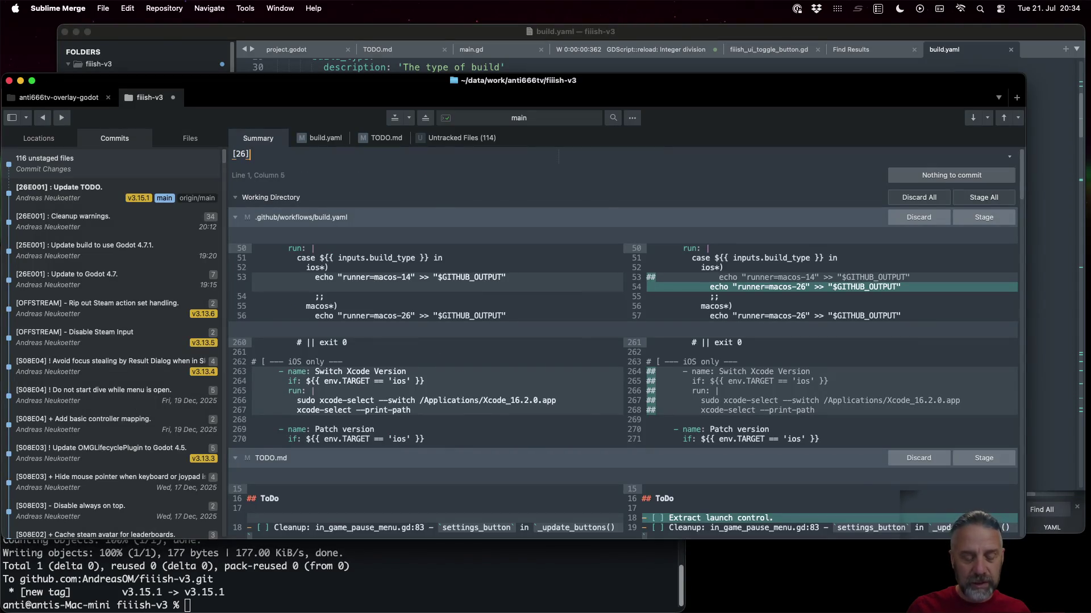
text(E001] : )
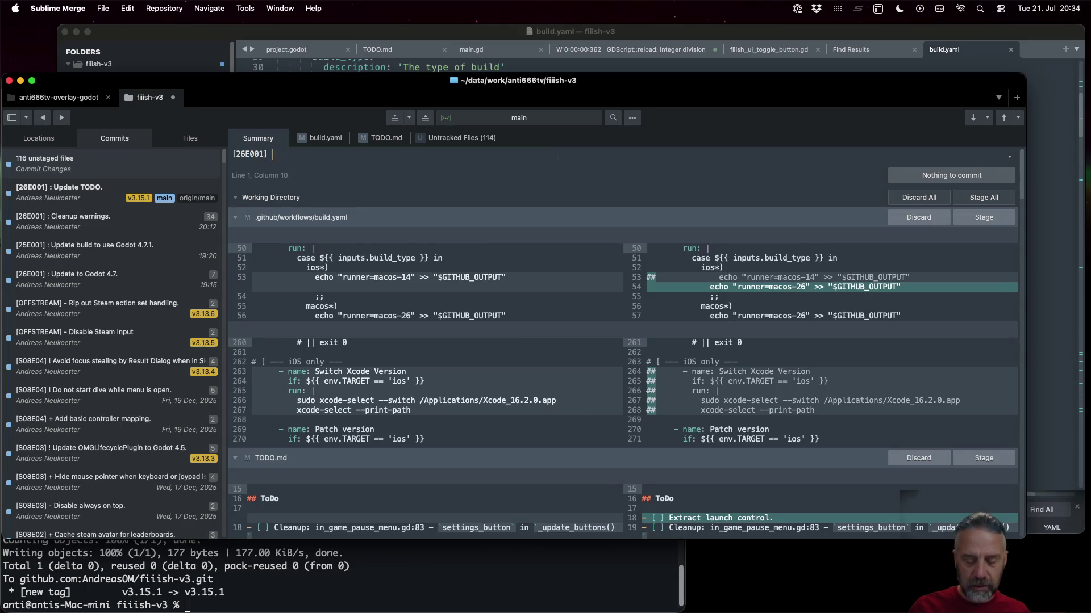
text(Bump )
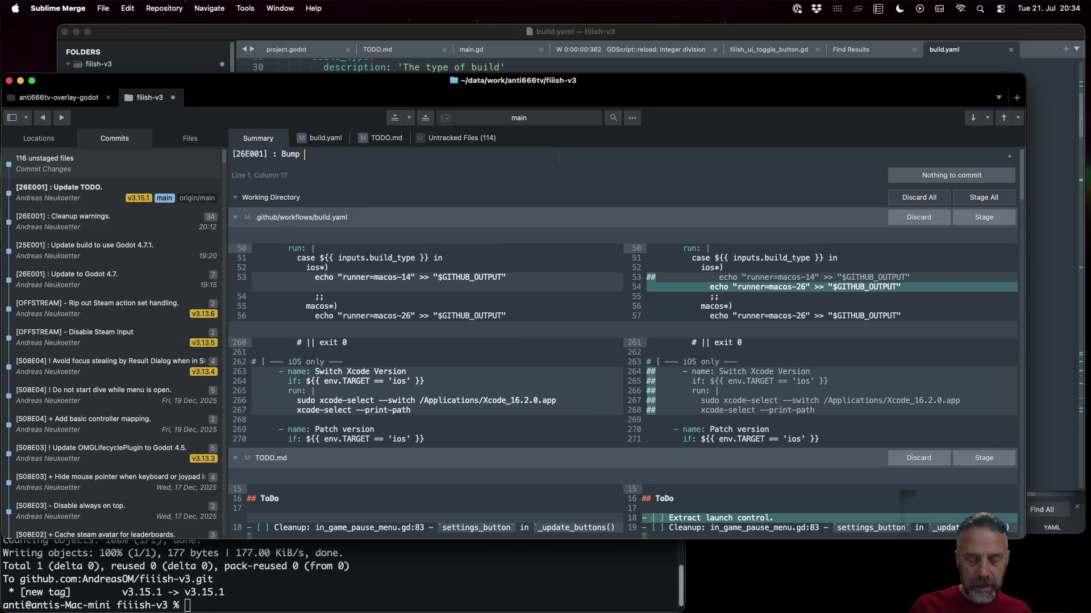
text(iOS build runnber)
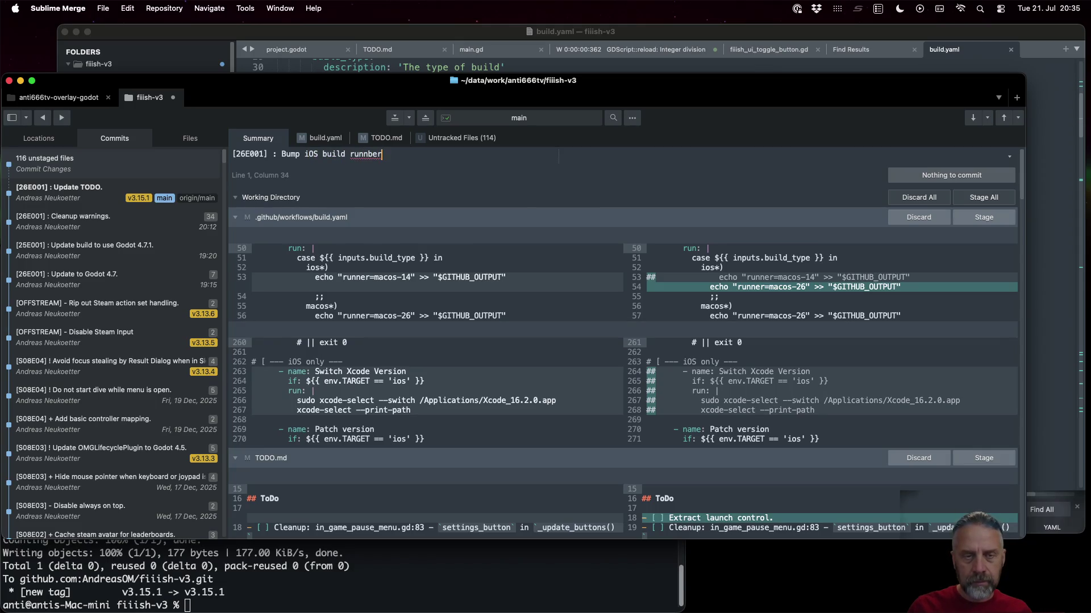
Complete the message as '[26E001] : Bump iOS build runner to macOS-26 and use default xCode.'
key(BackSpace)
text(er to mac)
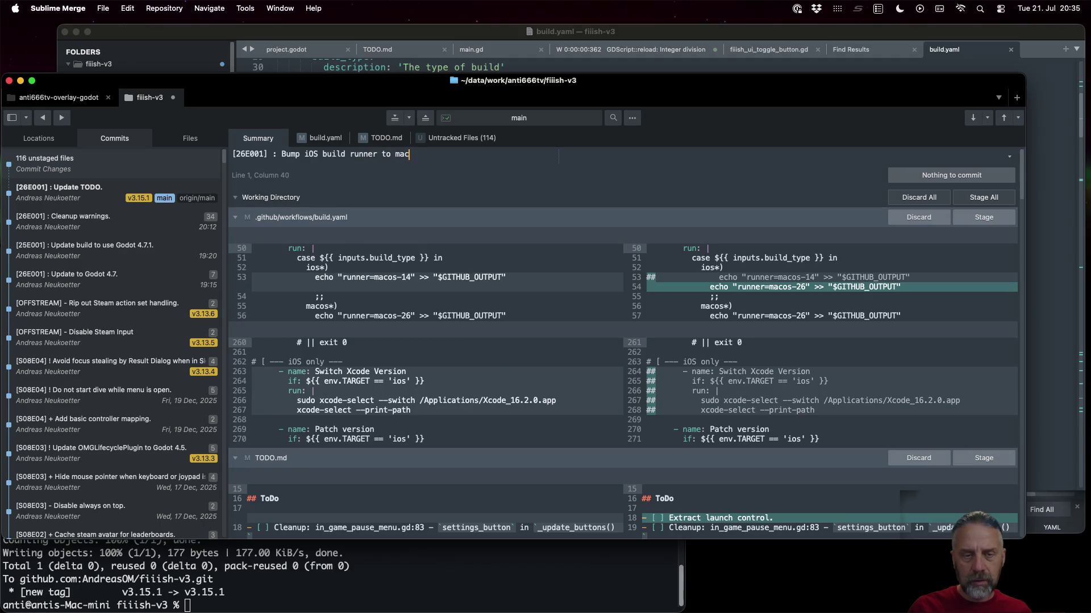
text(os-26 and use default xcode (26?))
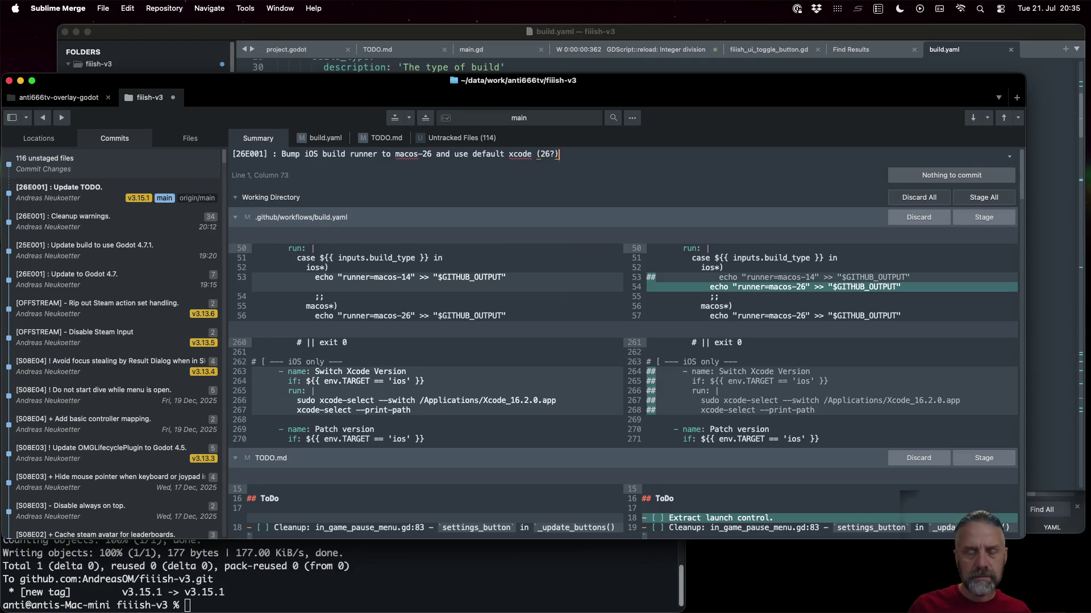
key(BackSpace)
key(BackSpace)
key(BackSpace)
text(.)
key(Left)
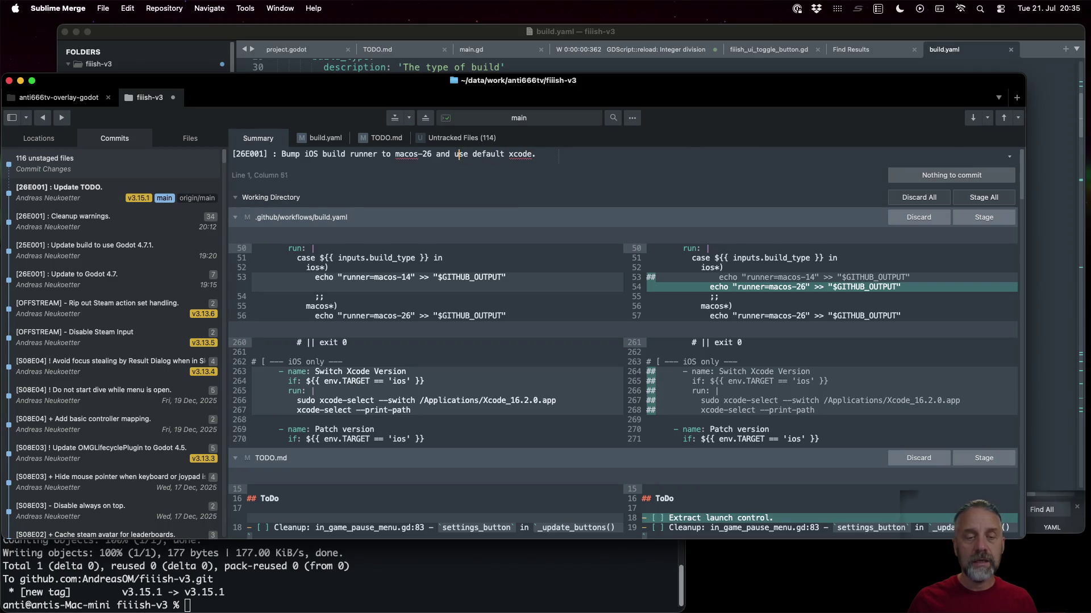
key(BackSpace)
text(OS)
key(Delete)
key(End)
key(Left)
key(BackSpace)
key(BackSpace)
key(BackSpace)
text(Co)
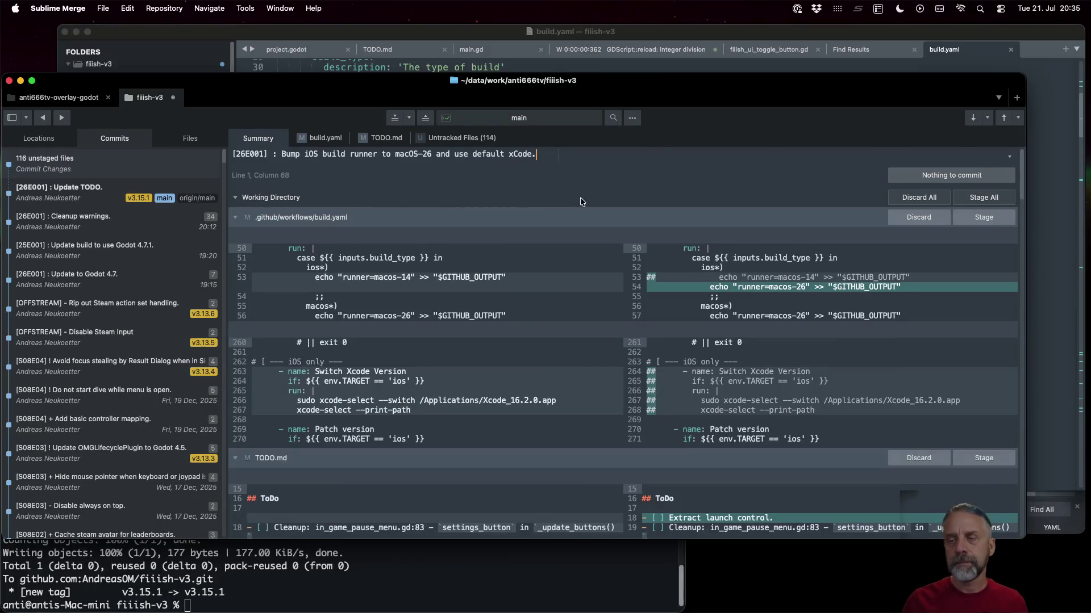
Stage build.yaml and TODO.md, commit them, and push main to origin
mouse_move(782, 233)
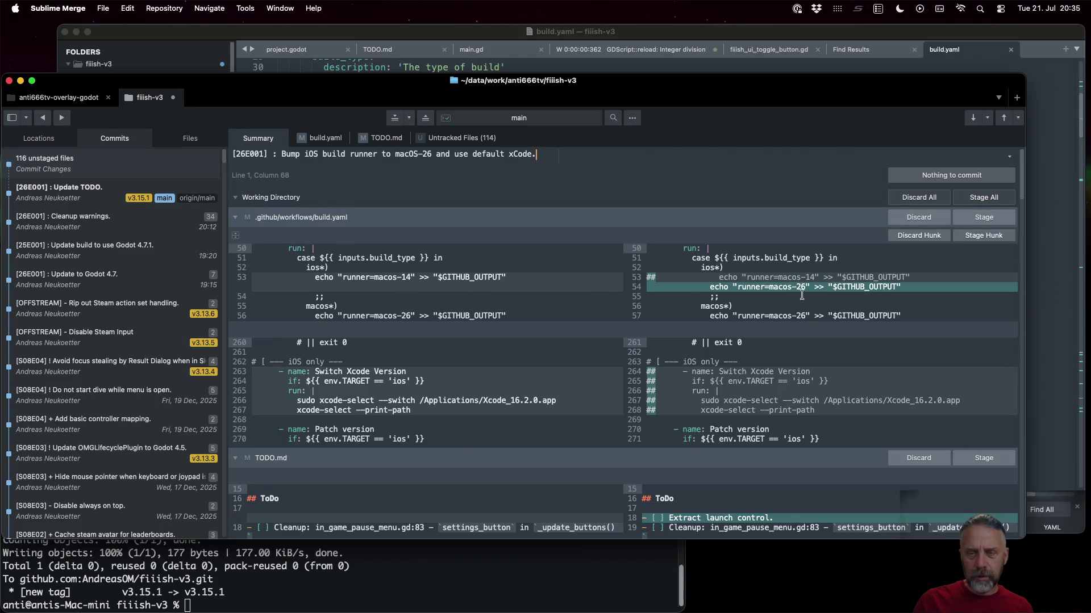
mouse_move(738, 406)
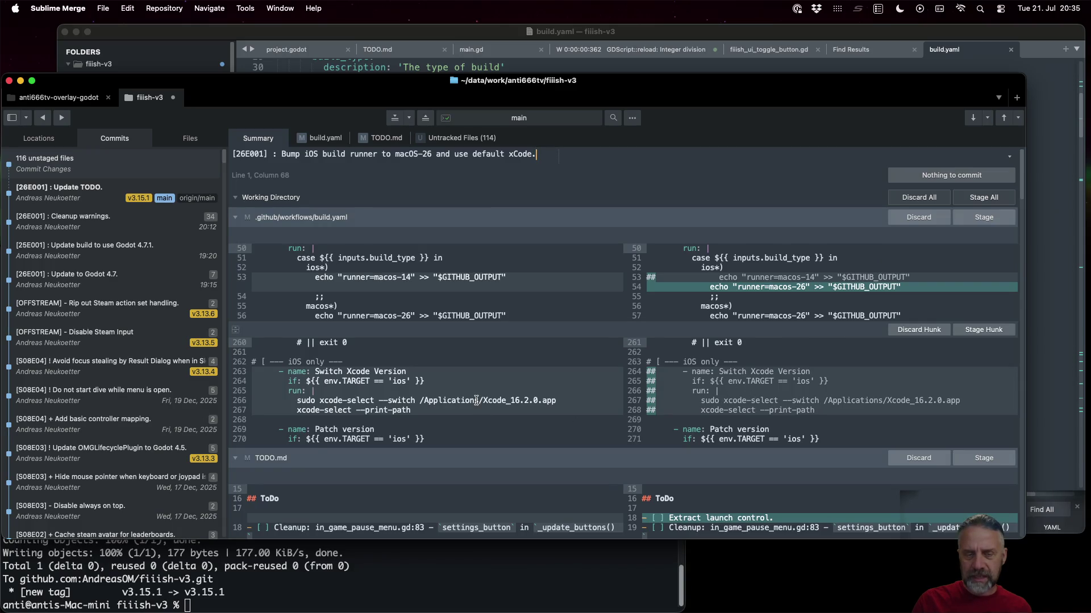
click(979, 217)
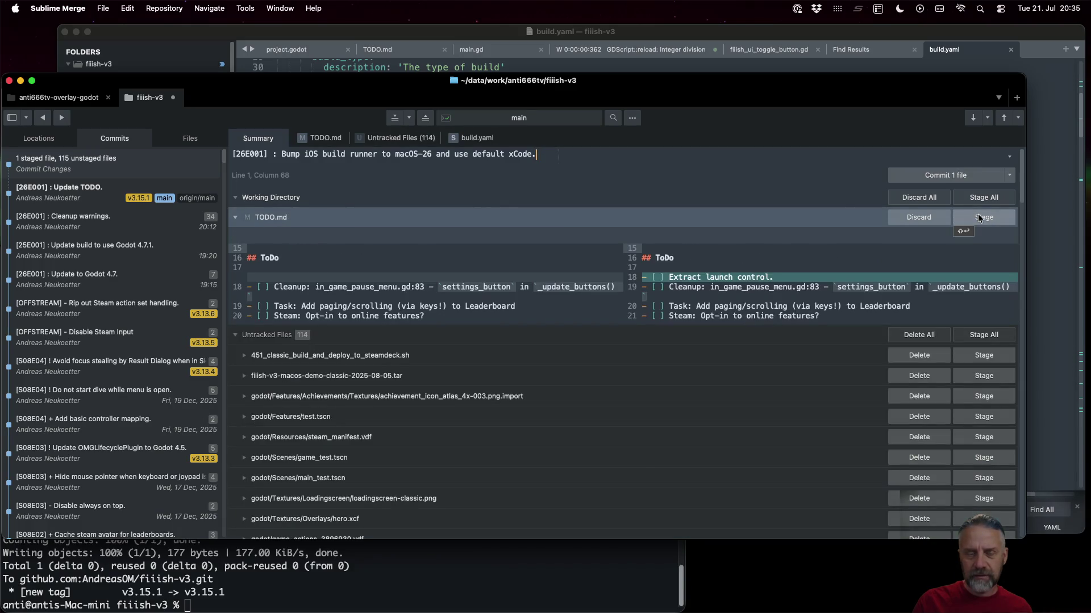
click(979, 217)
click(960, 175)
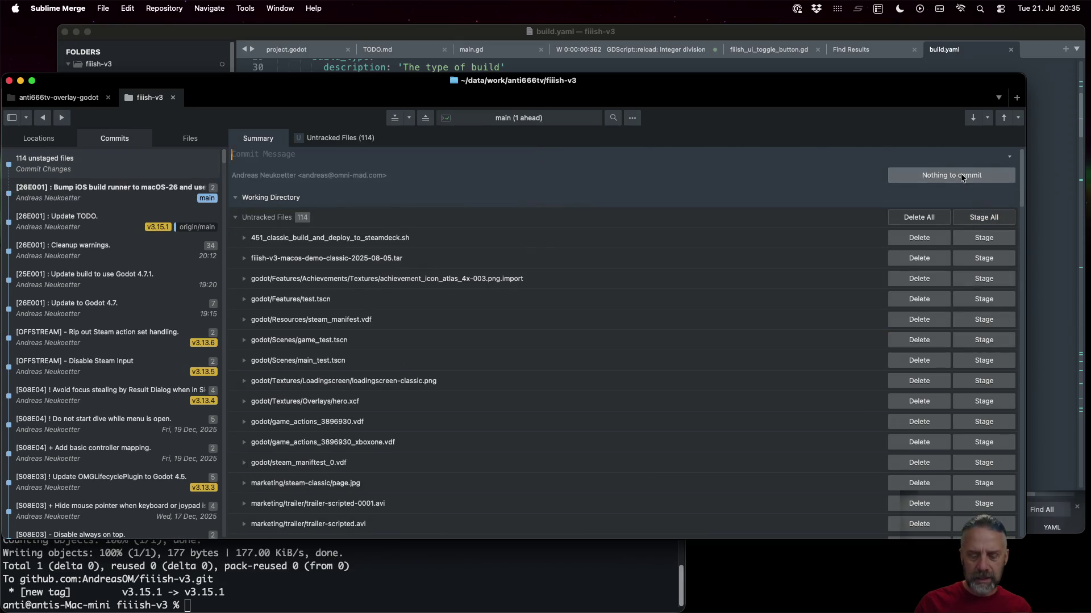
key(super+shift+p)
text(push)
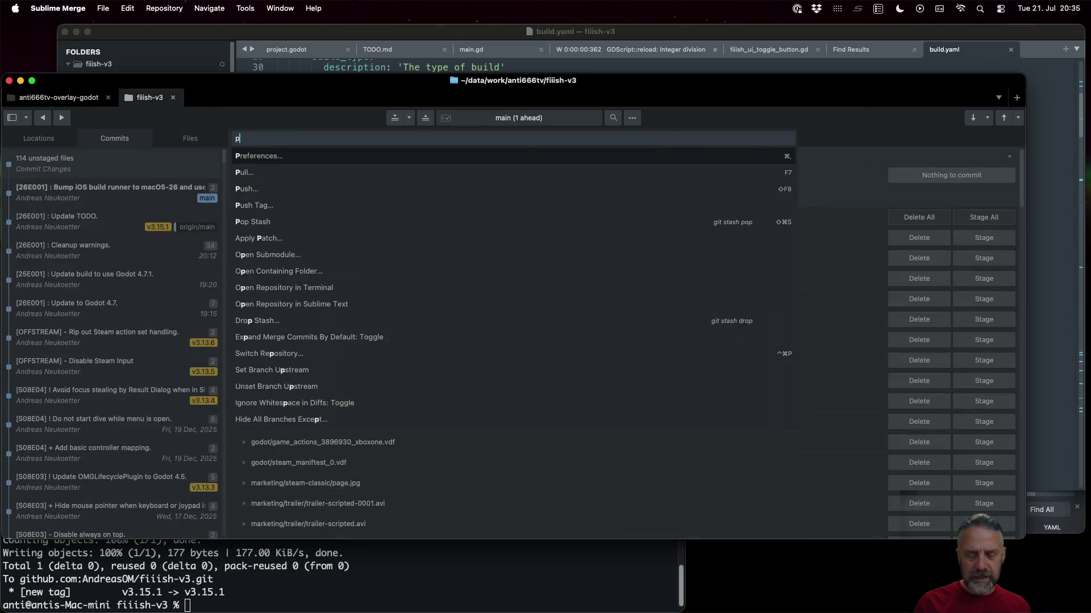
key(Return)
key(Return)
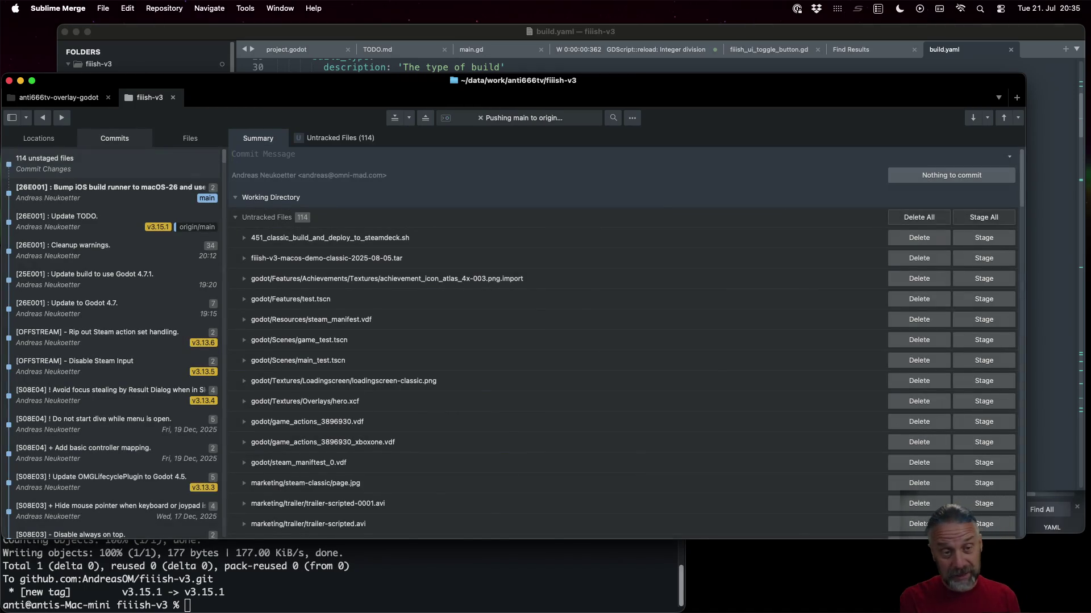
key(ctrl+Left)
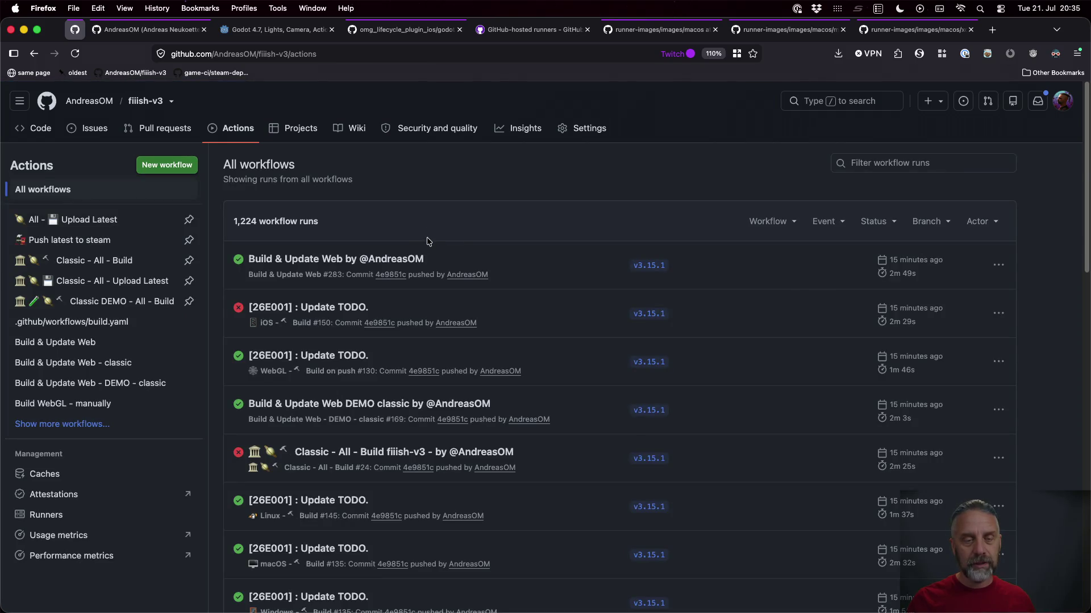
Reload Actions, open failed run #170, and expand its annotation showing the YAML error on line 47
click(74, 53)
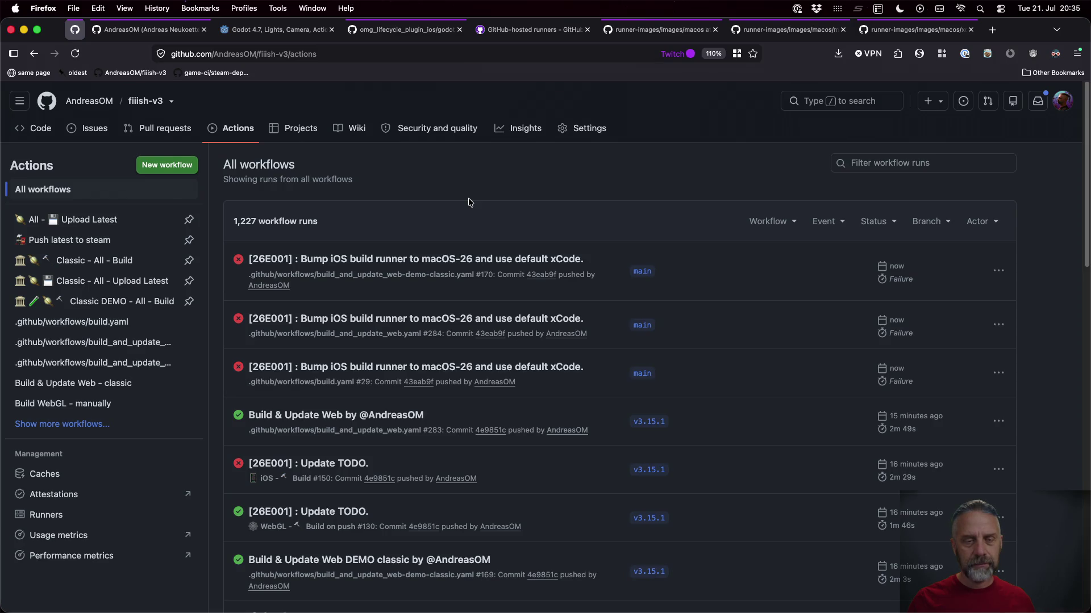
click(446, 258)
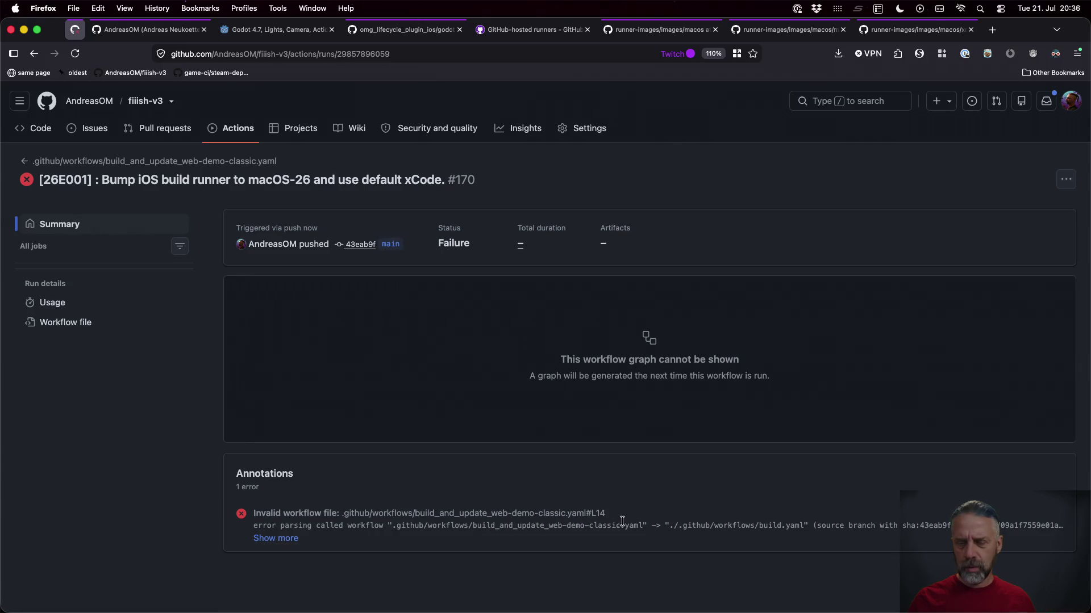
click(291, 539)
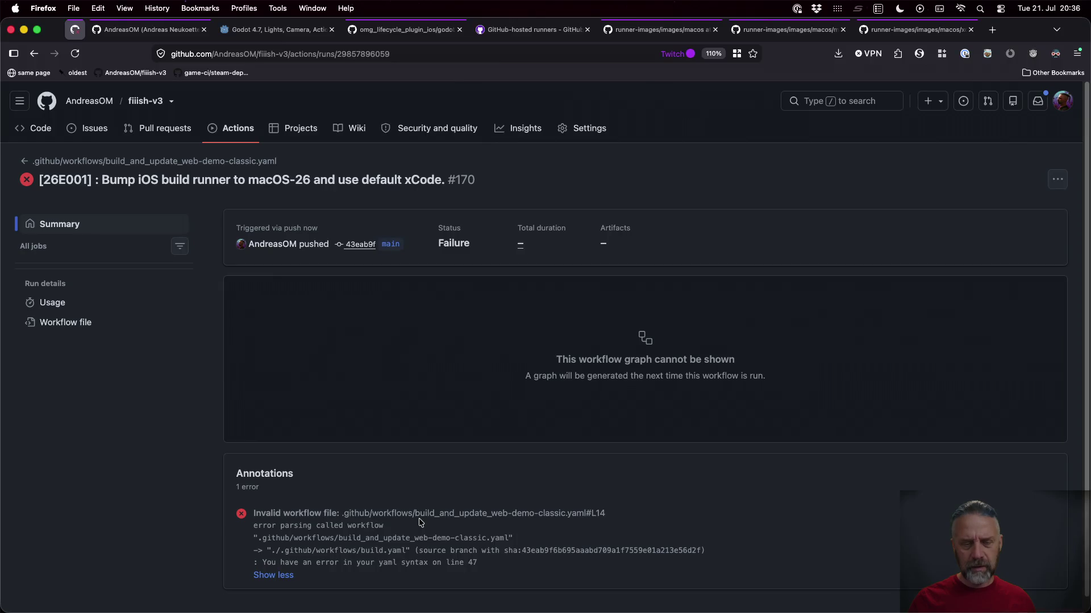
key(super+Tab)
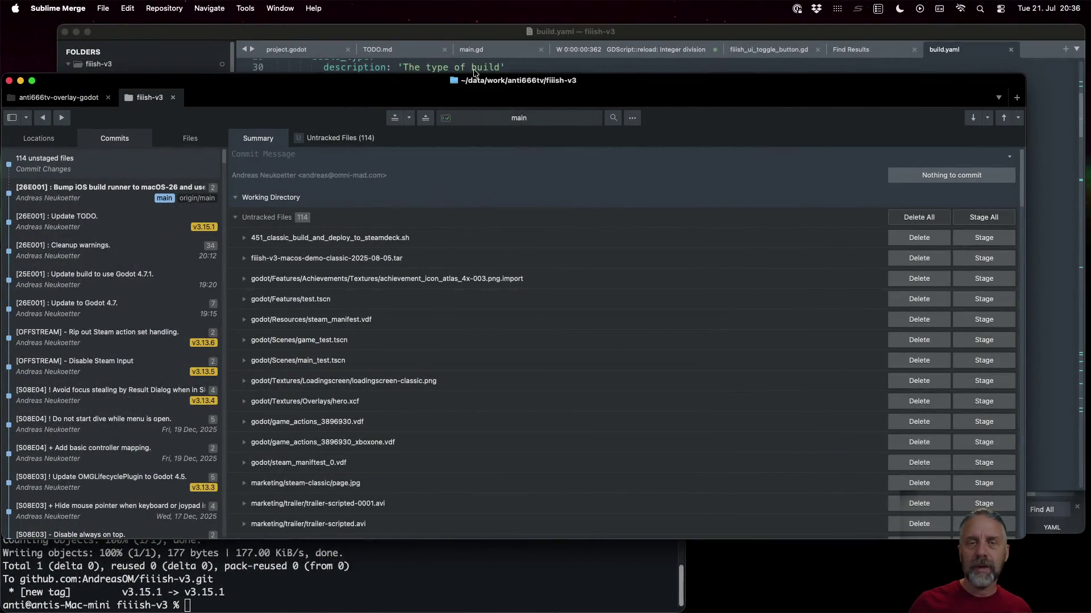
Check line 47 and run actionlint .github/workflows/build.yaml, confirming the 47:8 'did not find expected key' error
click(467, 34)
click(368, 251)
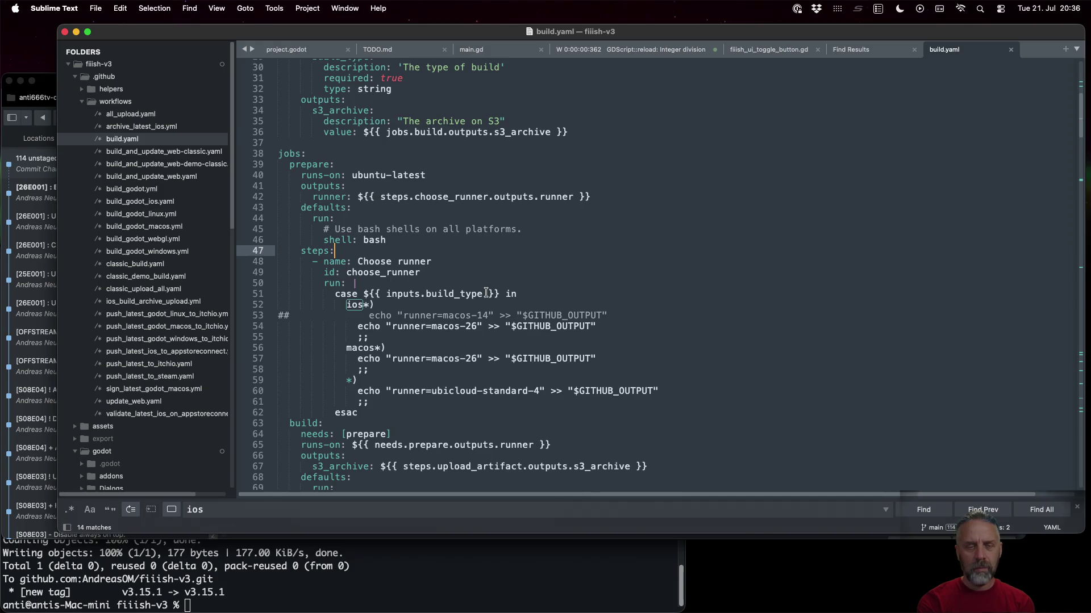
click(437, 545)
text(actionlint )
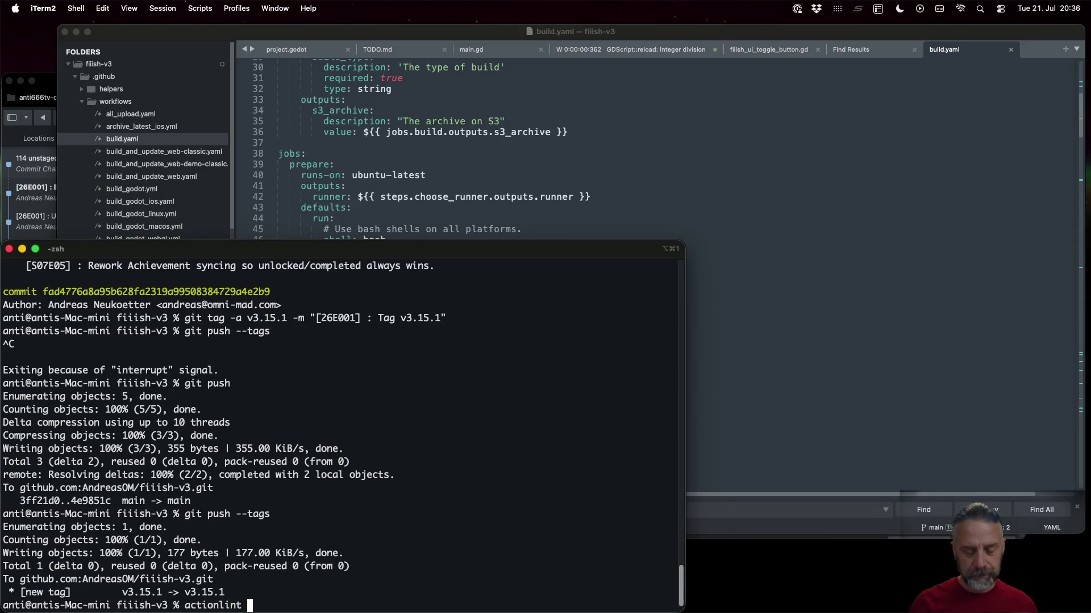
text(.g)
key(Tab)
text(h)
key(Tab)
text(w)
key(Tab)
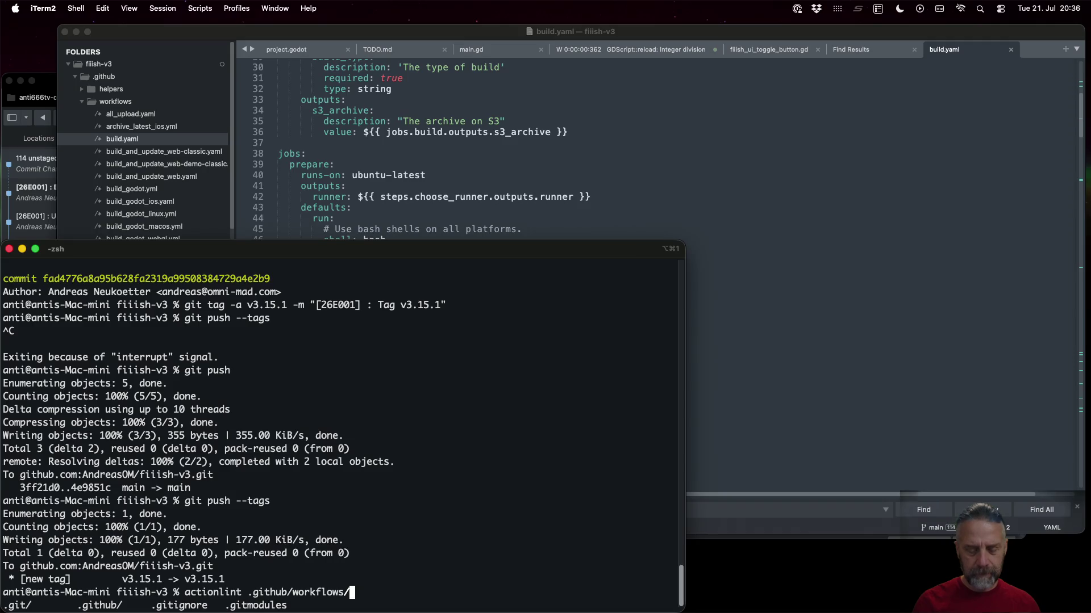
text(build.yaml)
key(Return)
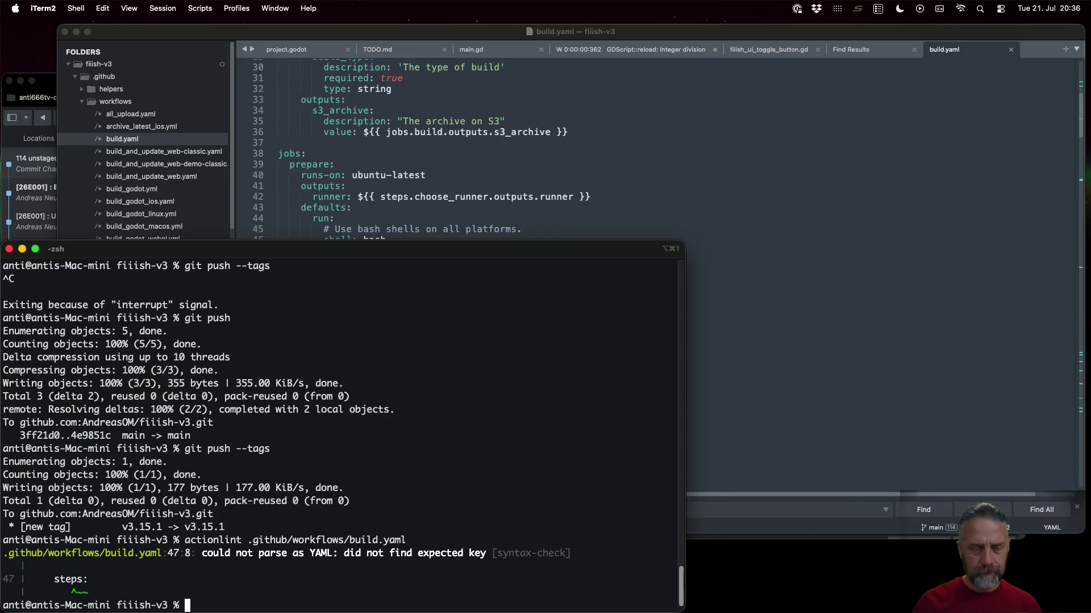
click(489, 153)
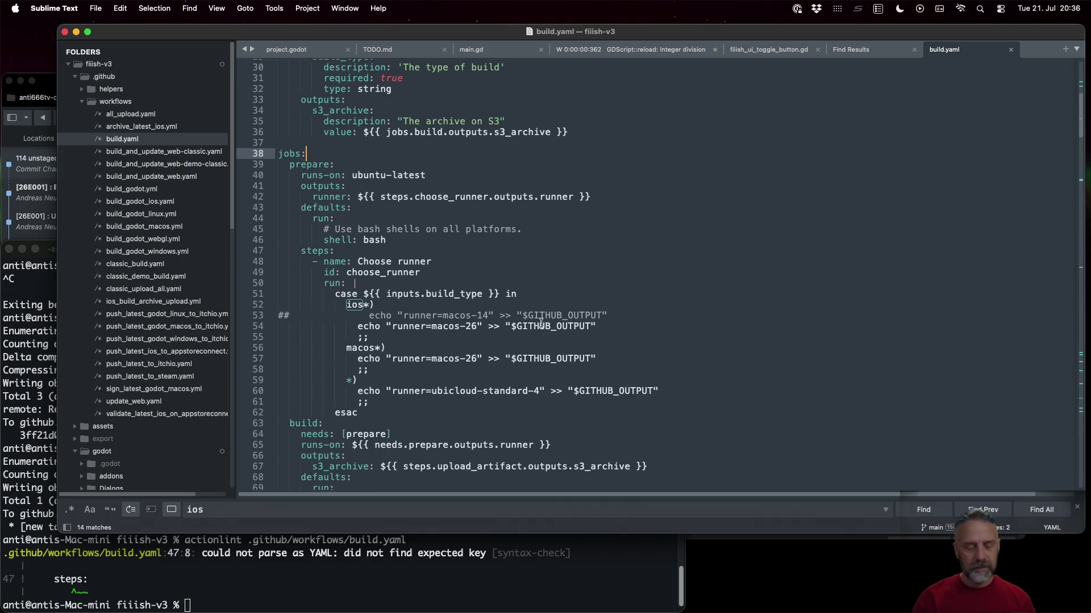
Undo the iOS runner edits, save build.yaml, and rerun actionlint on the reverted file for comparison
key(super+z)
key(super+z)
key(super+z)
key(super+z)
key(super+z)
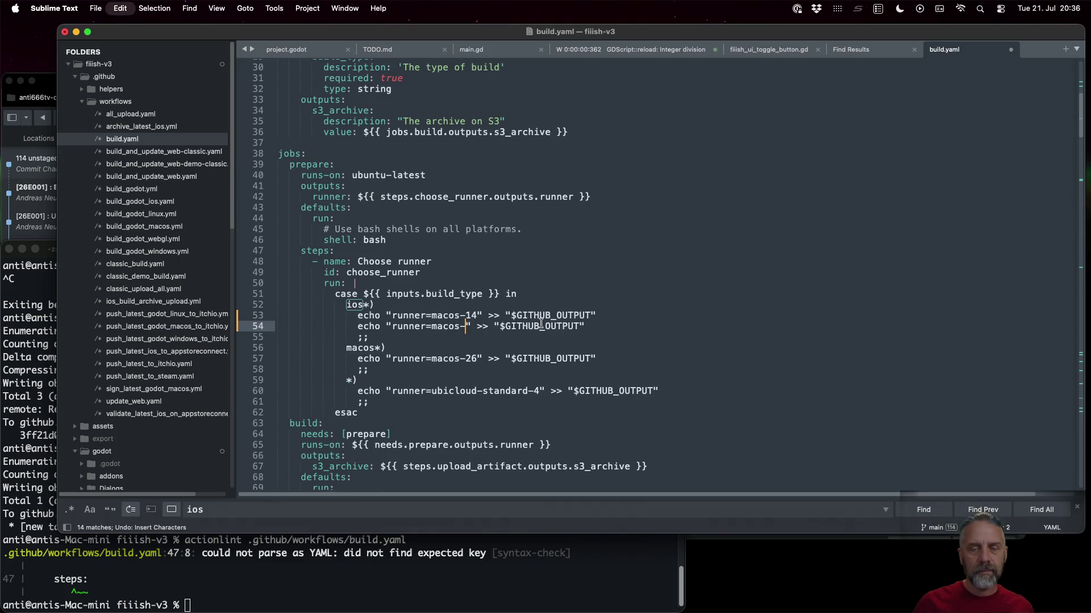
key(super+s)
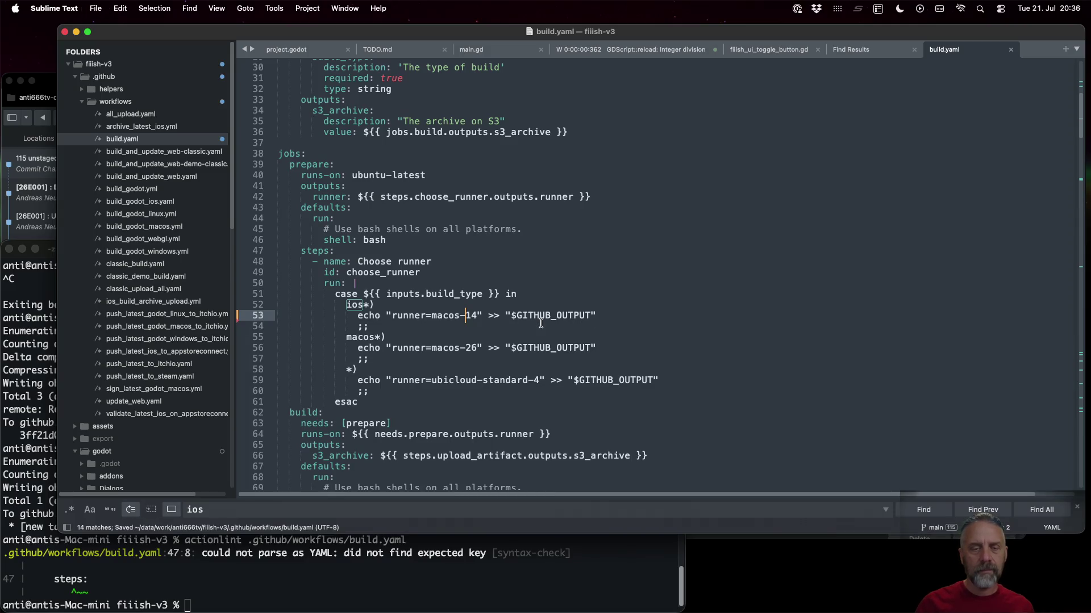
click(498, 560)
key(Up)
key(Return)
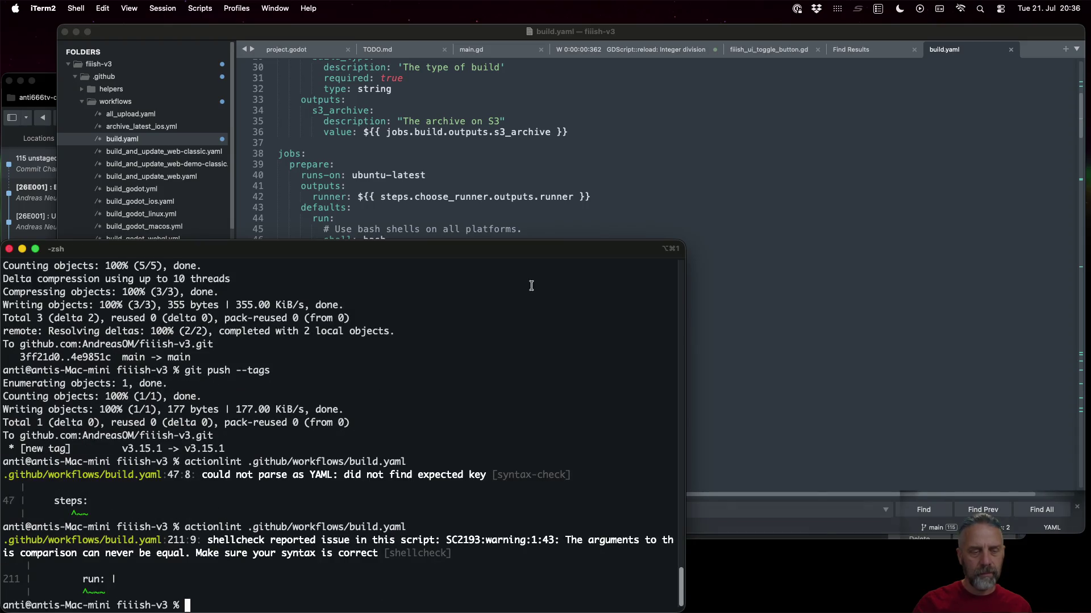
click(488, 197)
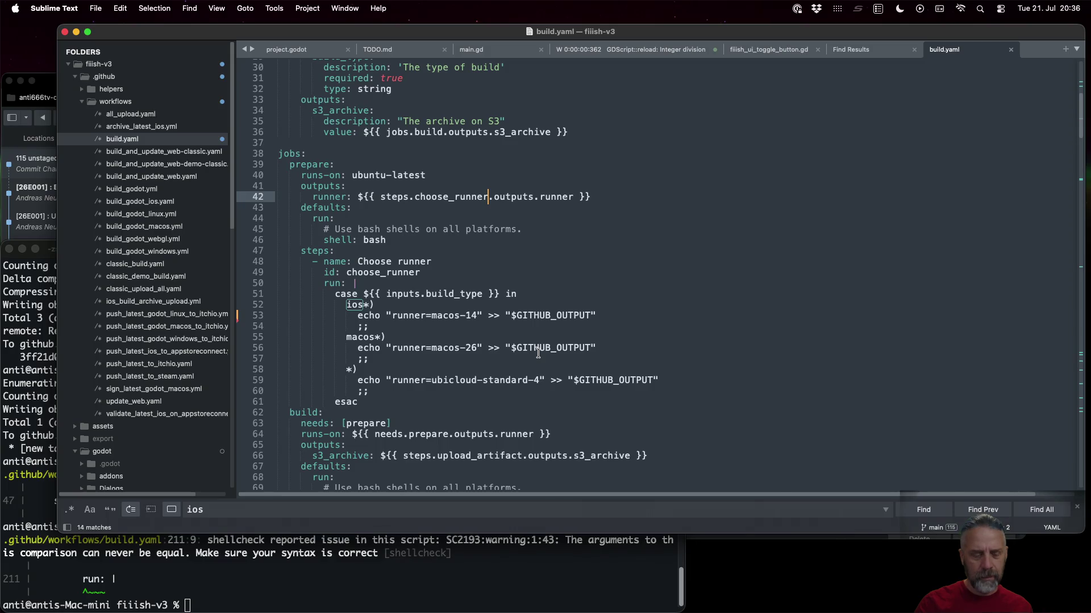
Restore the edits with ## after the indentation on the macos-14 line, save, and recheck actionlint
key(super+z)
key(super+z)
key(super+z)
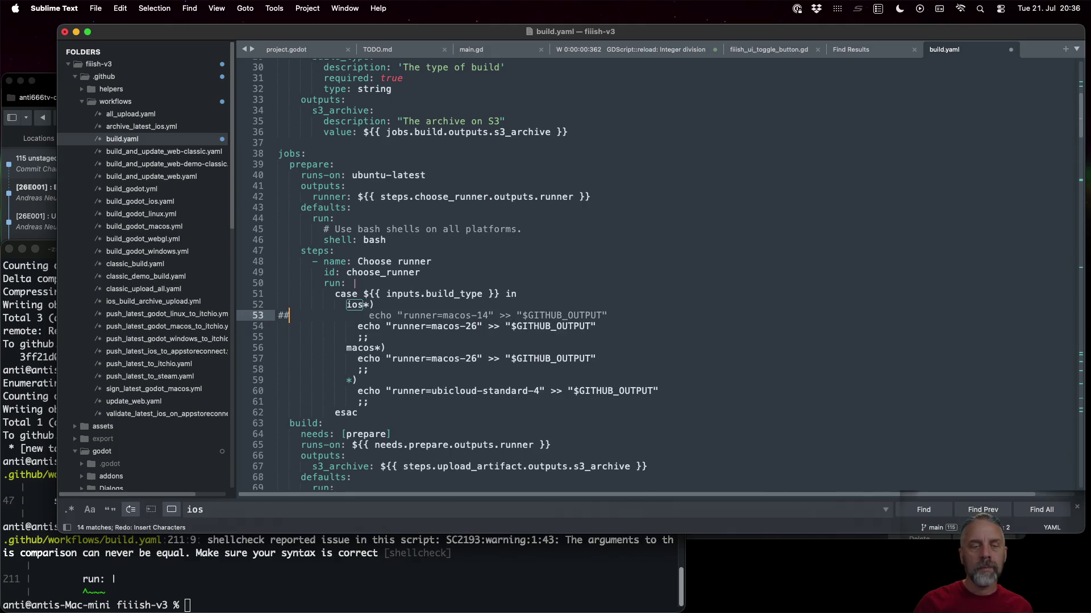
key(super+z)
key(super+z)
key(super+shift+z)
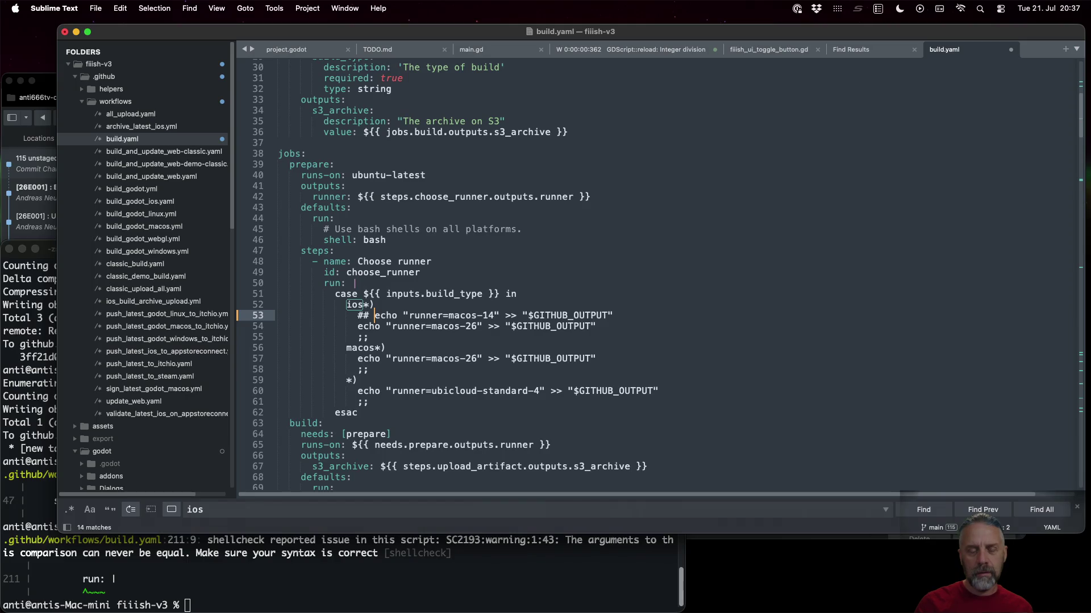
key(super+s)
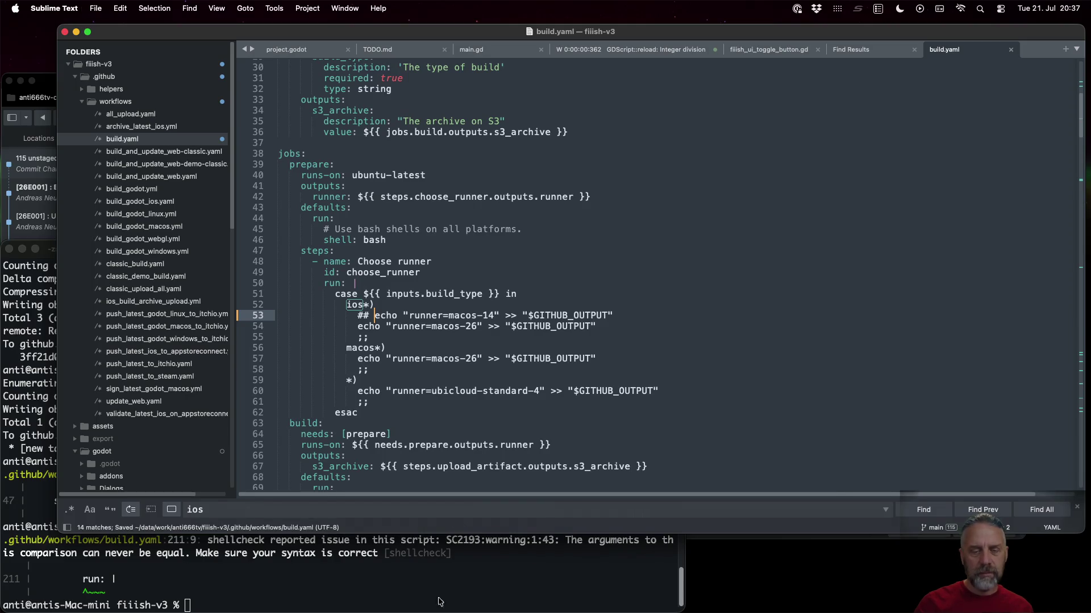
key(super+Tab)
key(Up)
key(Return)
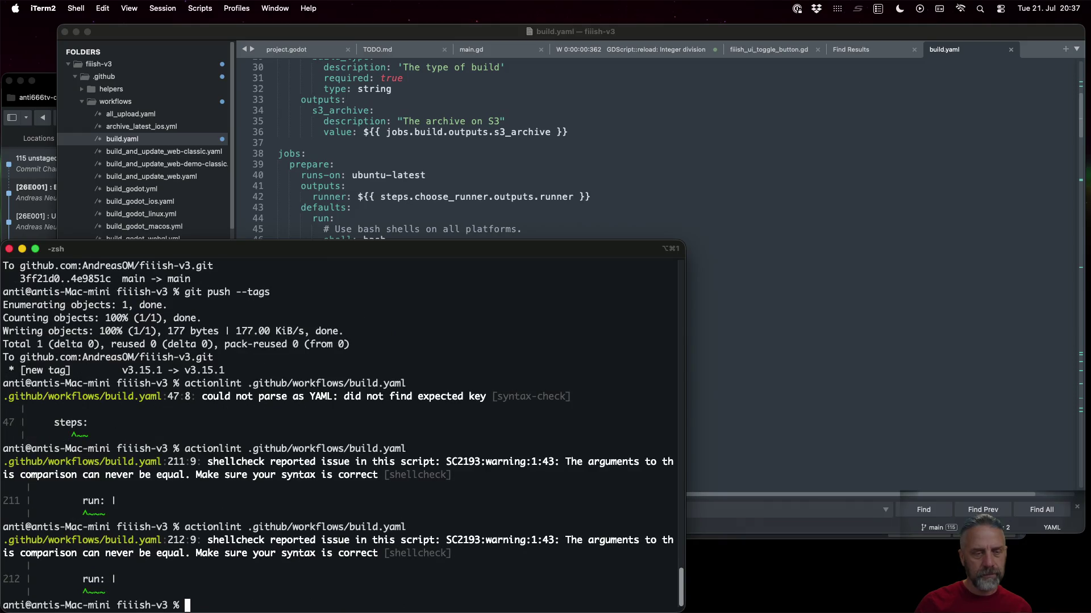
click(515, 221)
scroll(515, 244, down, 15)
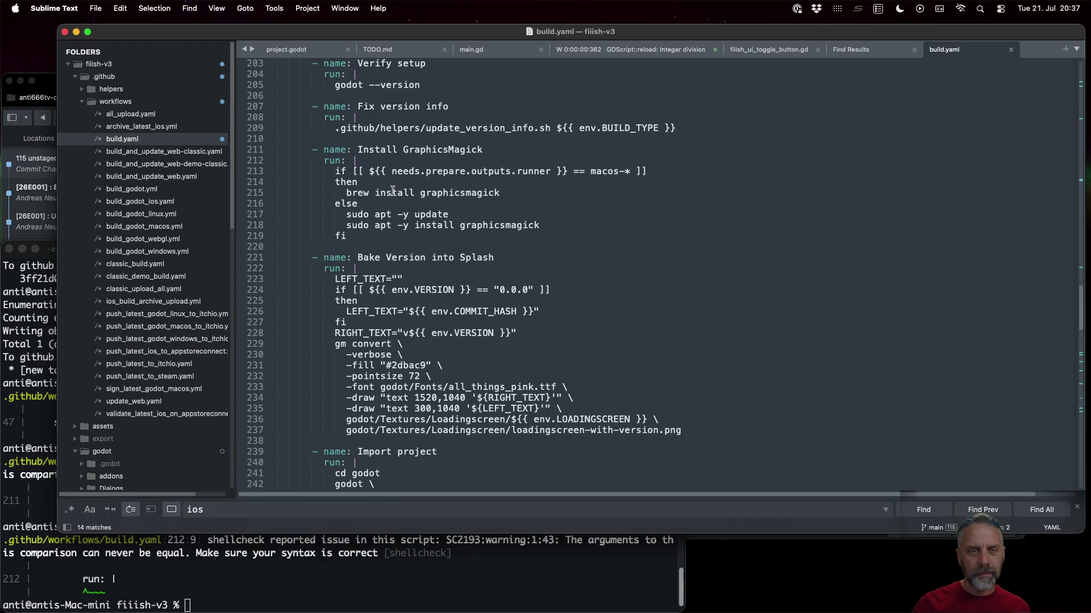
Delete the commented Switch Xcode Version block at line 264, save, and rerun actionlint
scroll(392, 190, up, 5)
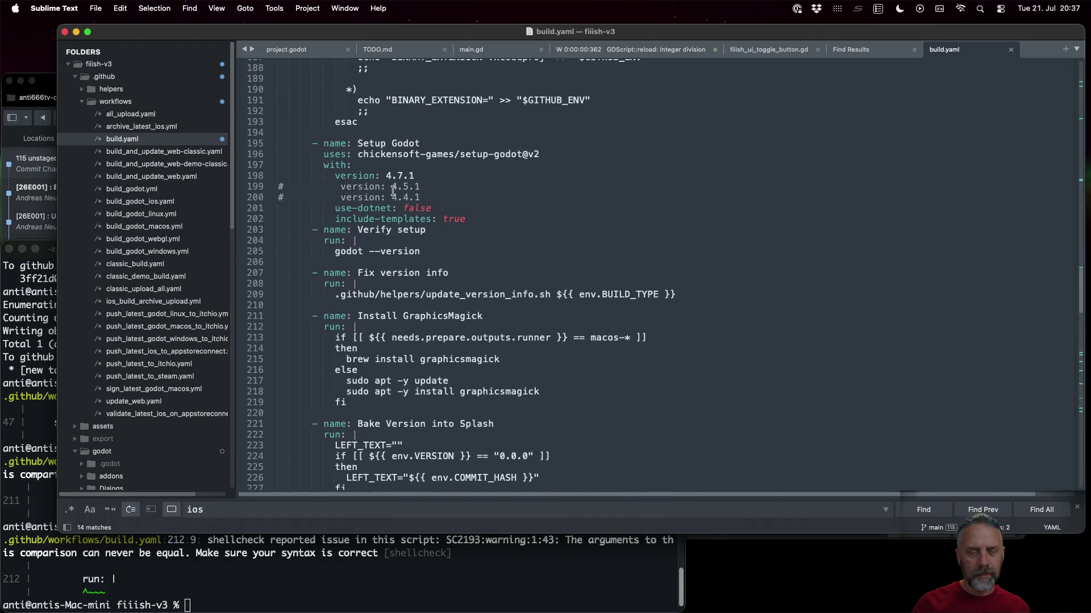
scroll(393, 191, up, 20)
scroll(393, 191, down, 20)
scroll(463, 318, down, 13)
click(461, 319)
key(super+Left)
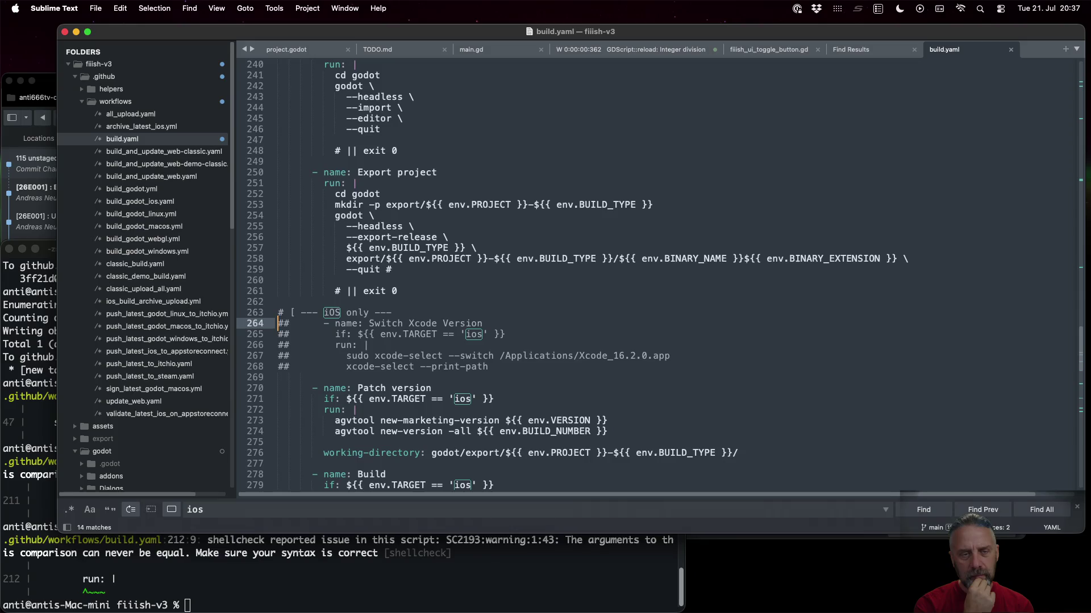
key(shift+Down)
key(shift+Down)
key(shift+Down)
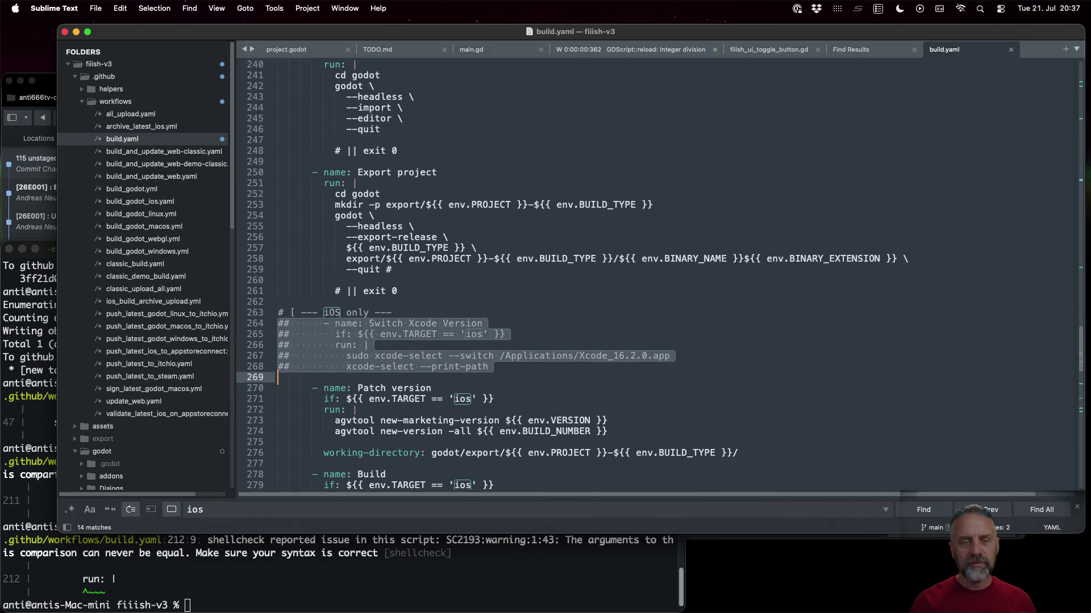
key(BackSpace)
key(super+s)
click(492, 590)
key(Up)
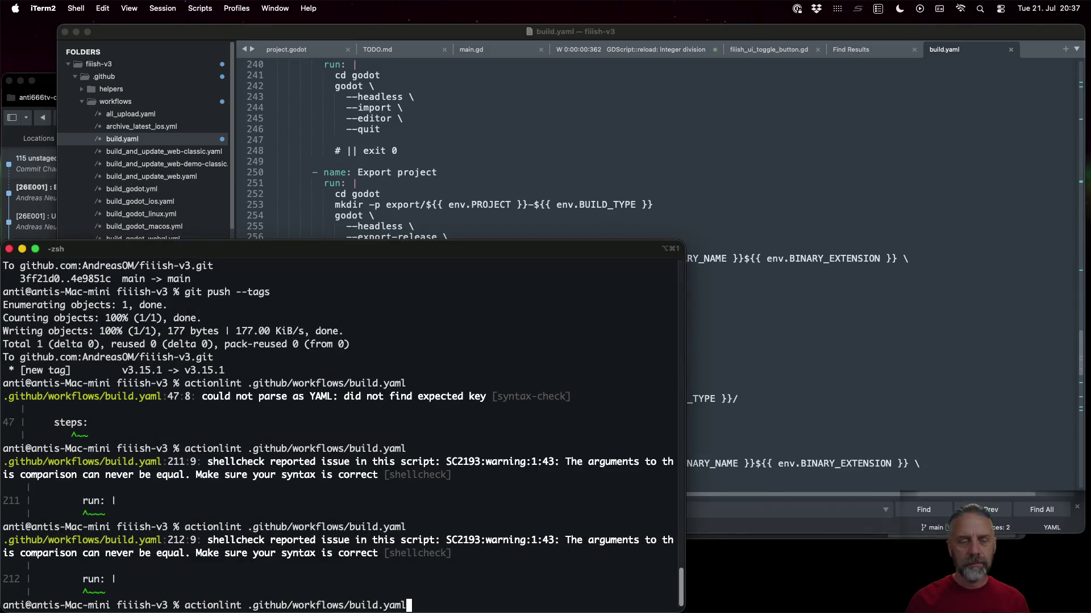
key(Return)
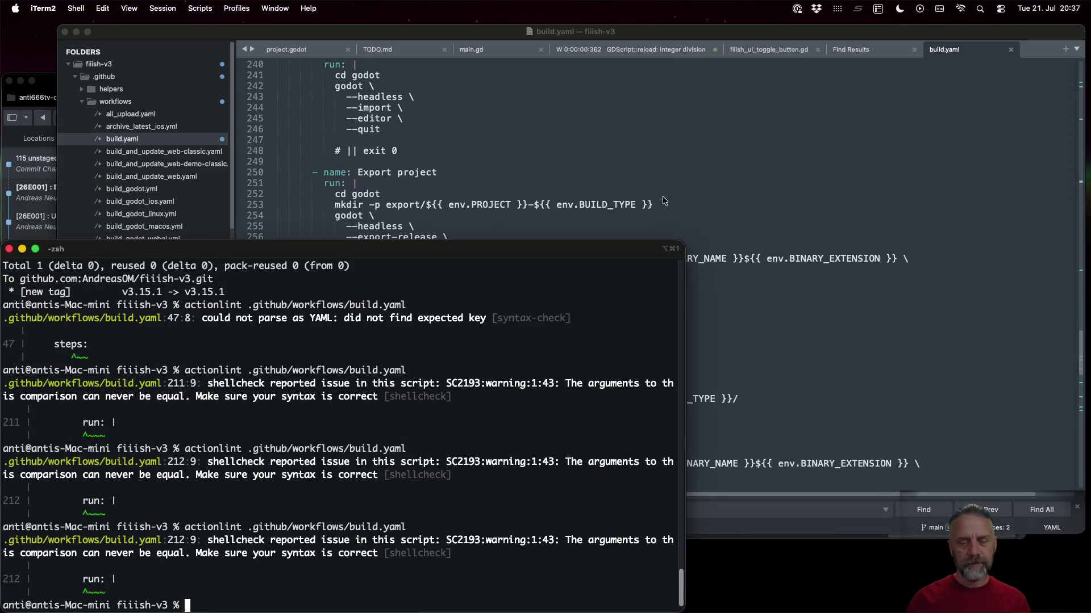
Restore the Switch Xcode Version block, save build.yaml, and inspect the flagged line 212 script
click(550, 182)
key(super+z)
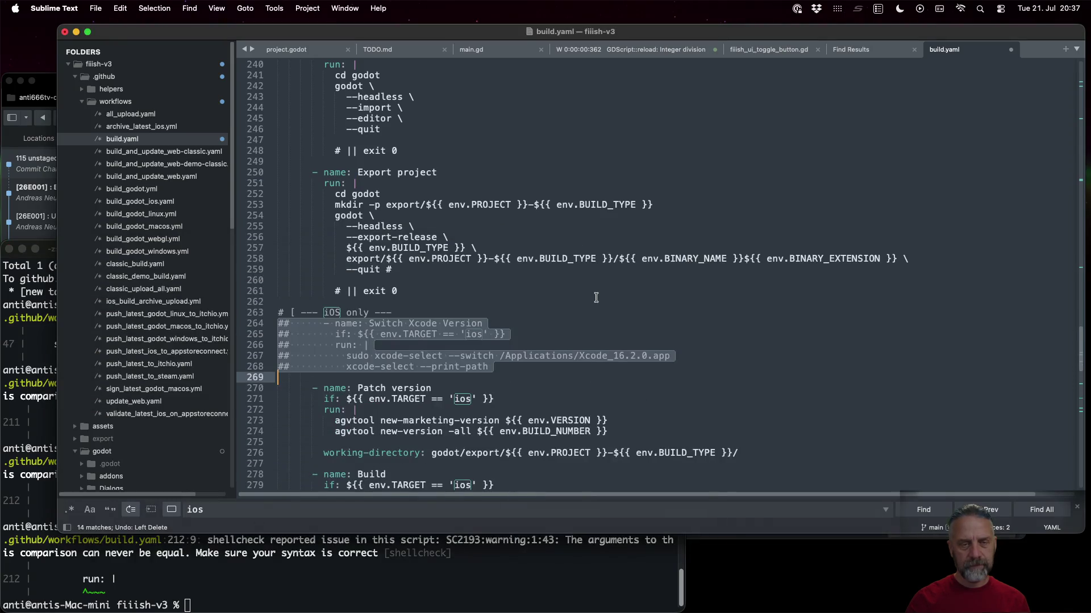
key(super+s)
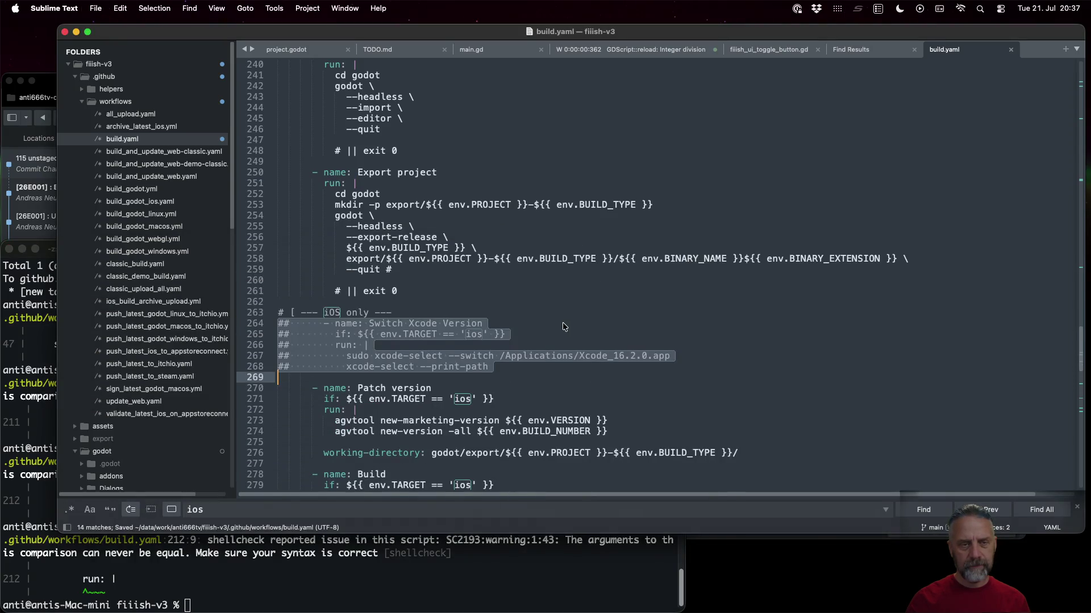
scroll(563, 323, up, 7)
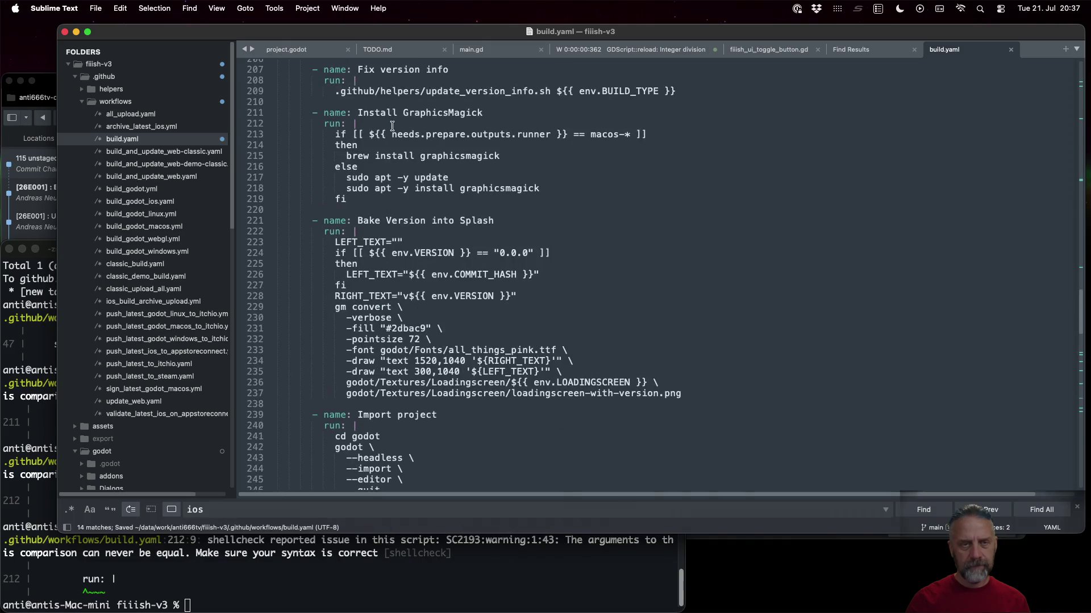
click(392, 125)
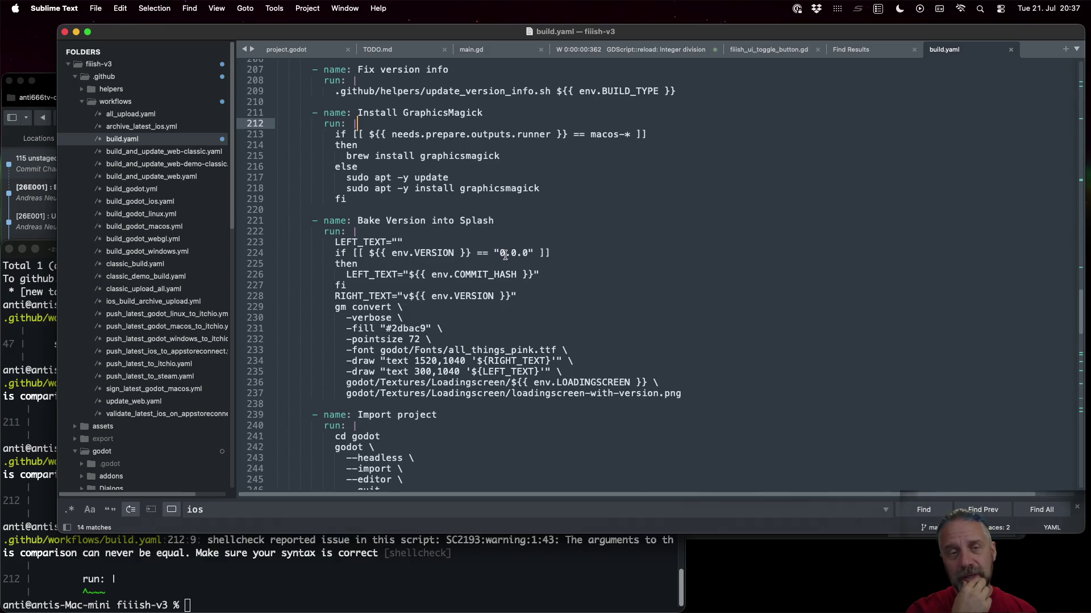
scroll(505, 255, up, 20)
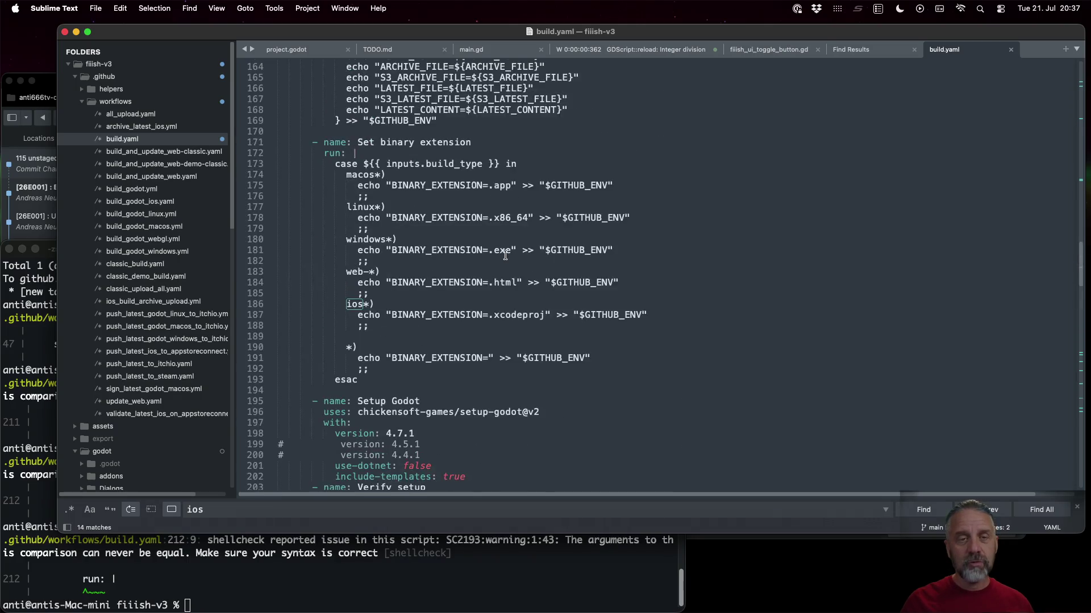
scroll(505, 255, up, 5)
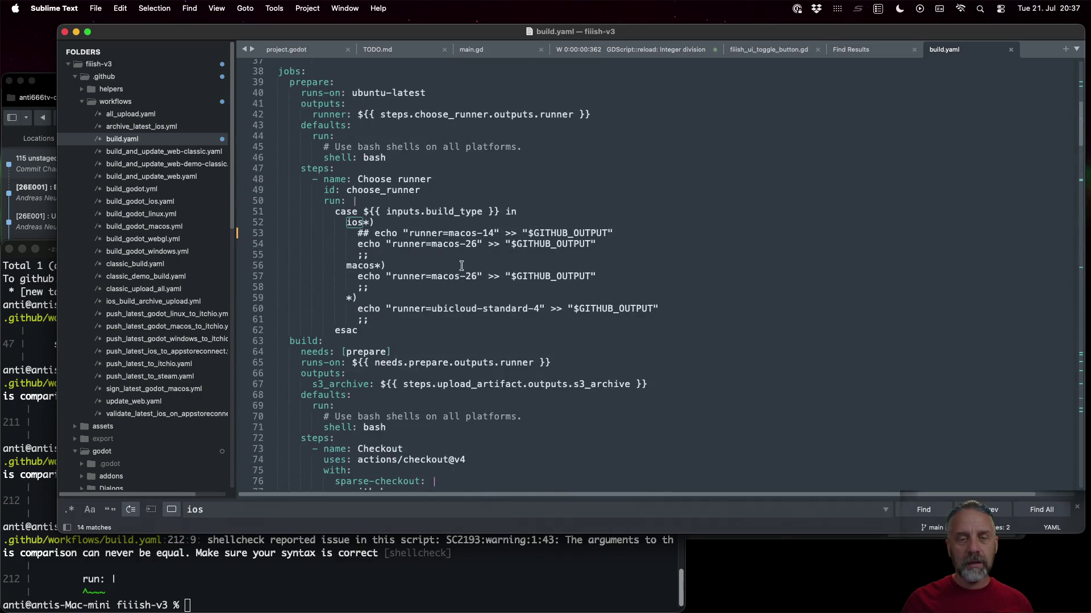
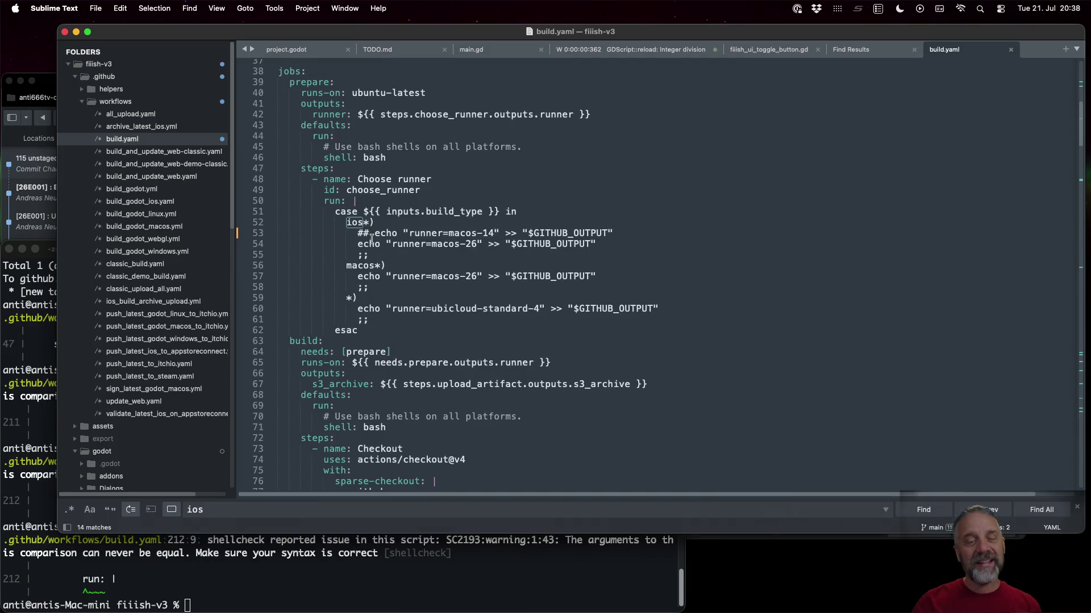
Remove the commented-out macos-14 runner line from build.yaml, save it, and switch to Sublime Merge
triple_click(377, 234)
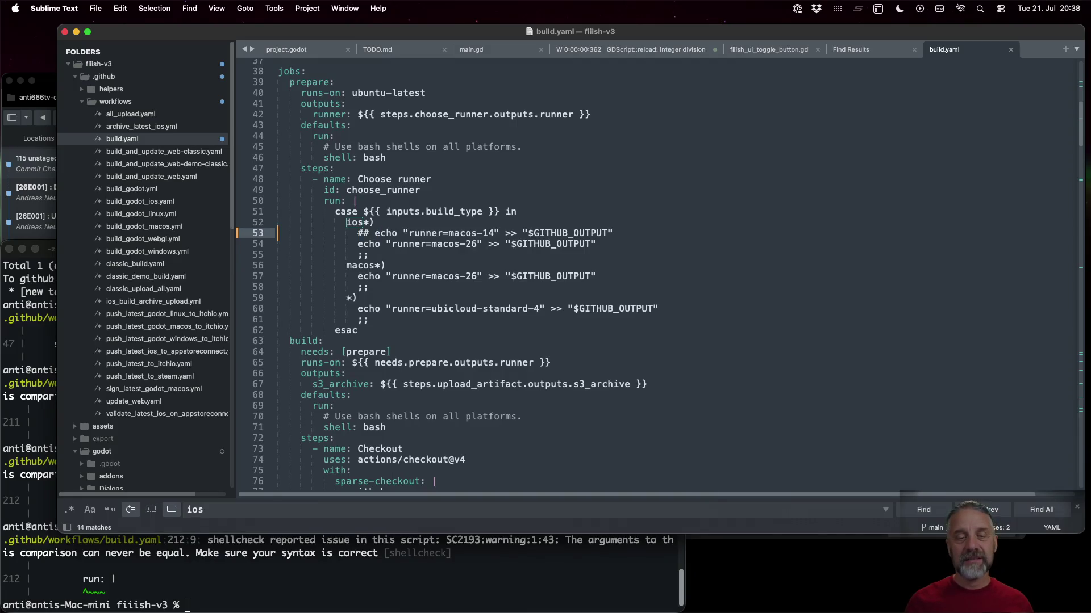
key(BackSpace)
key(super+s)
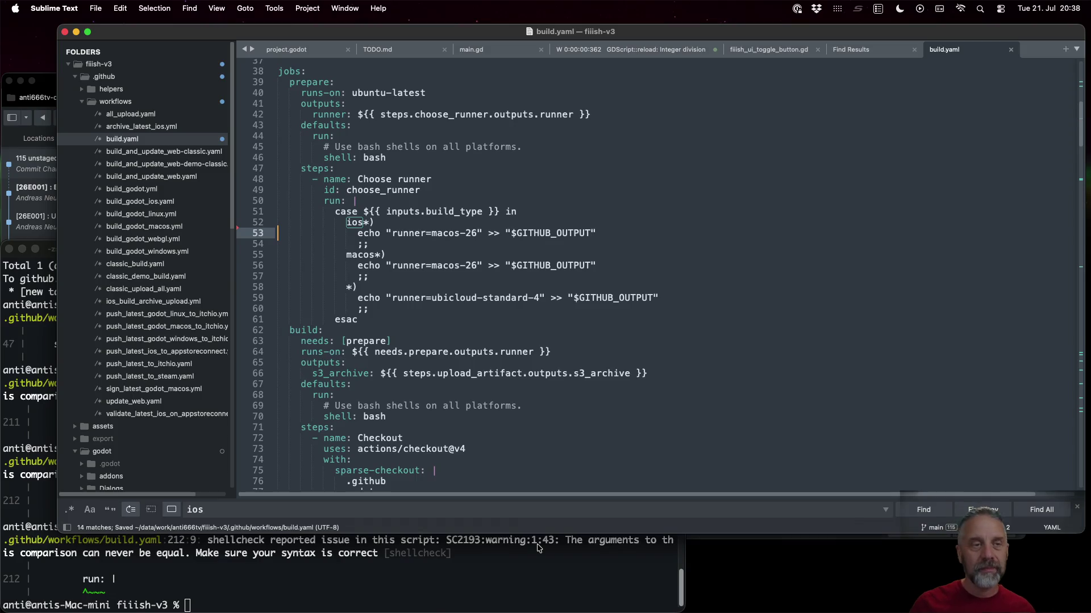
key(ctrl+Up)
click(337, 239)
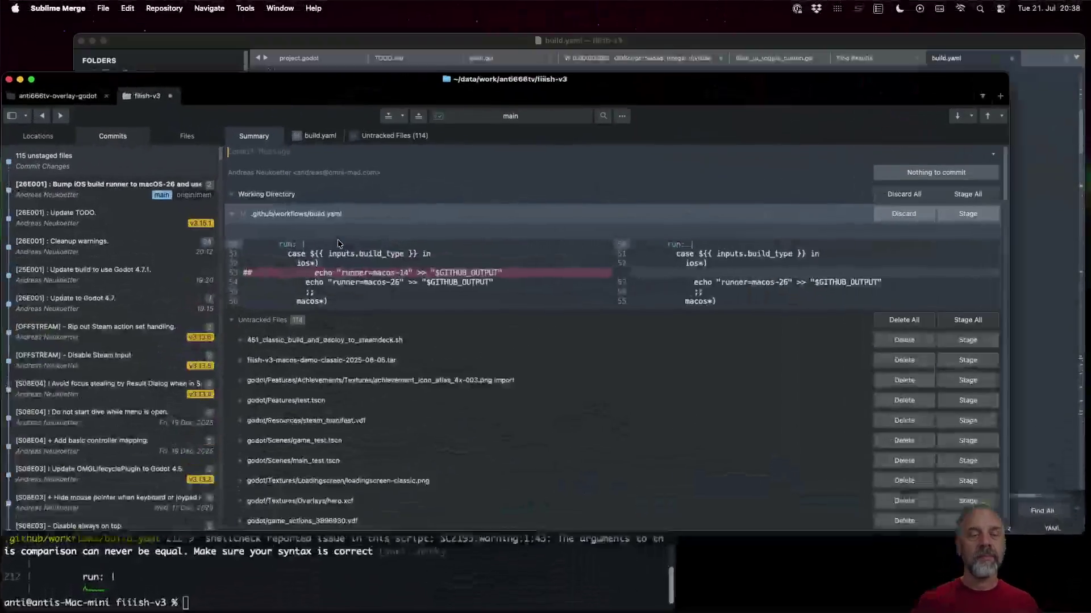
Stage the build.yaml change and commit it as '[26E001] : ! Fix workflow formatting.'
text([2)
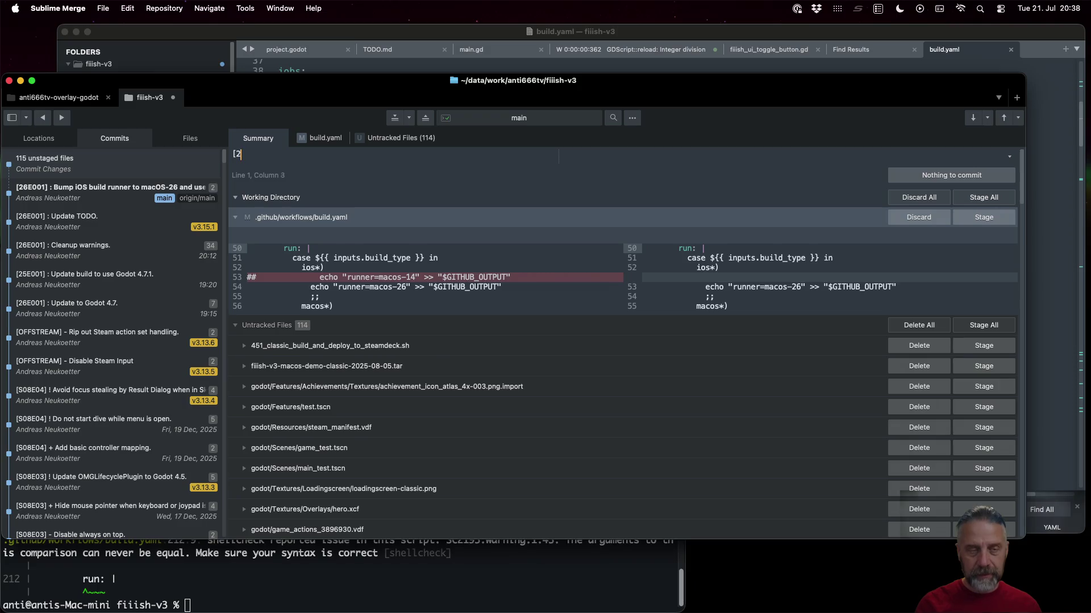
text(6E001])
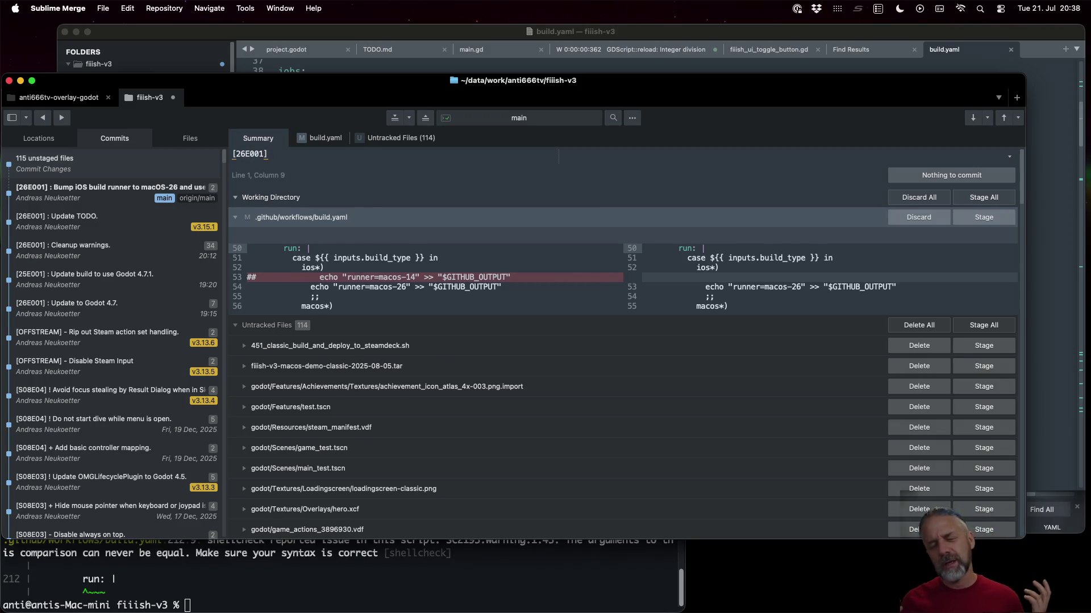
text( :)
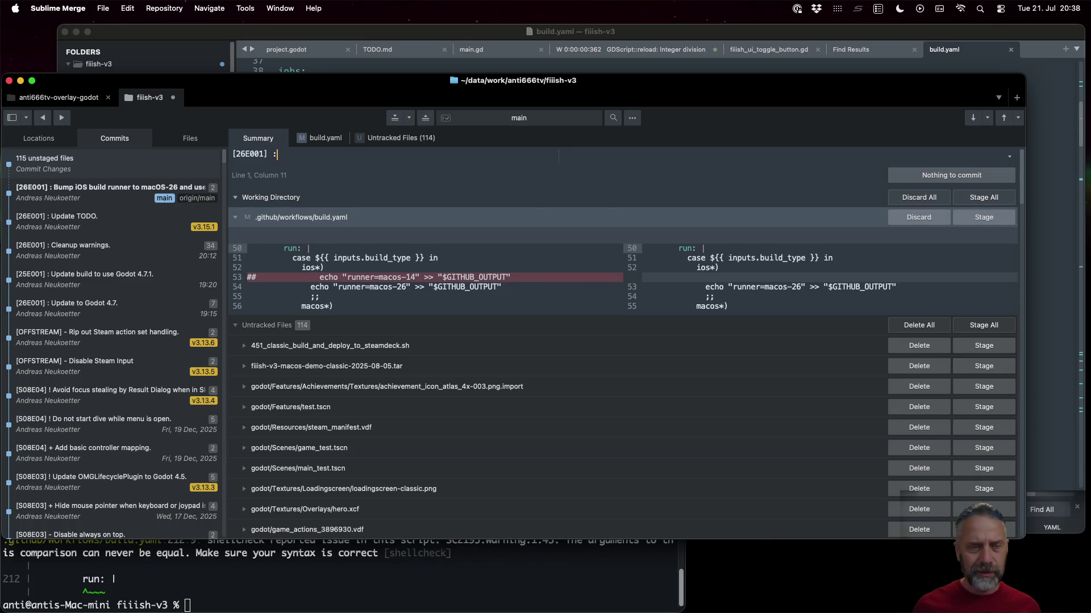
key(BackSpace)
text(! )
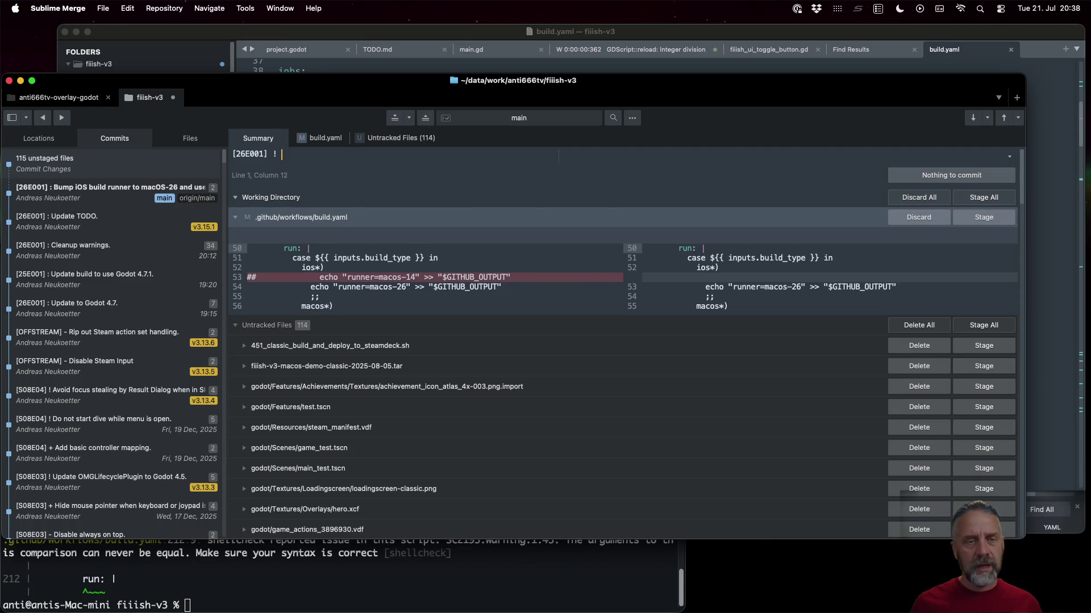
text(FRiix workf)
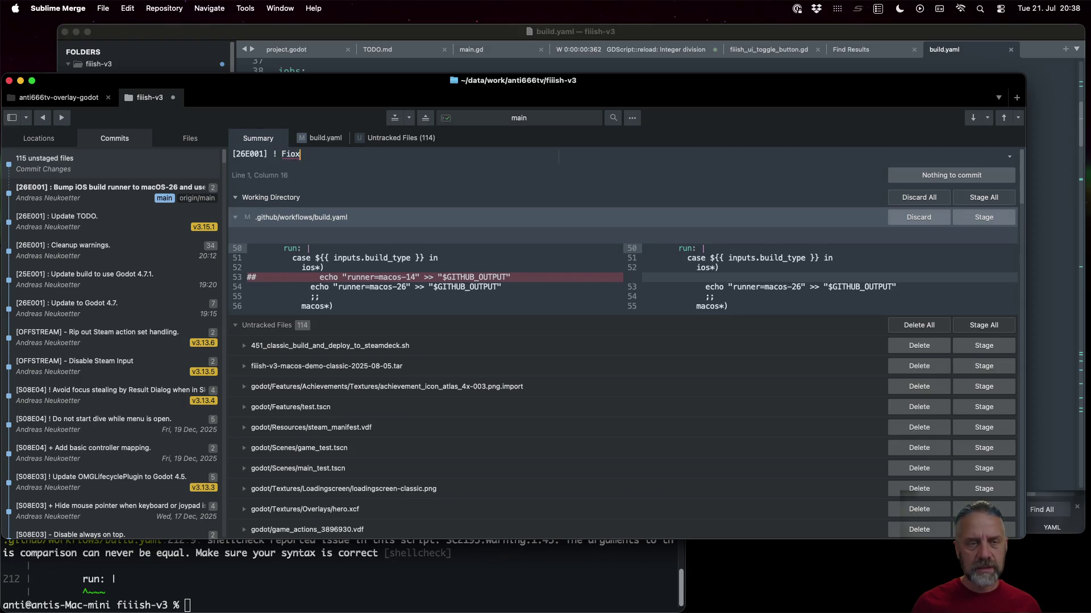
text(low )
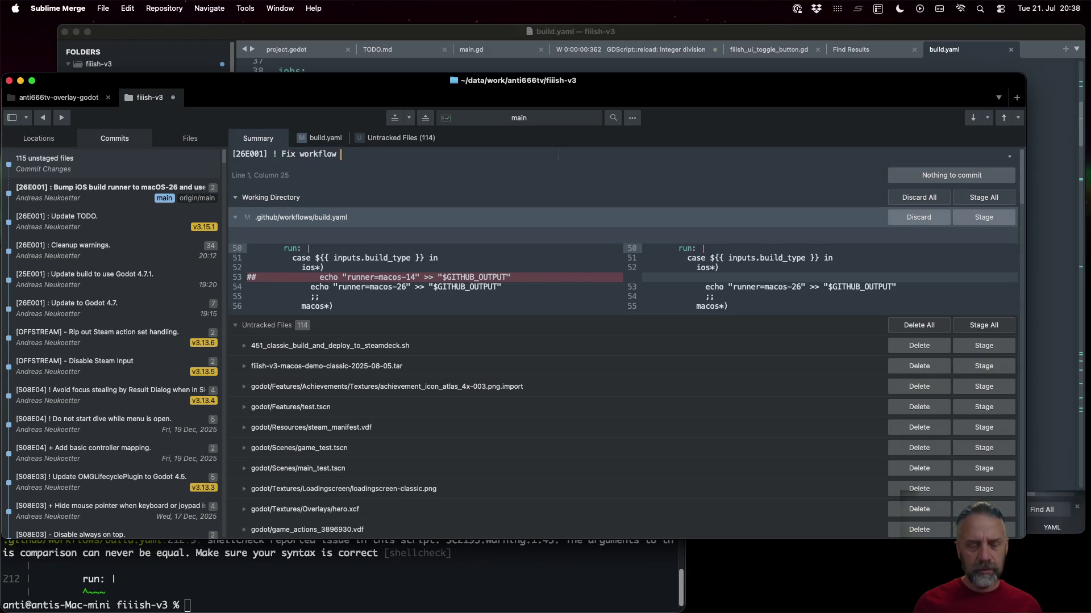
text(formatting.)
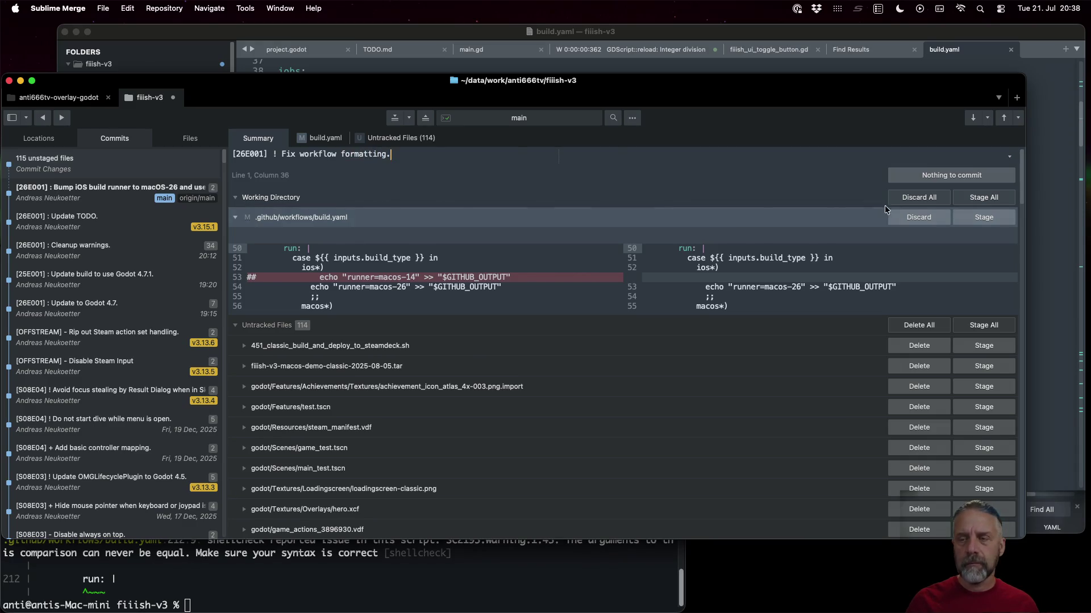
click(975, 216)
click(943, 175)
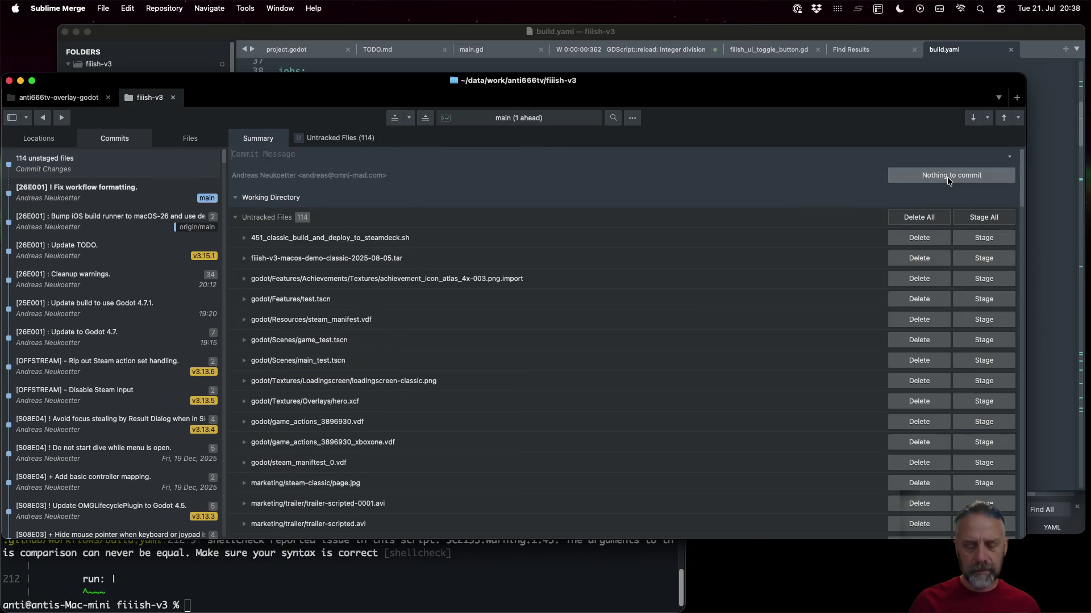
Push main to origin from the command palette
key(super+p)
text(reb)
key(Escape)
key(super+p)
text(push)
key(Return)
key(super+Tab)
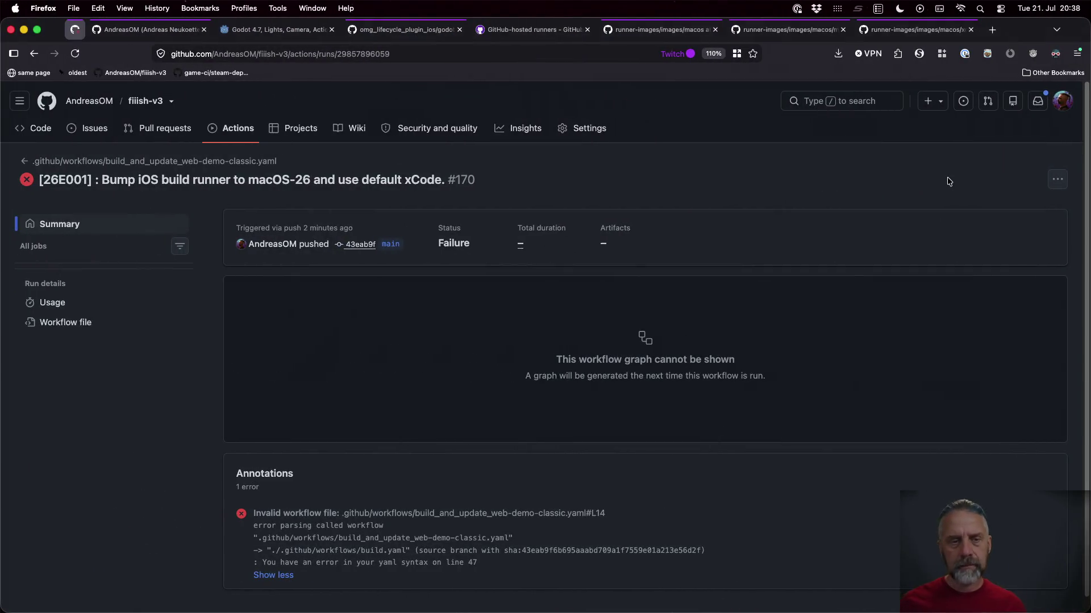
Refresh the Actions runs list, open the Build workflow and bring up its Run workflow form
click(241, 139)
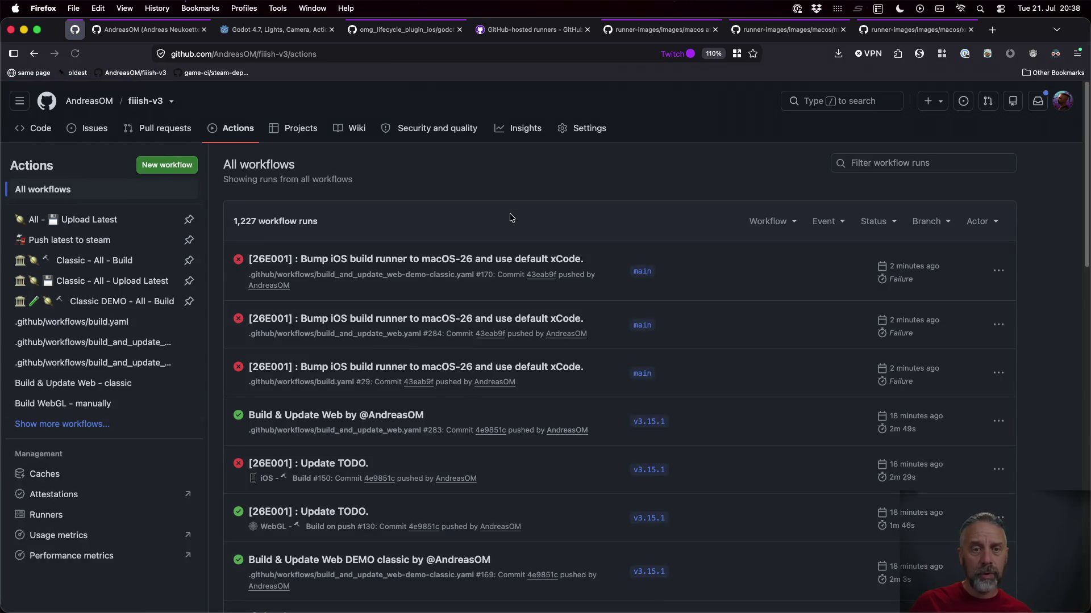
click(75, 57)
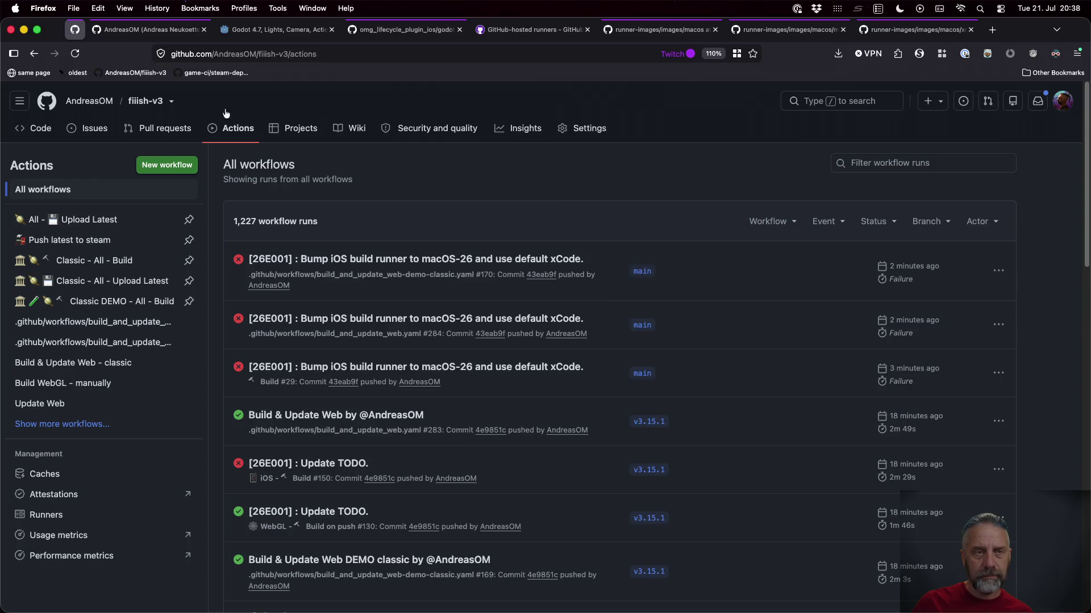
click(74, 54)
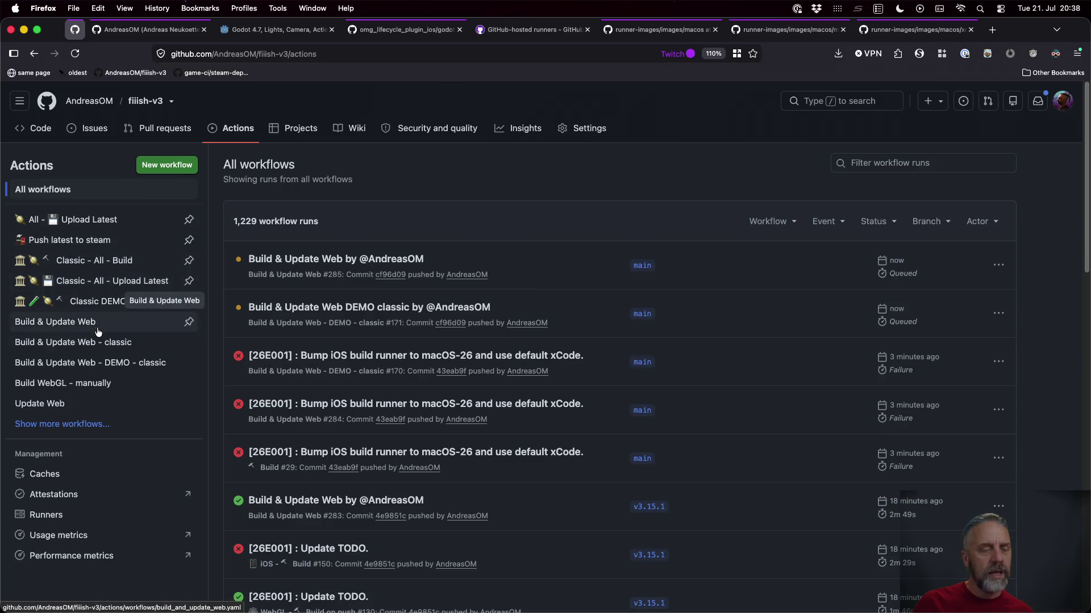
click(163, 418)
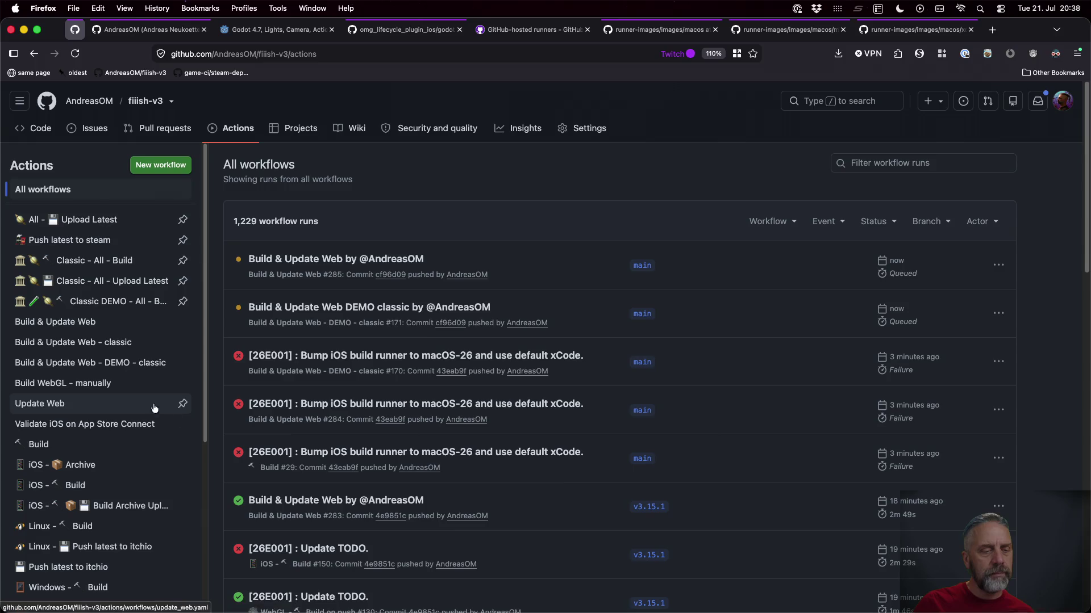
click(85, 446)
click(948, 269)
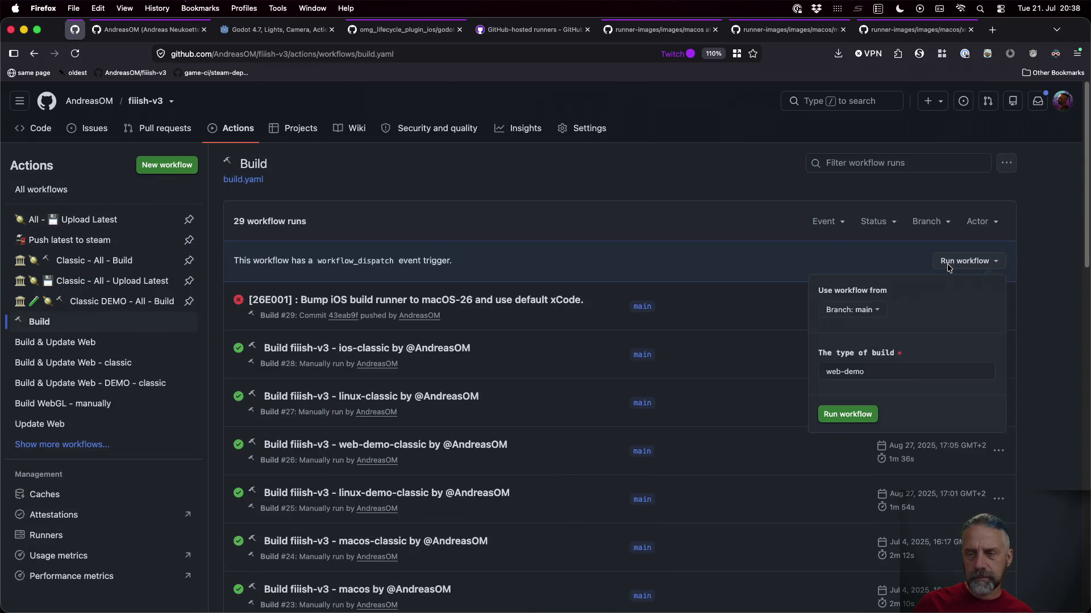
Launch a manual Build run on main with build type ios-classic and refresh to see run #30
click(875, 377)
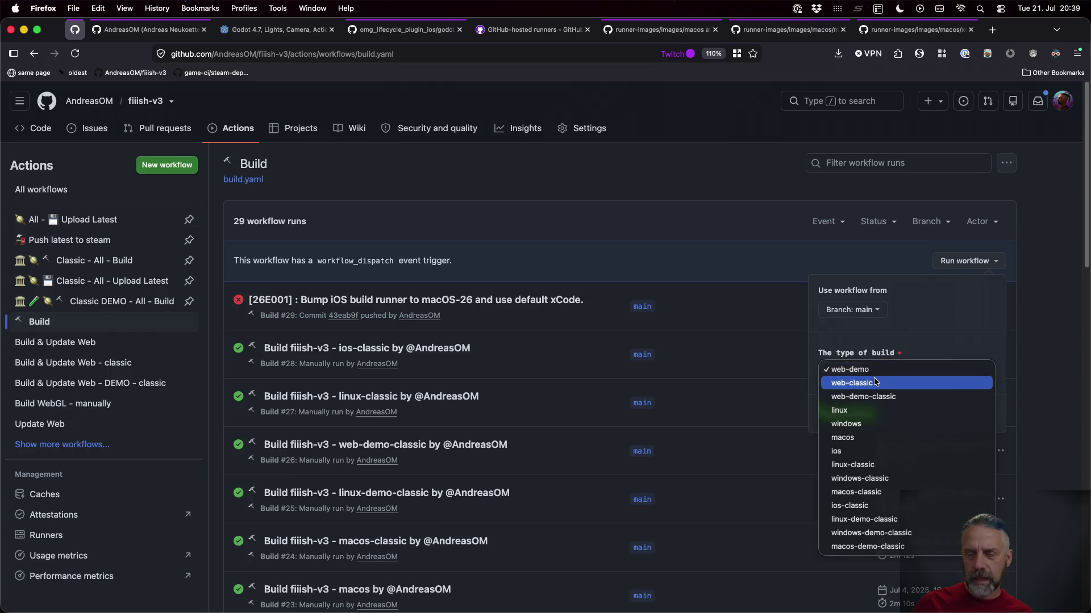
click(875, 506)
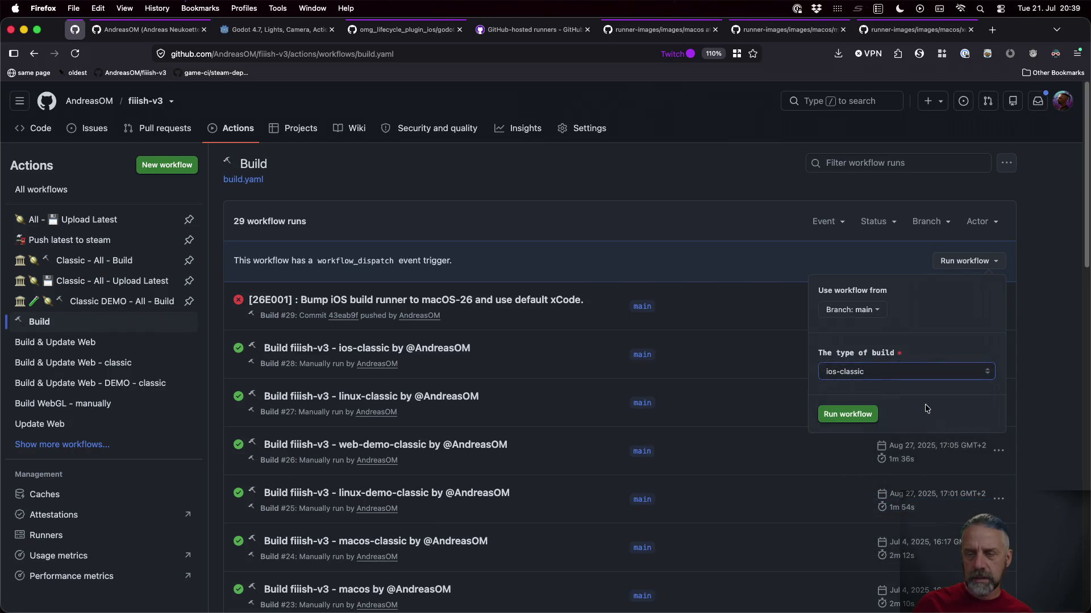
click(858, 415)
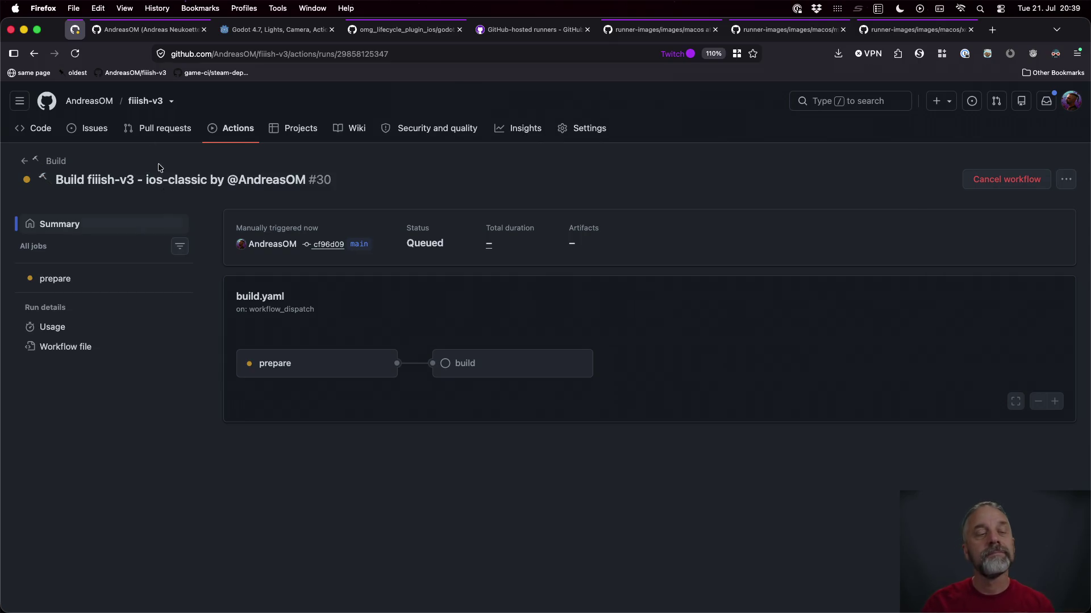
click(76, 59)
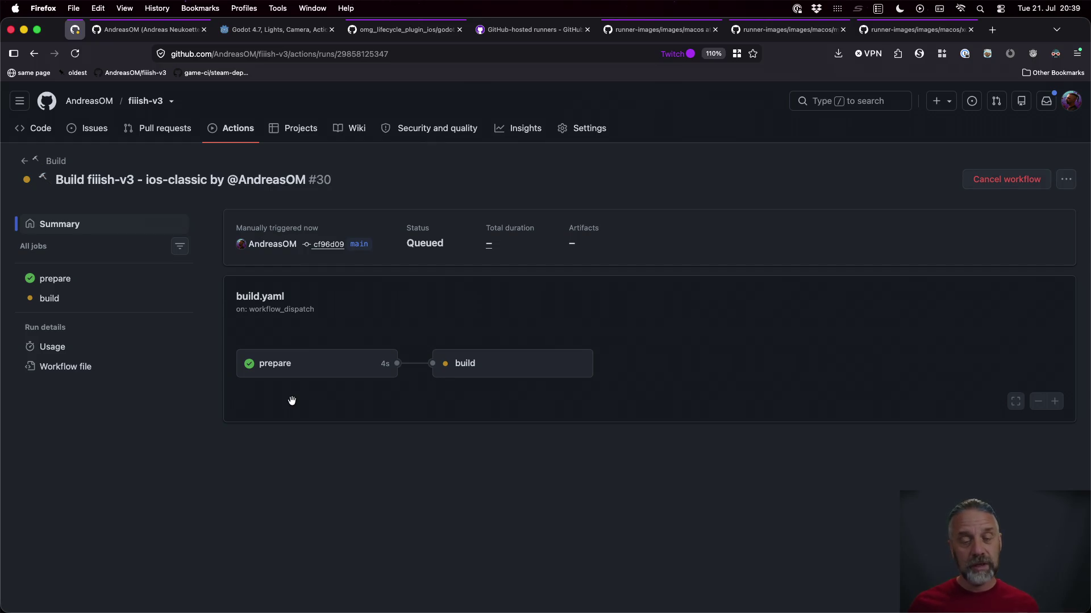
Follow the build job log through Setup Godot 4.7.1, then reopen the Steamworks tab
click(470, 363)
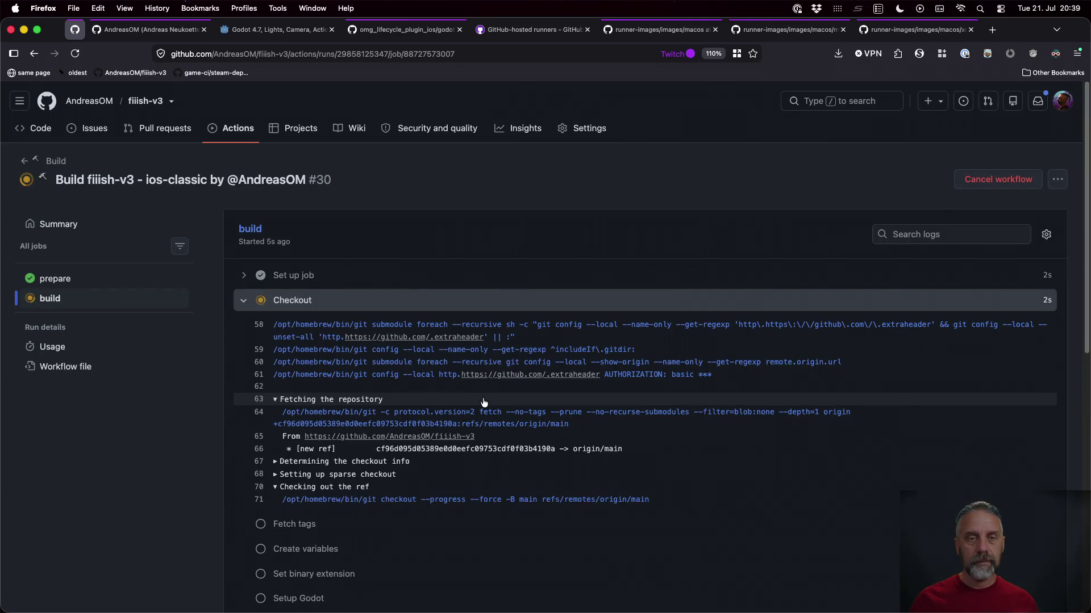
scroll(465, 247, down, 3)
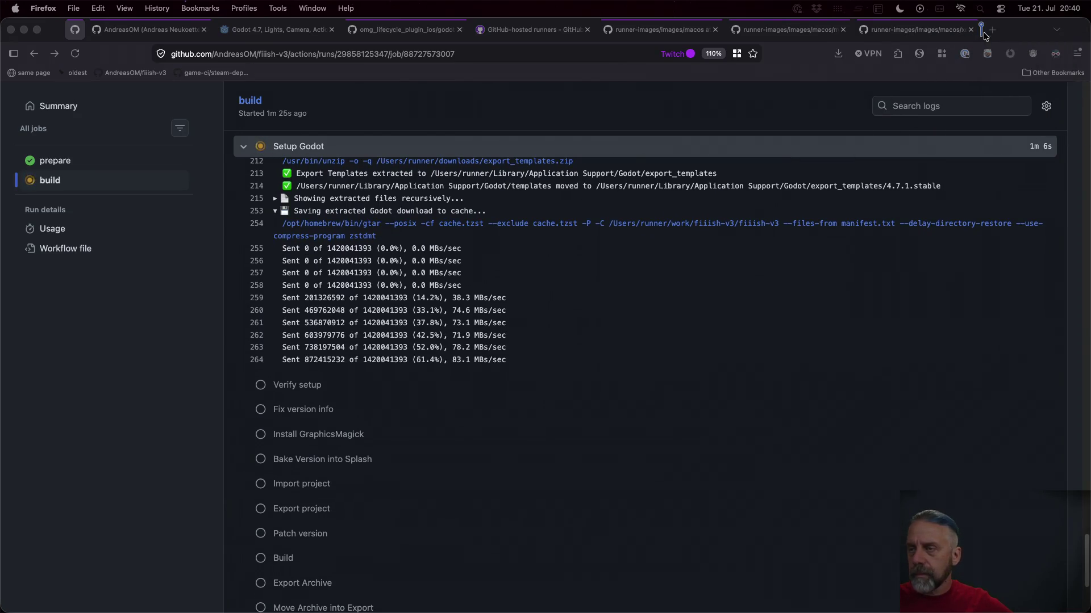
key(cmd+shift+t)
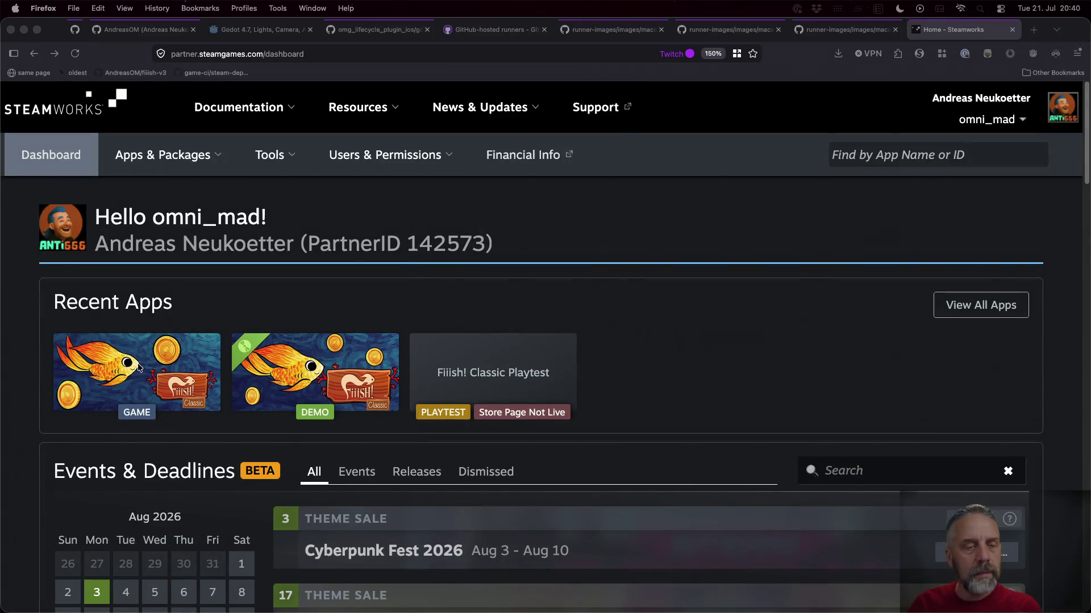
Open the Fiiish! Classic app page in Steamworks and look it over
click(143, 381)
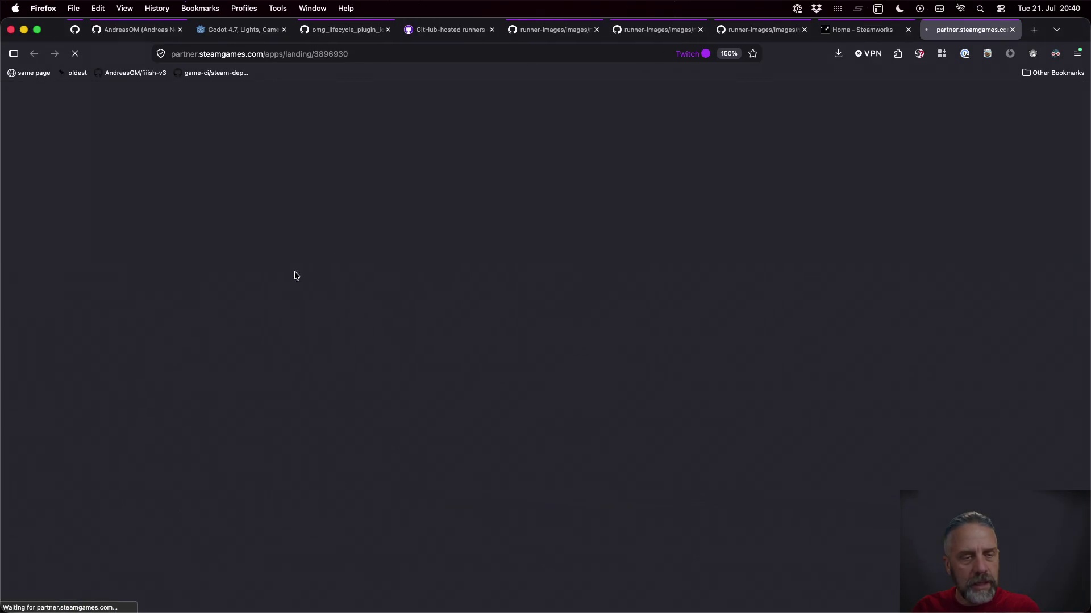
click(851, 30)
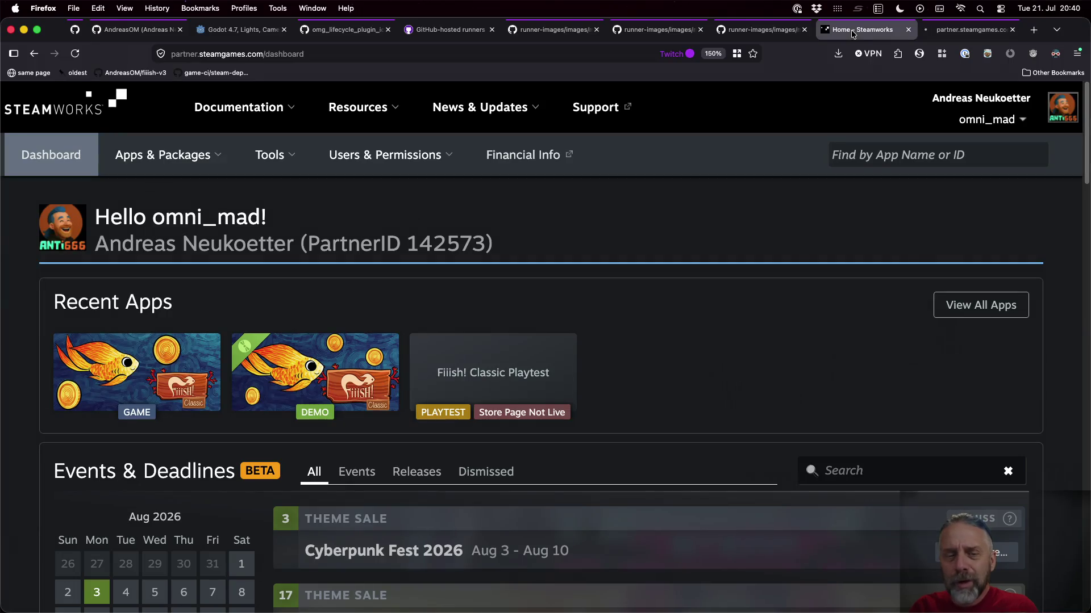
click(981, 34)
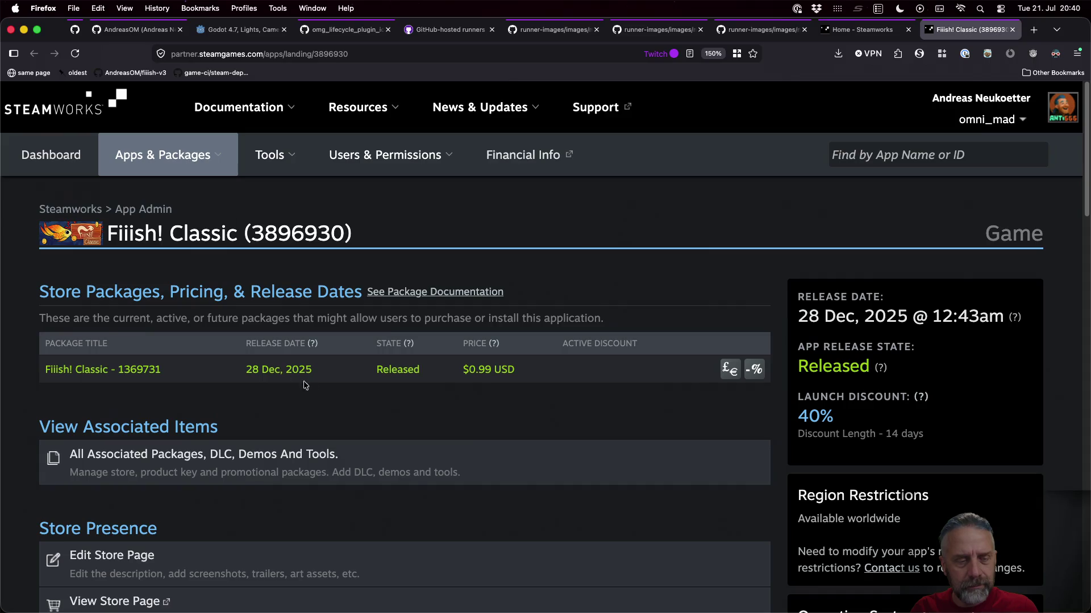
scroll(307, 385, down, 5)
scroll(312, 389, down, 6)
scroll(311, 389, up, 11)
Review App Data Admin for Fiiish! Classic (3896930) from the applications list, then return to GitHub
mouse_move(198, 147)
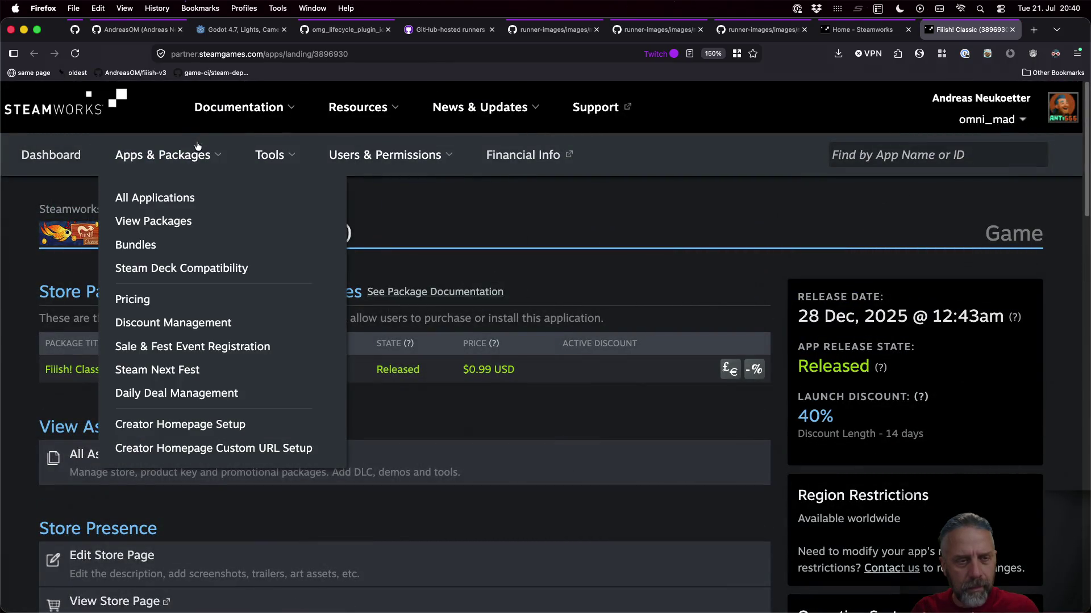
click(155, 198)
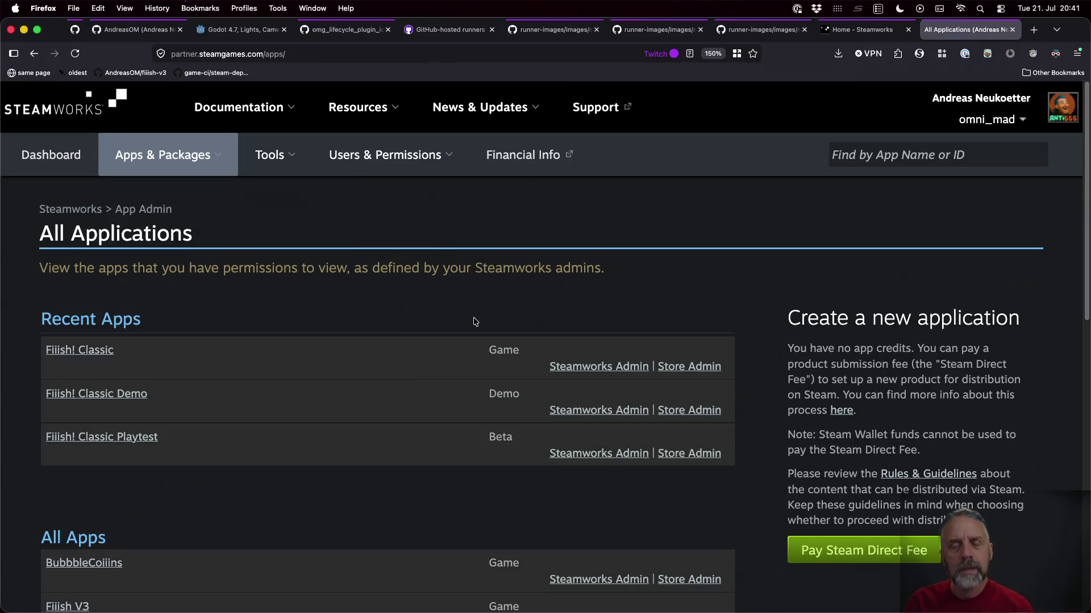
click(605, 368)
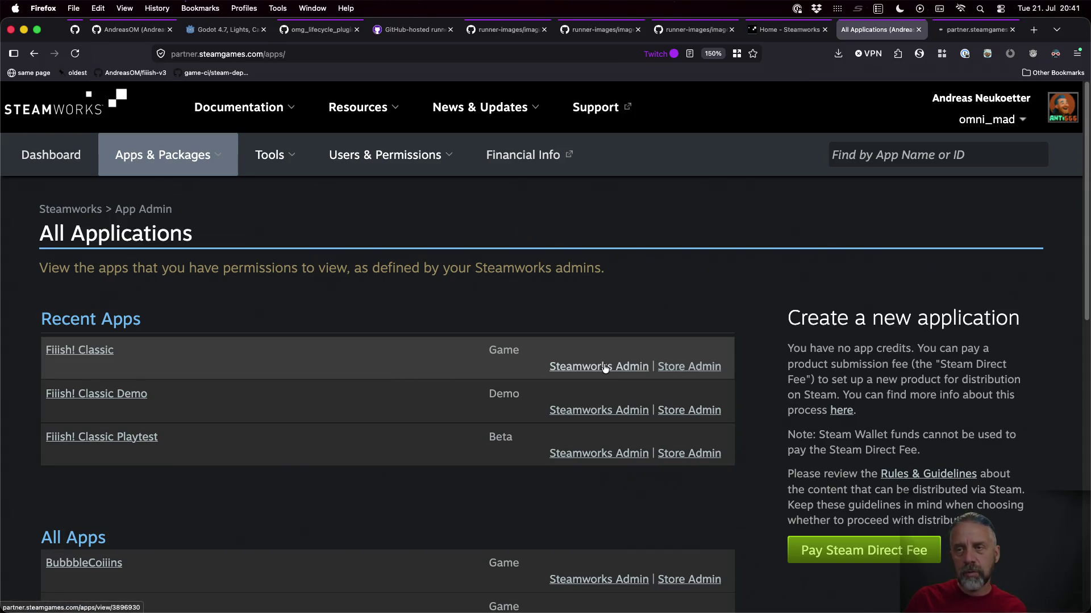
scroll(302, 401, down, 10)
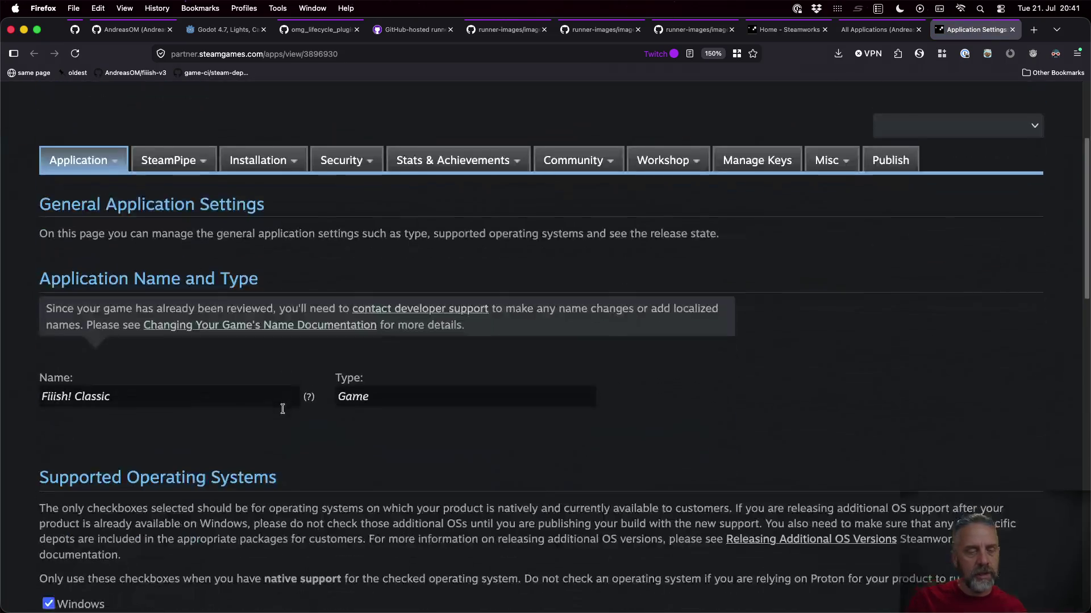
scroll(284, 412, up, 10)
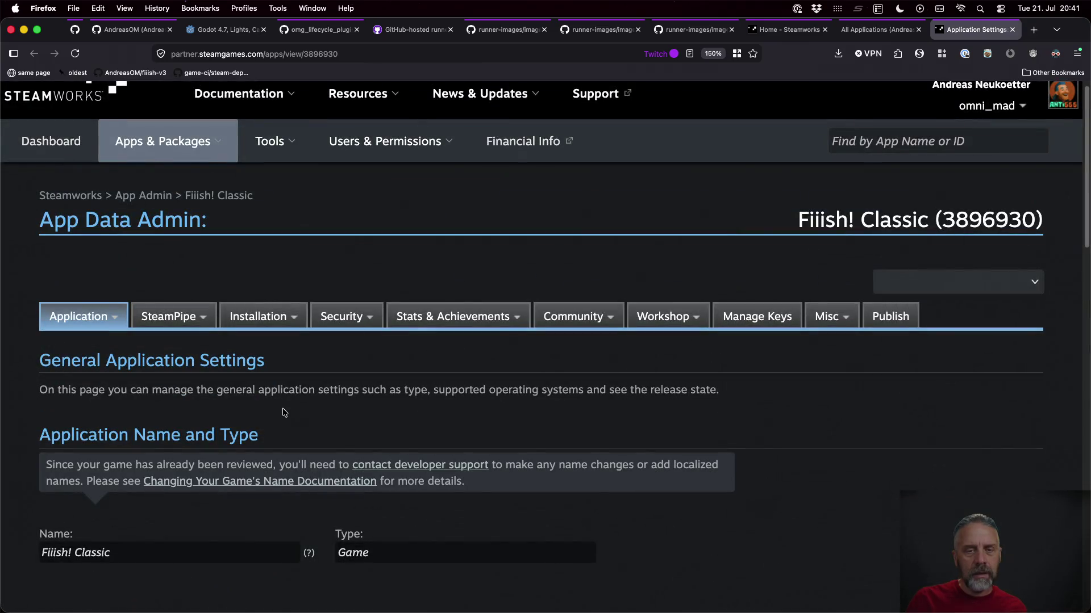
scroll(283, 410, up, 1)
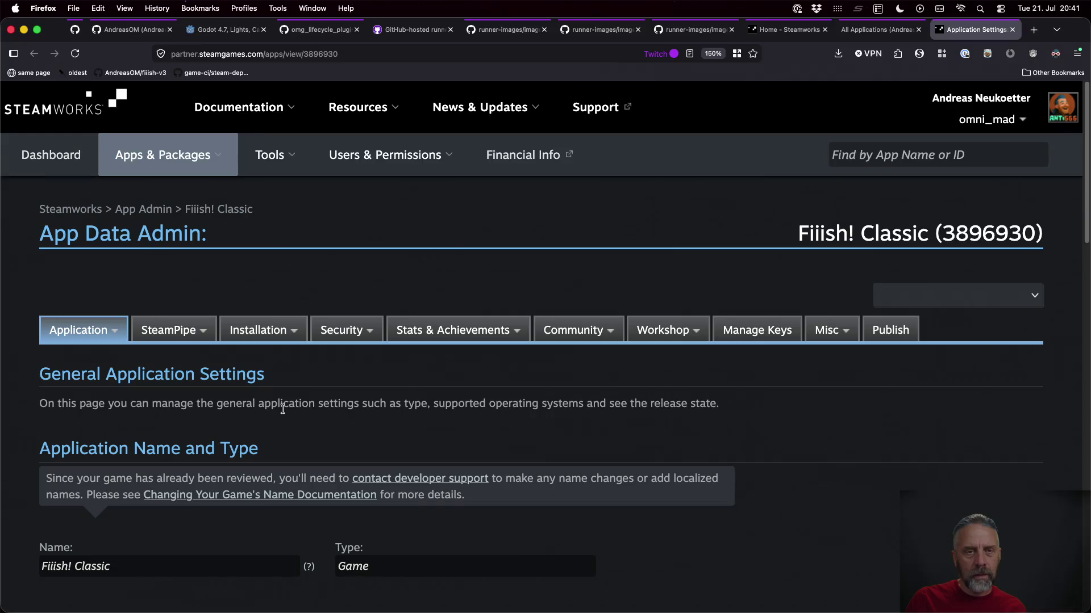
click(105, 32)
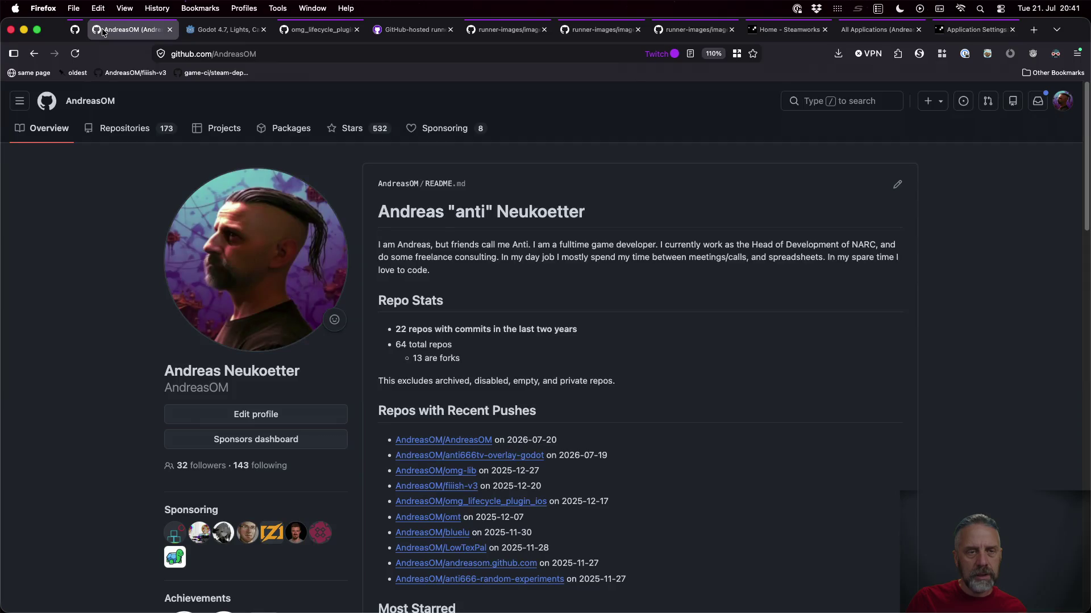
Check the running build job's log for progress
click(76, 32)
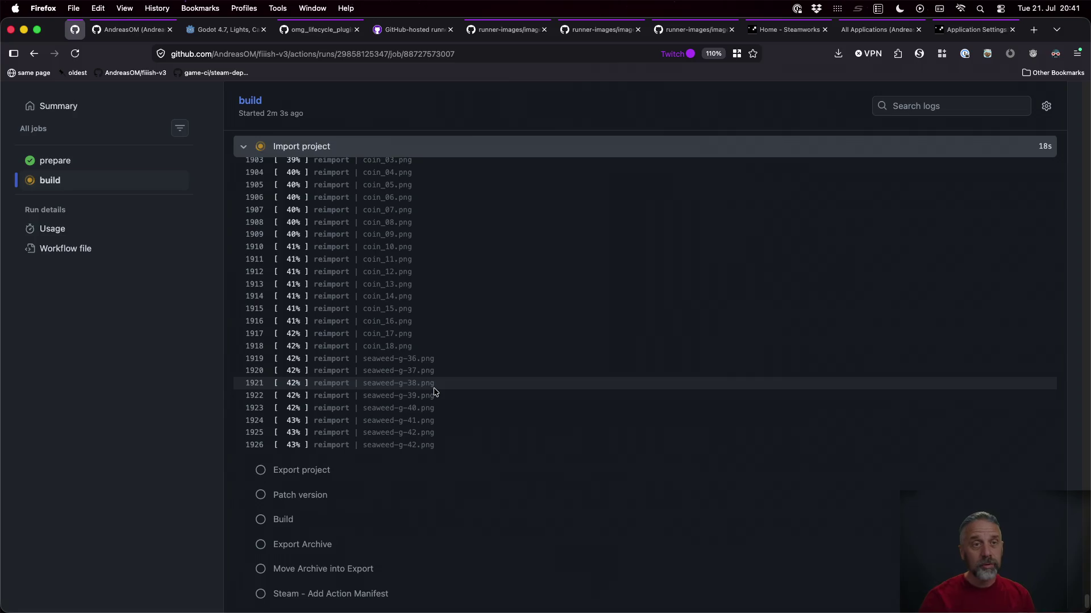
scroll(384, 380, up, 8)
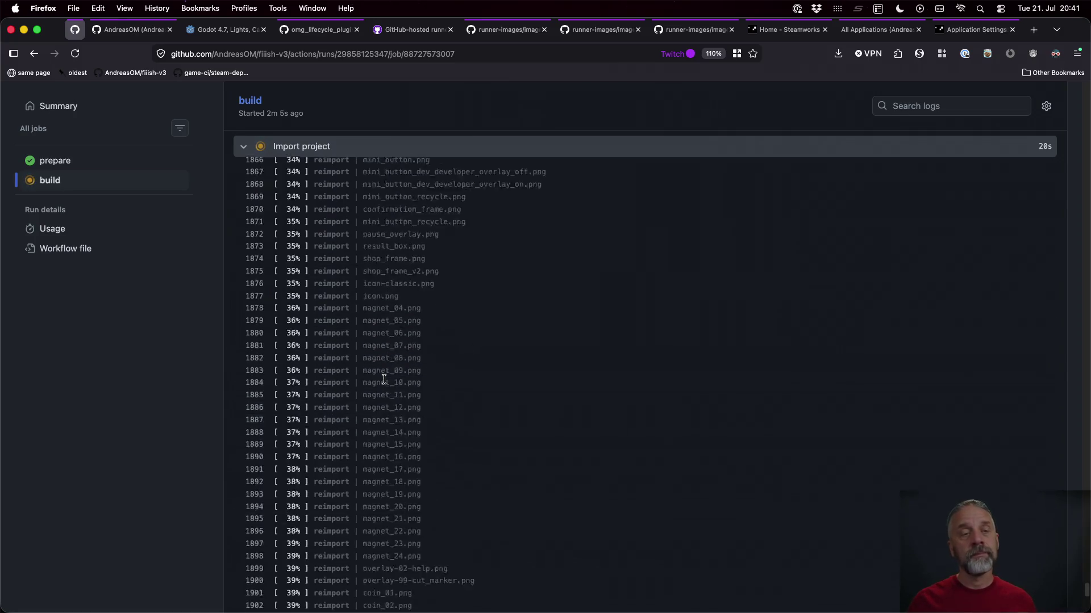
scroll(384, 379, up, 15)
scroll(385, 378, up, 15)
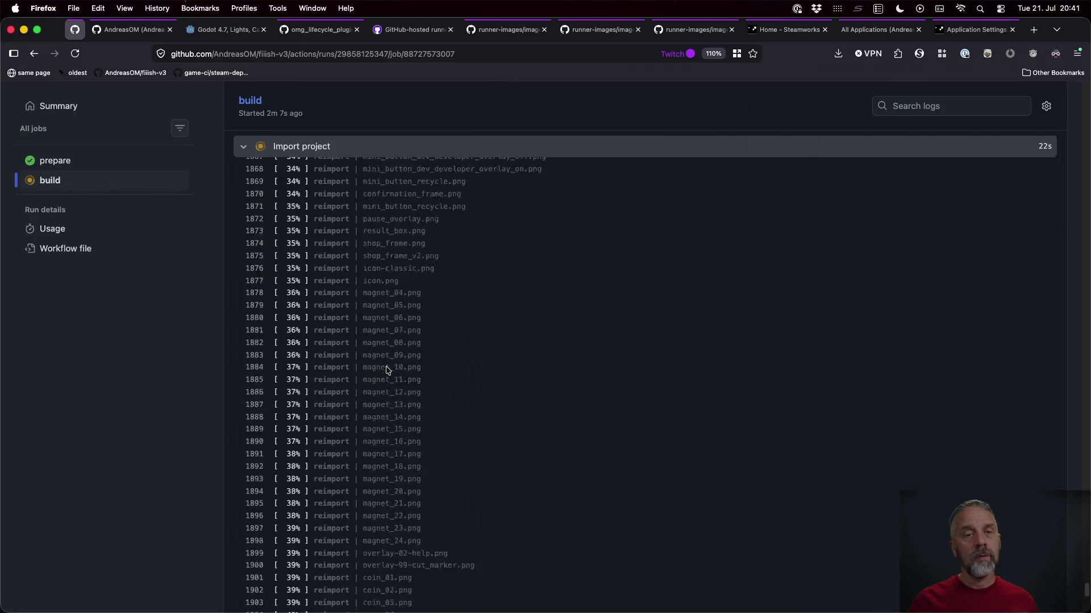
scroll(386, 371, up, 20)
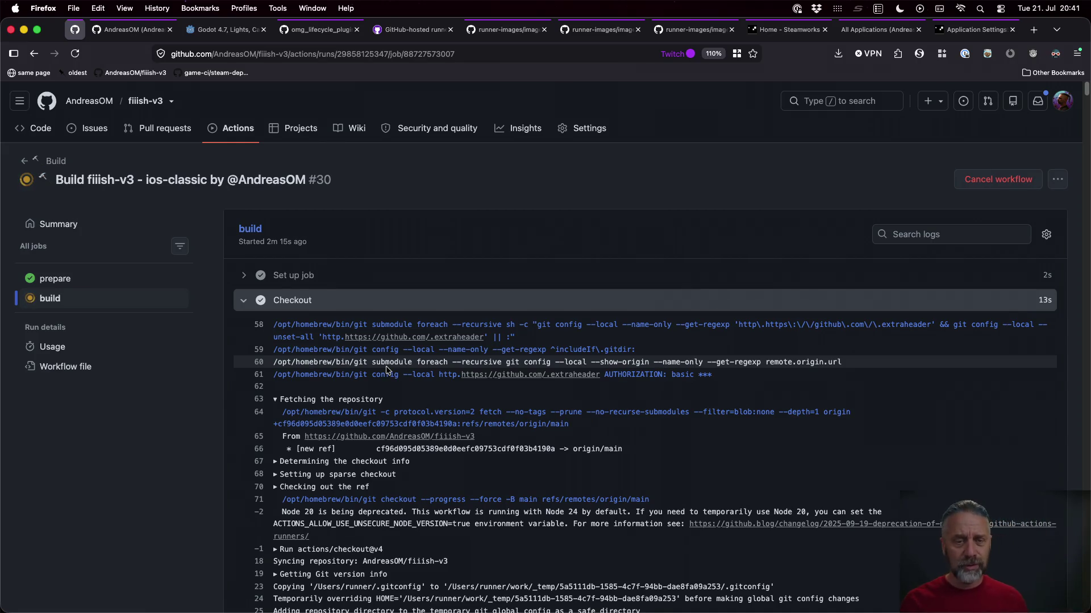
Open the Push latest to steam workflow's run form on main with sub_type classic
click(233, 128)
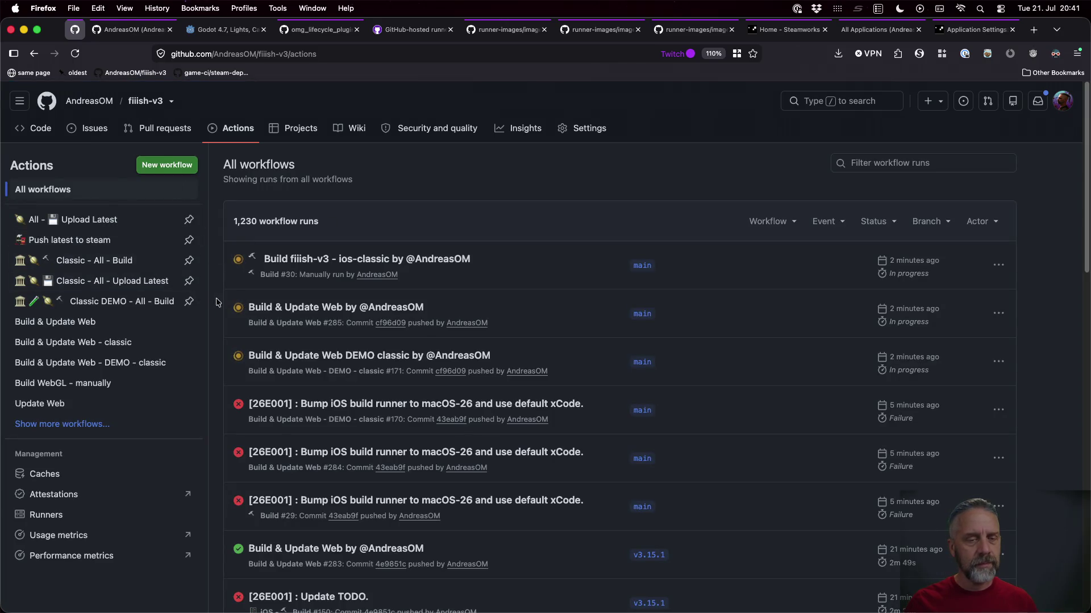
mouse_move(137, 281)
mouse_down()
mouse_move(145, 263)
mouse_move(165, 299)
mouse_move(94, 254)
mouse_up()
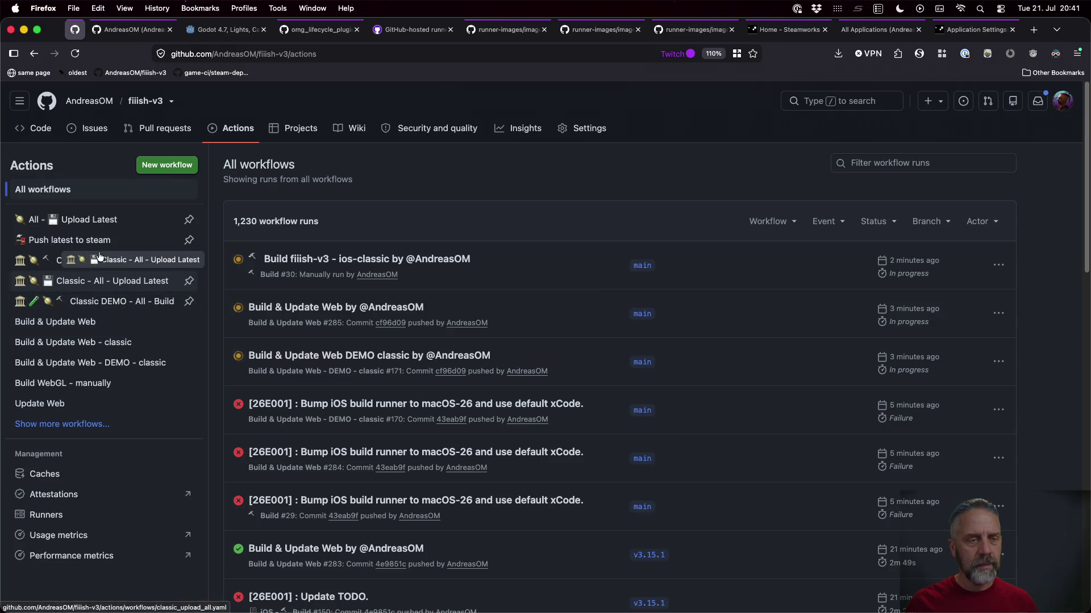
click(88, 243)
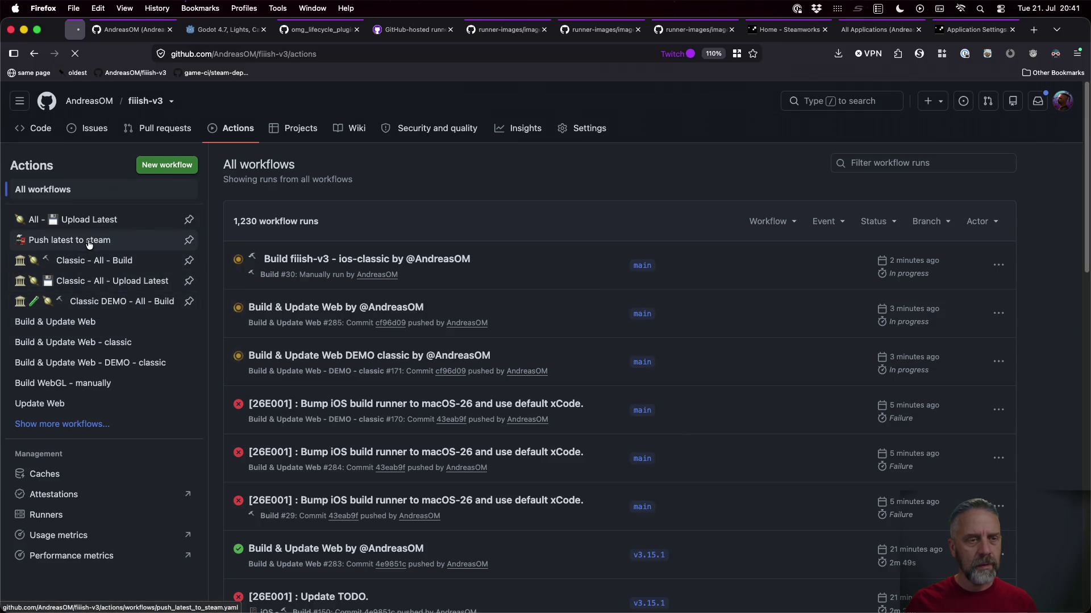
click(942, 262)
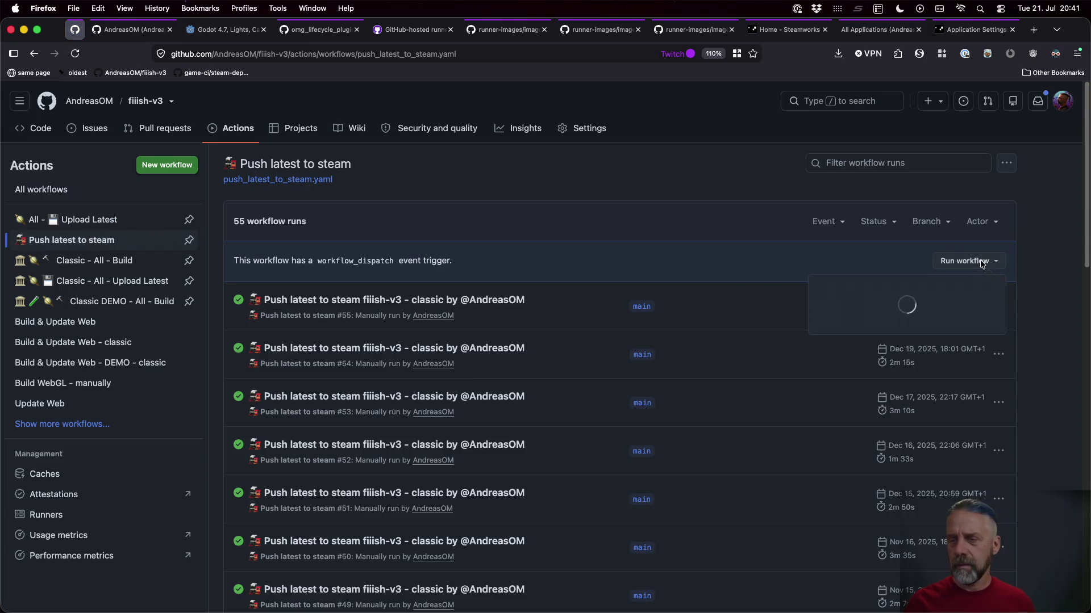
click(949, 367)
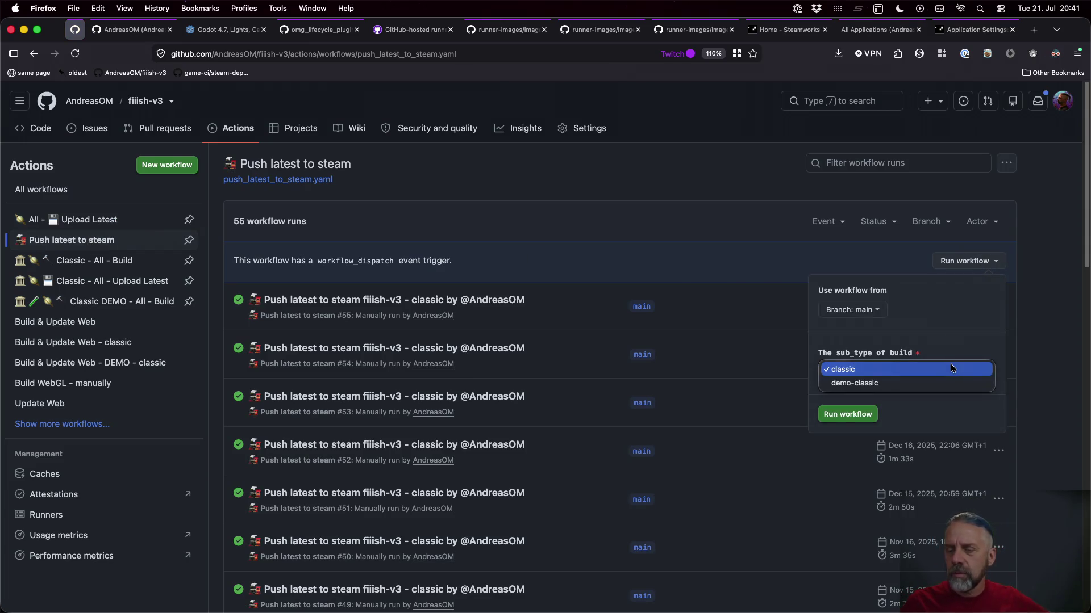
key(Escape)
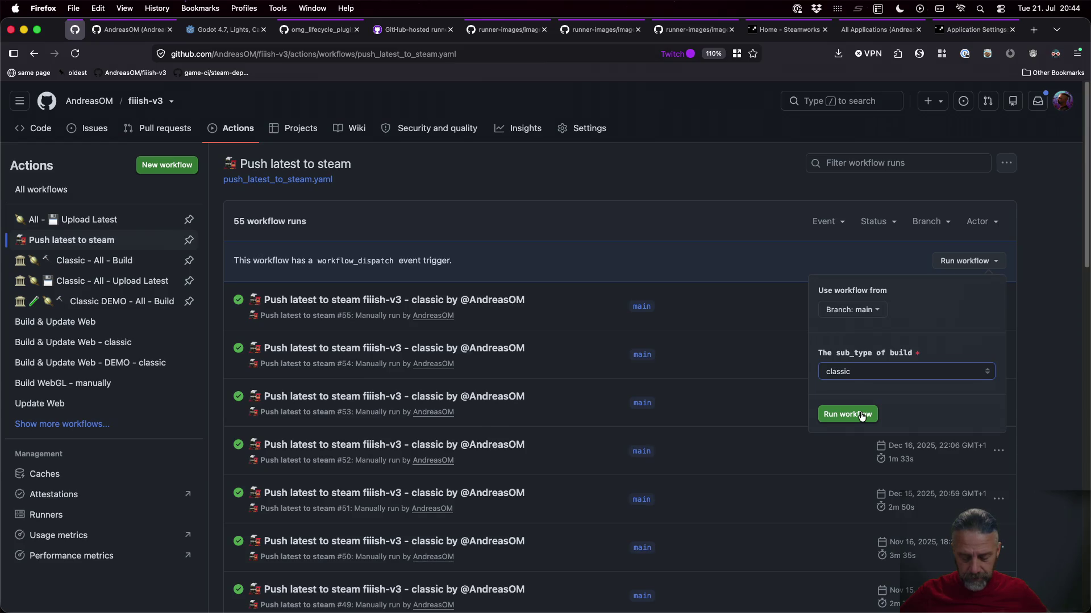
Launch the Push latest to steam run for main with sub_type classic
click(862, 415)
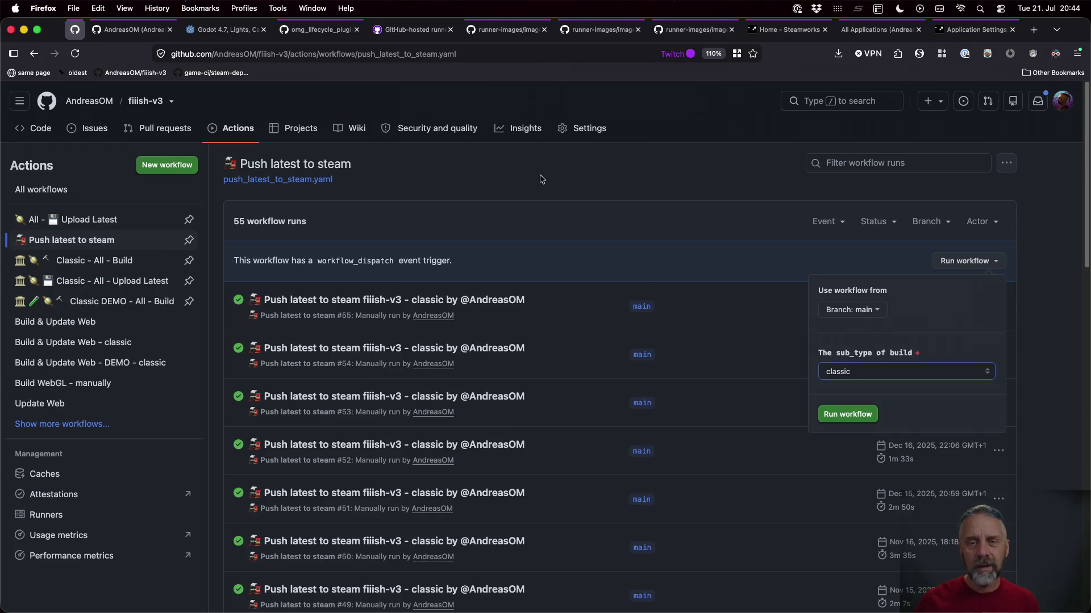
key(super+t)
Search DuckDuckGo for 'steam guard is asking me to use steam guard to sign in'
text(steam )
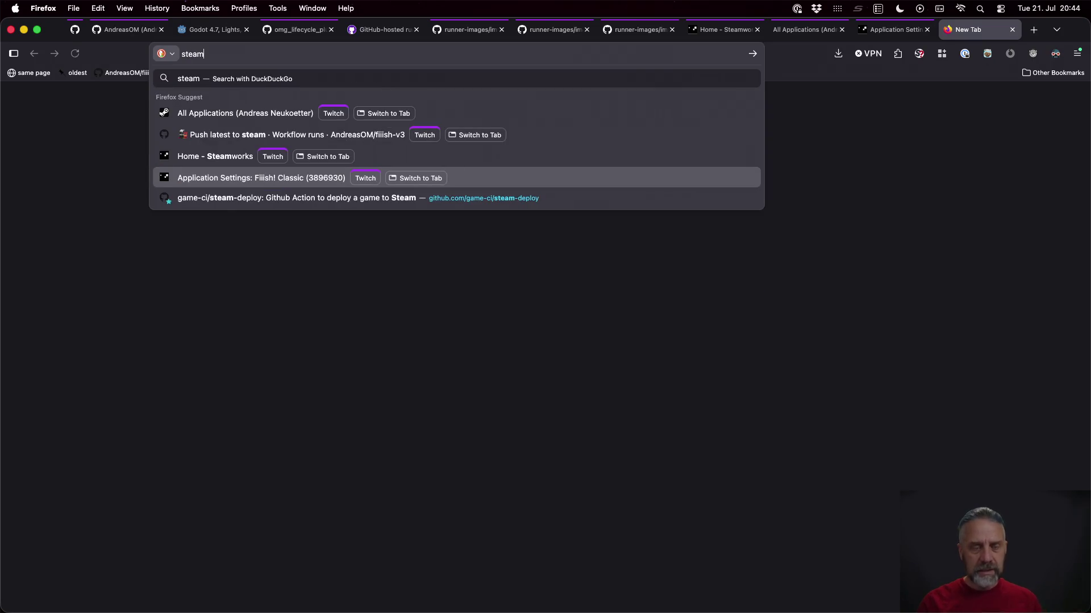
text(guard iu)
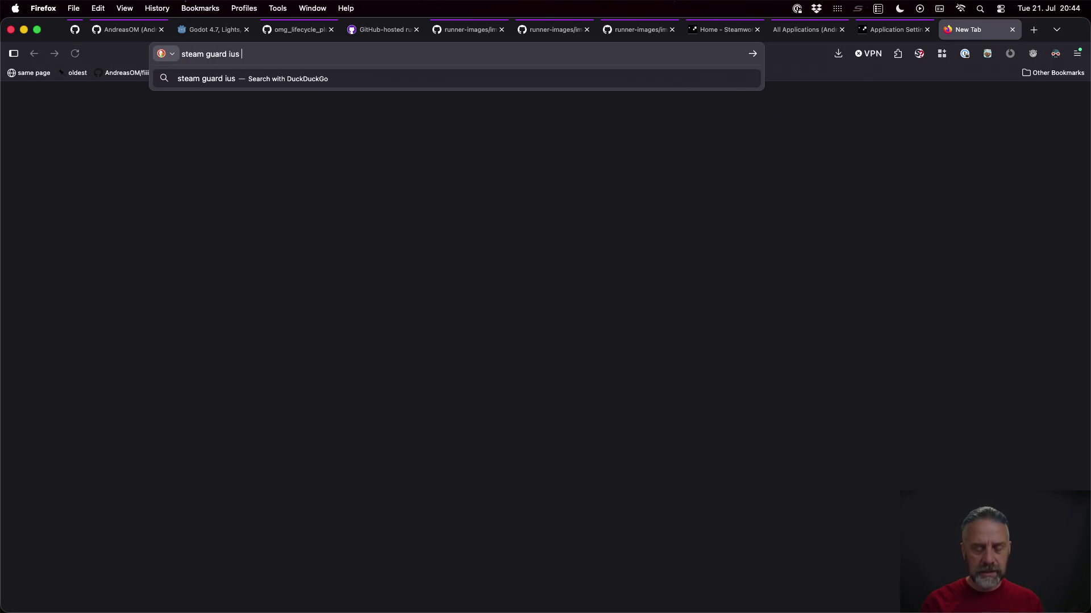
key(BackSpace)
text(s )
text(asking me)
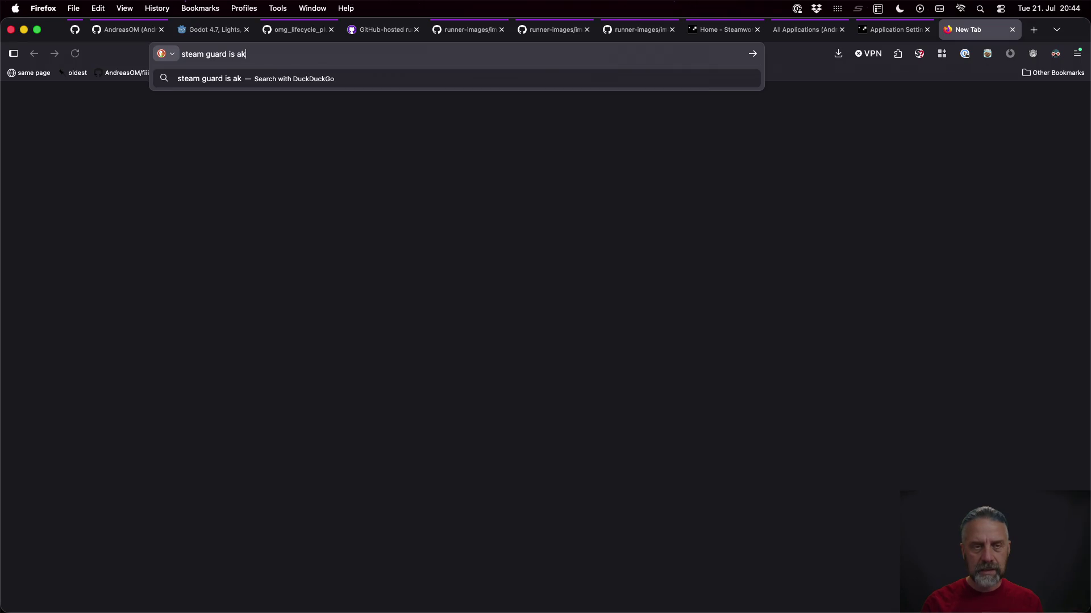
text( t)
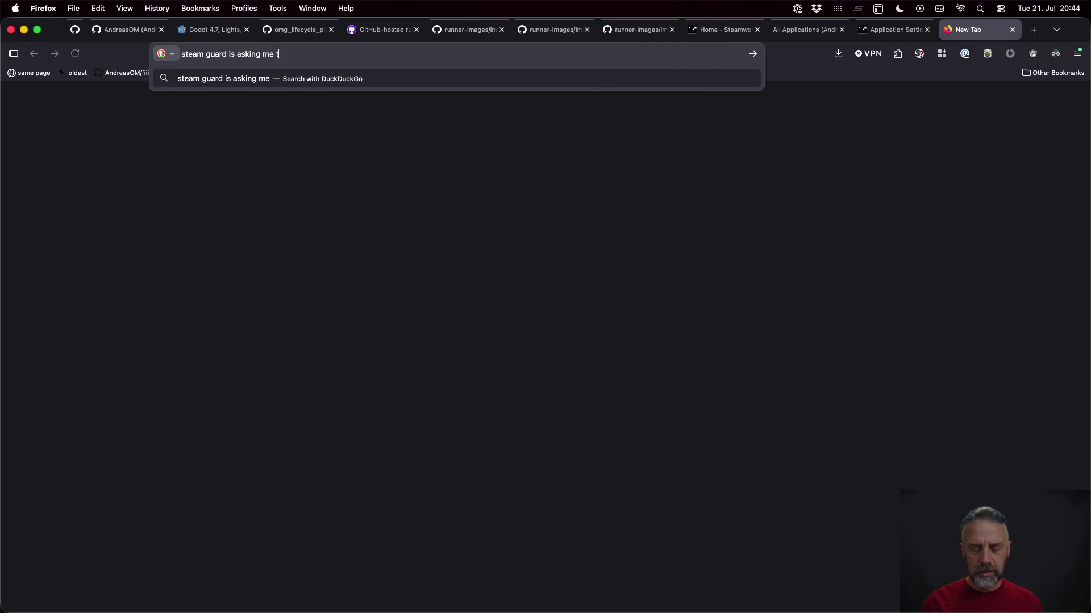
text(o use steam g)
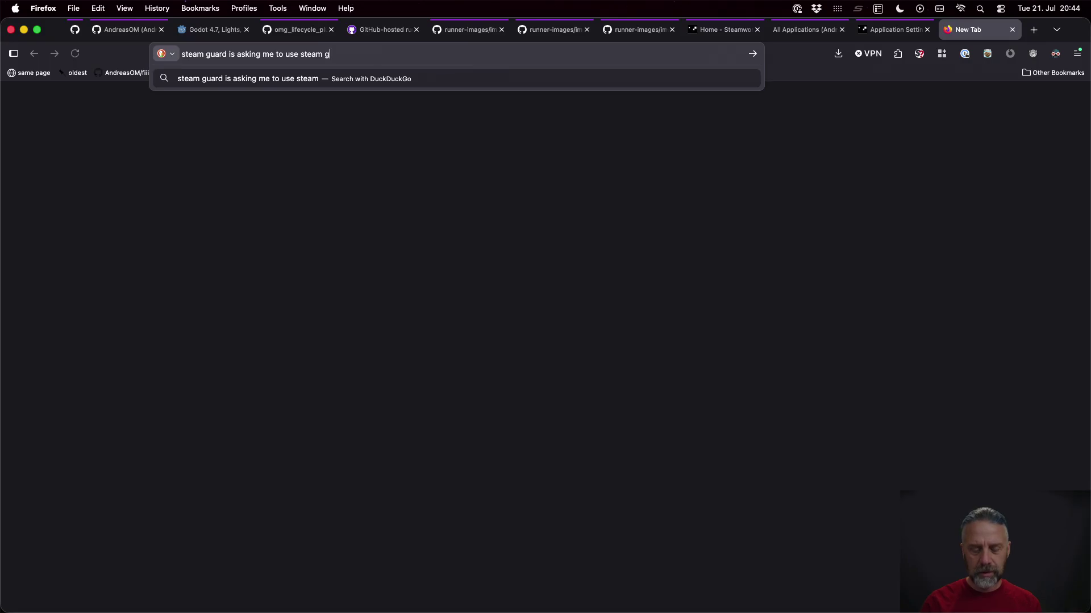
text(uard to sign in)
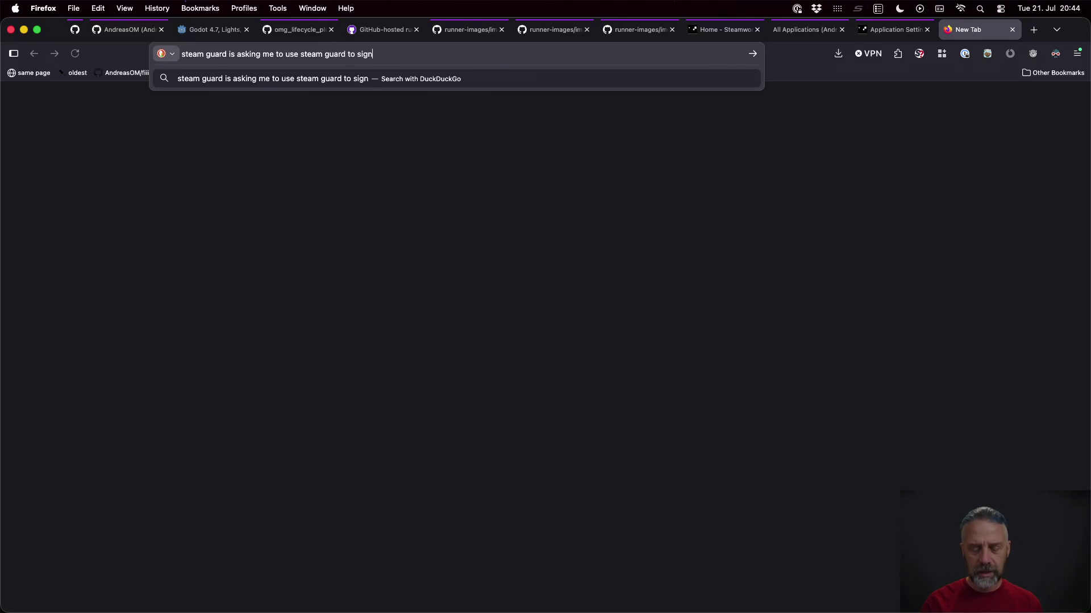
key(Return)
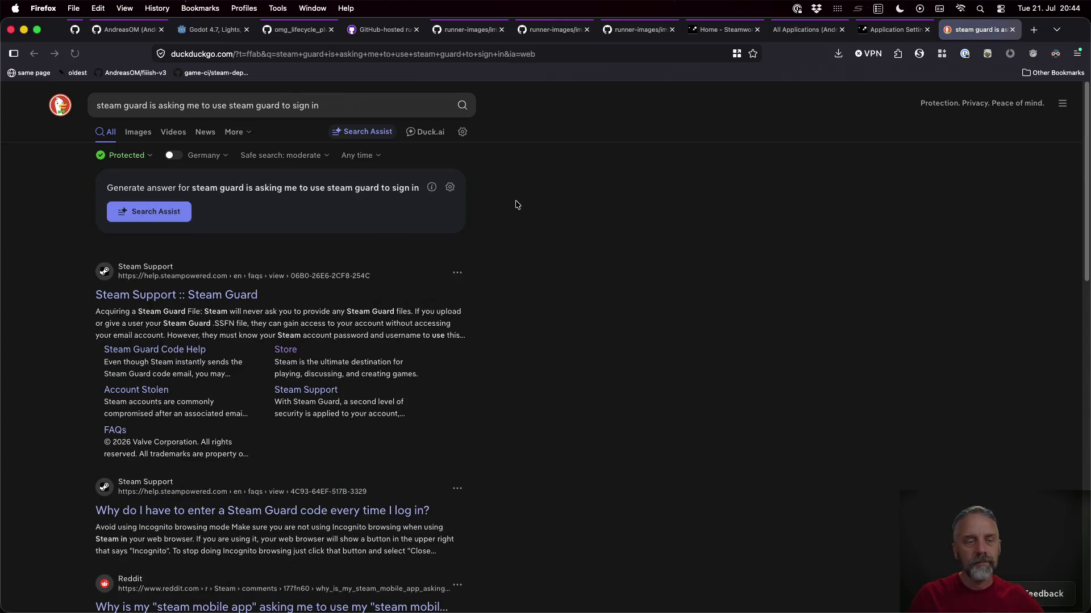
Open the Steam Support Steam Guard page and the Reddit thread in new tabs, viewing Reddit
super+click(241, 295)
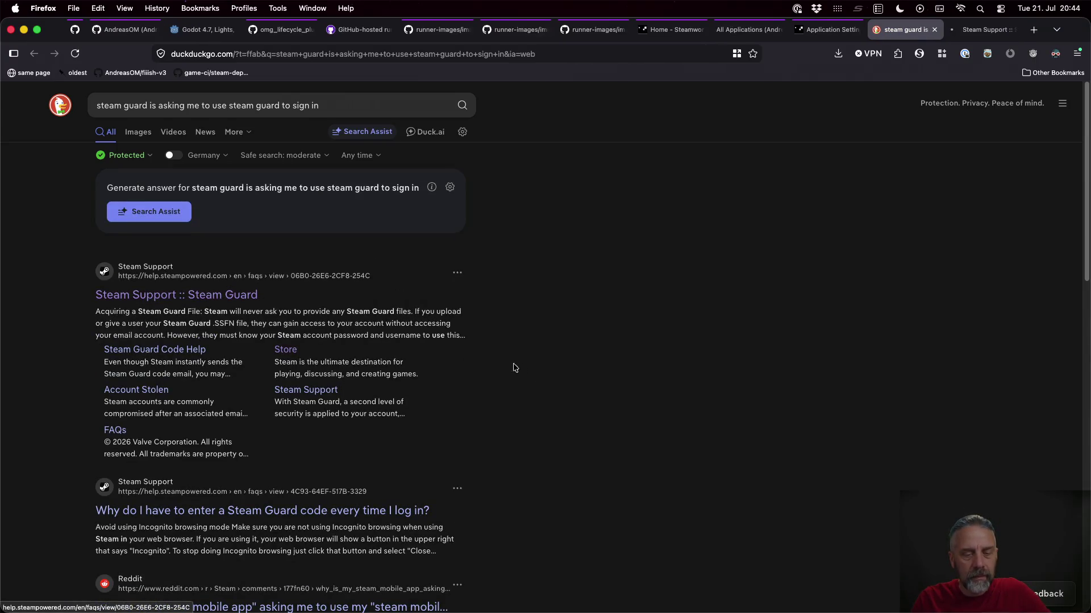
scroll(536, 370, down, 3)
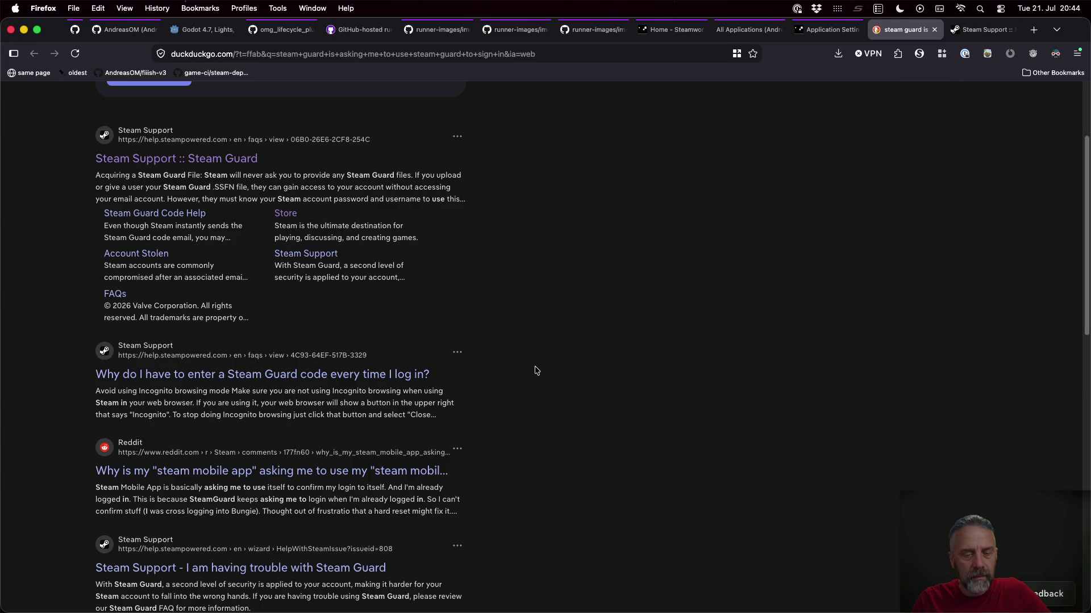
scroll(536, 370, down, 1)
super+click(426, 419)
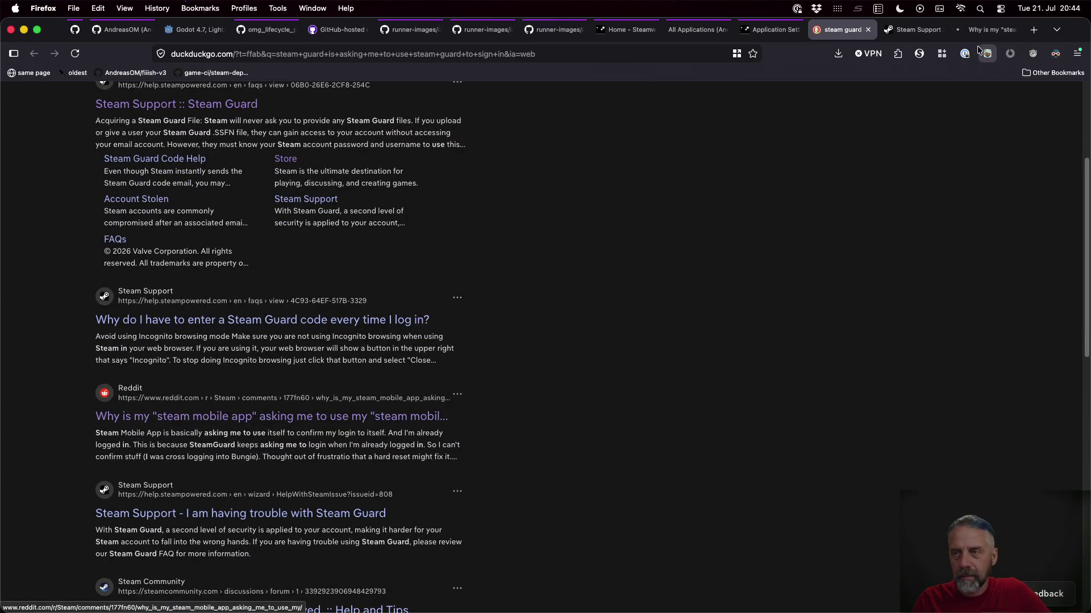
click(976, 34)
Dismiss Reddit's sign-in popup and scroll down to KaioKen's workaround comment and its replies
click(1033, 125)
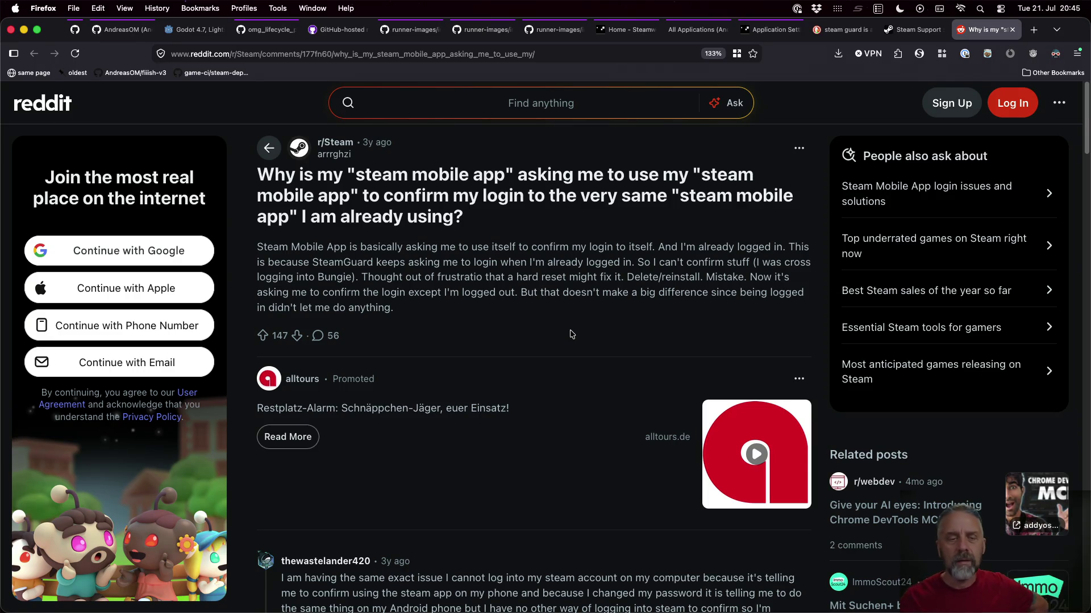
scroll(568, 327, down, 4)
scroll(565, 319, down, 3)
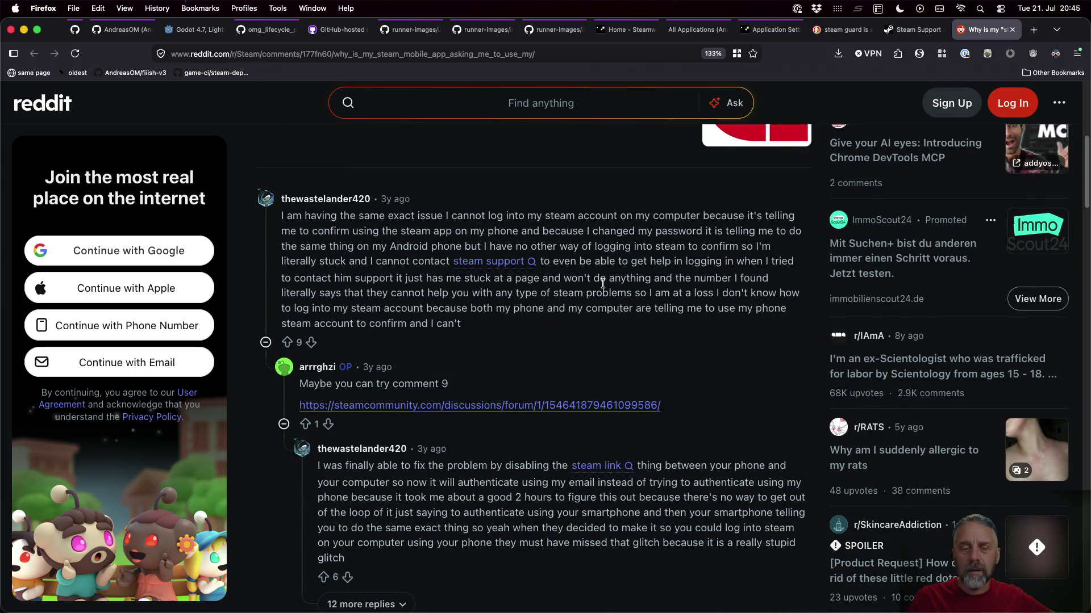
scroll(525, 355, down, 1)
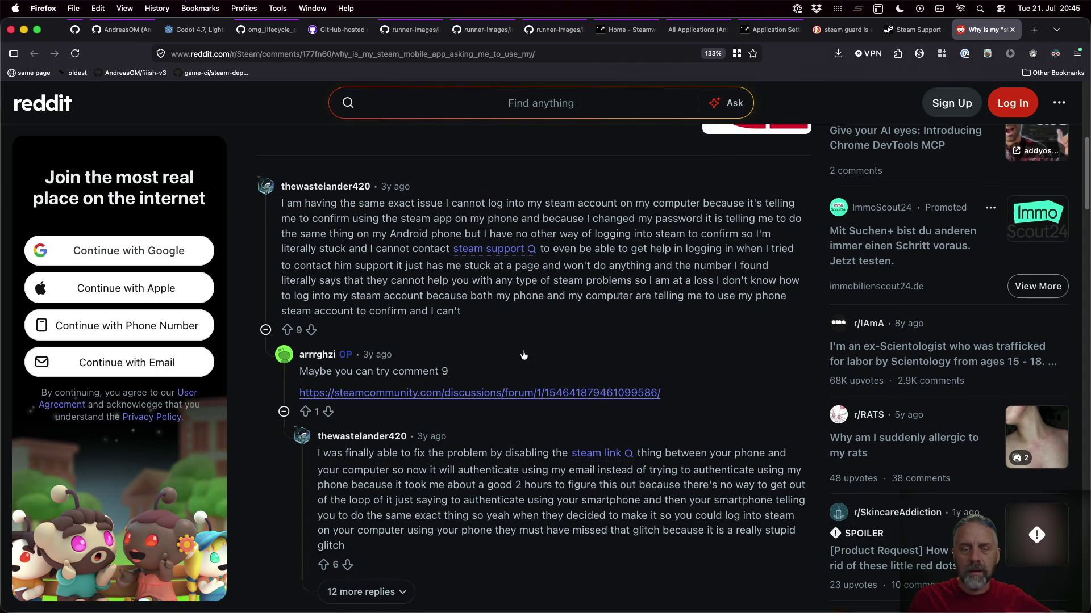
scroll(674, 354, down, 3)
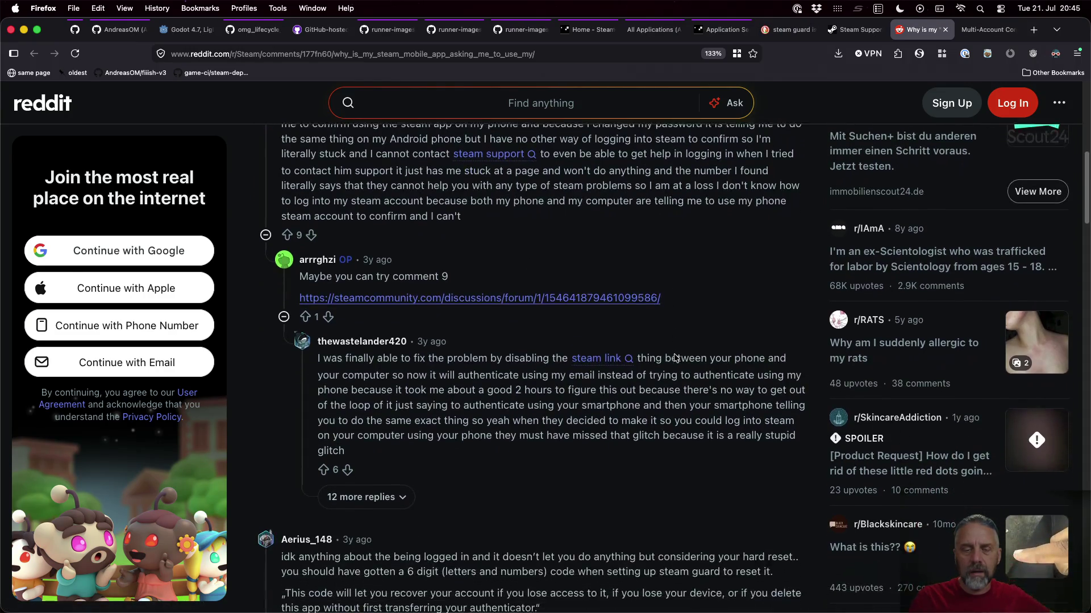
scroll(674, 355, down, 4)
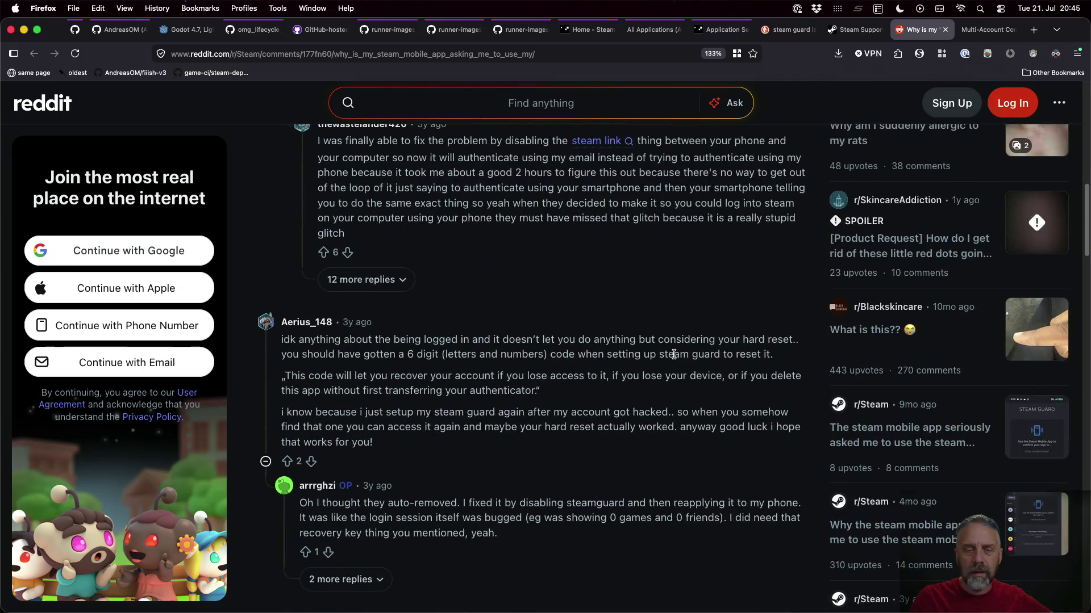
scroll(674, 355, down, 4)
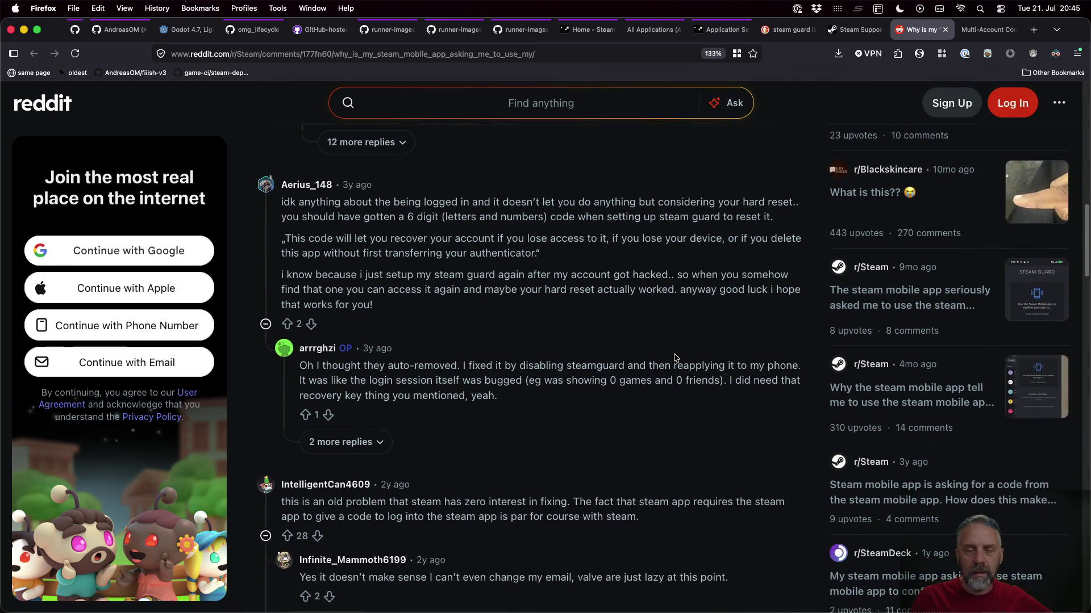
scroll(675, 358, down, 2)
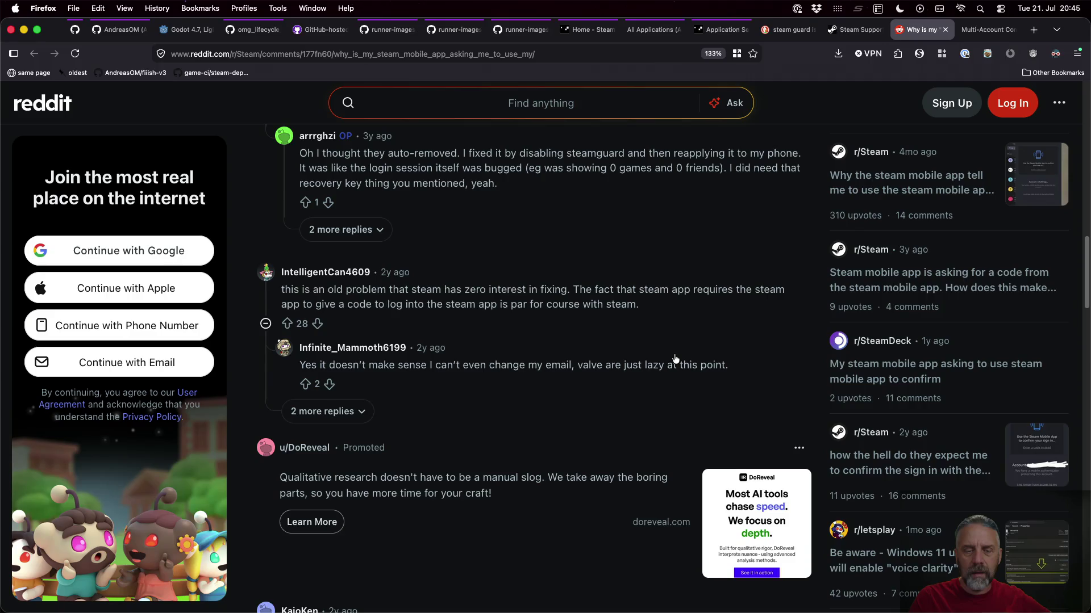
scroll(675, 357, down, 5)
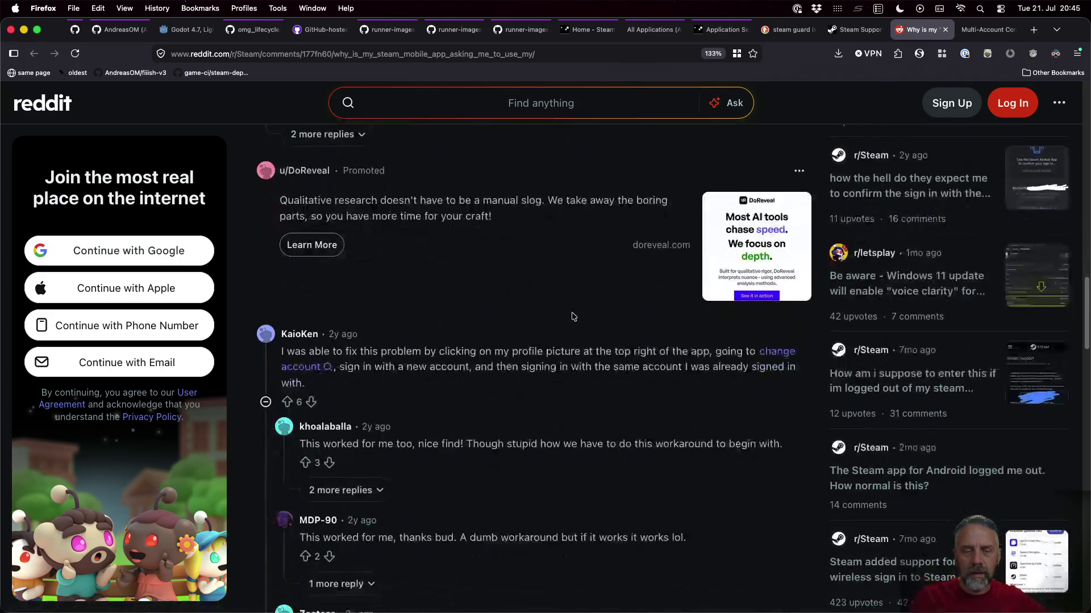
scroll(572, 316, down, 1)
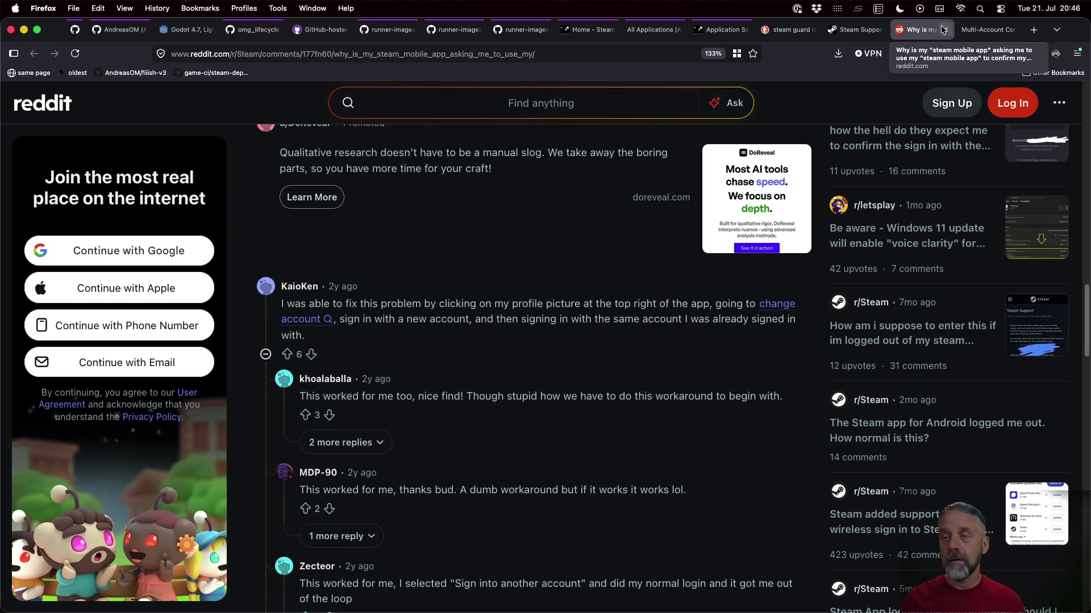
click(987, 30)
Open the 'I cant contact steam support' discussion and follow reply #4's help.steampowered.com link
click(655, 427)
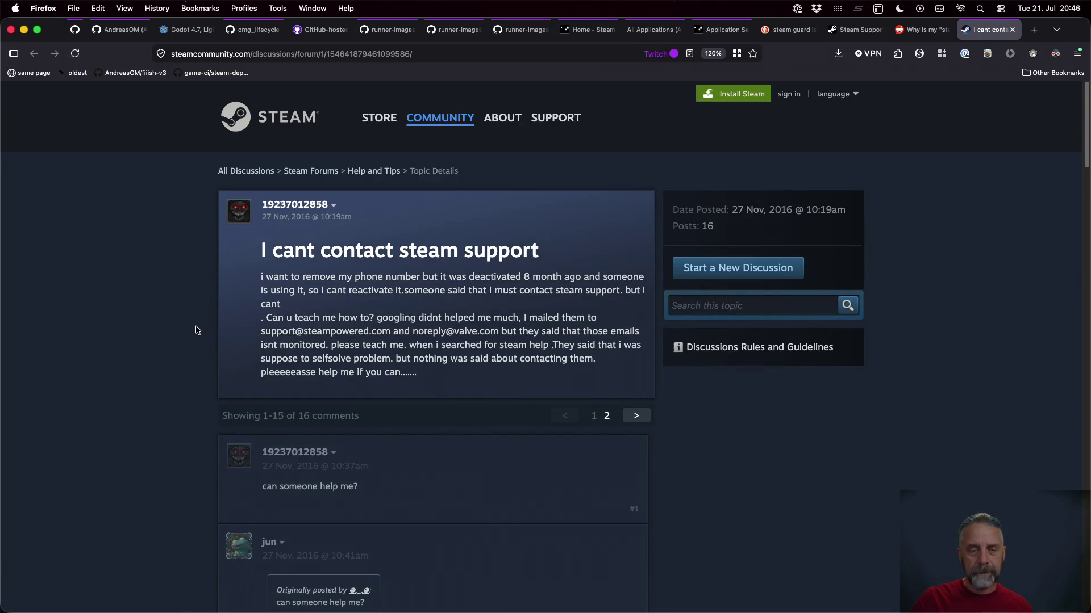
scroll(196, 330, down, 3)
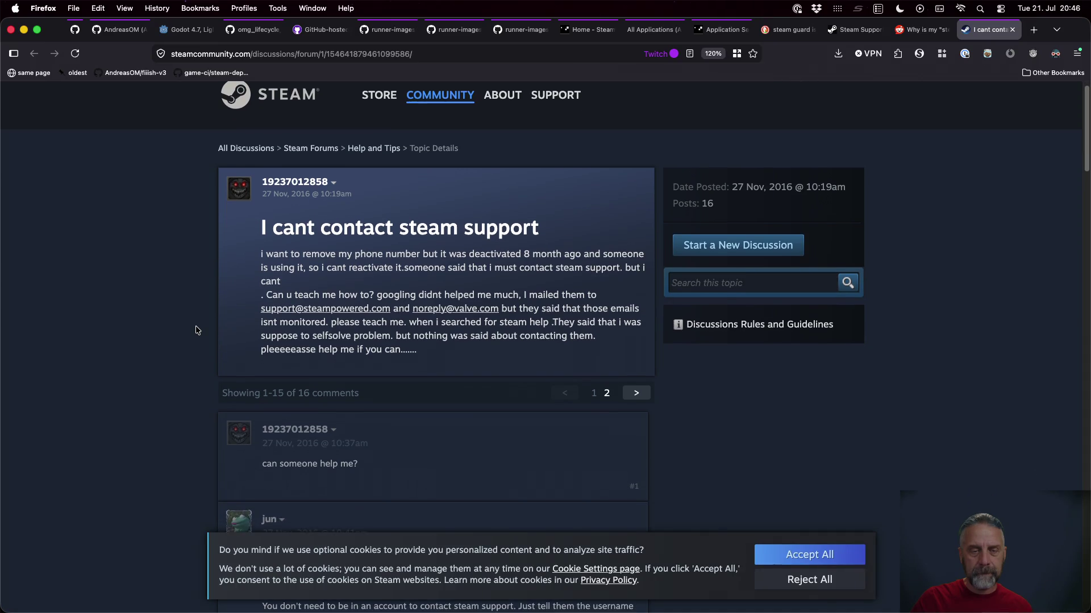
scroll(196, 330, down, 5)
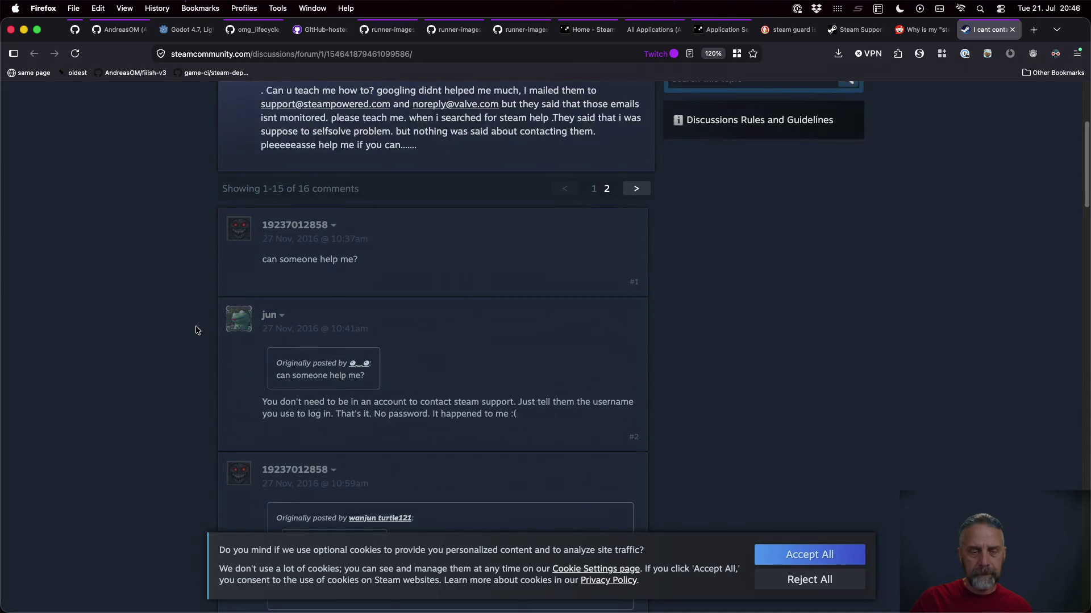
scroll(196, 330, down, 6)
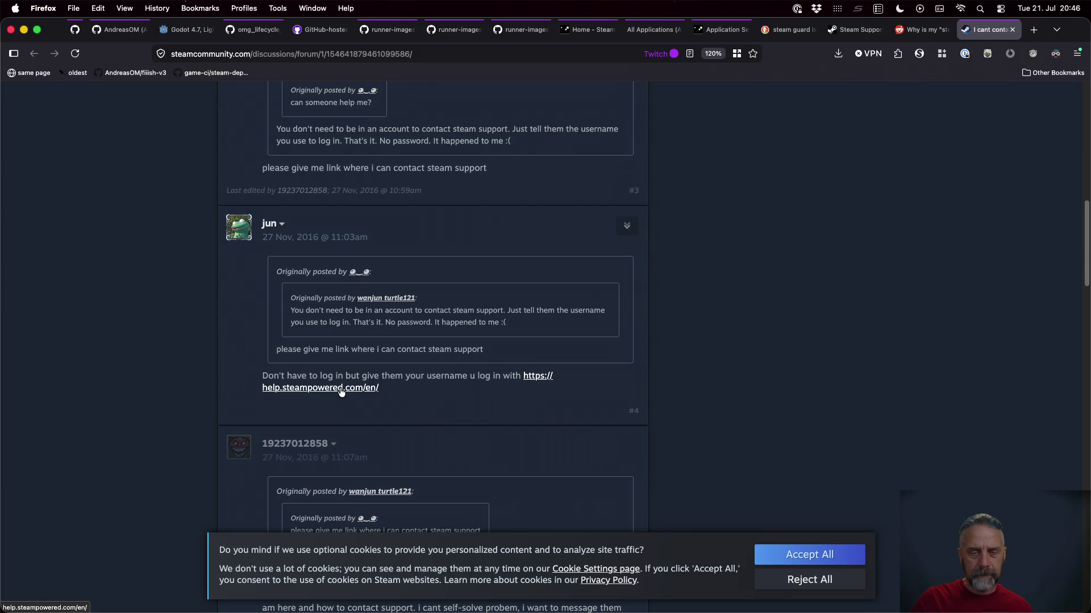
click(341, 391)
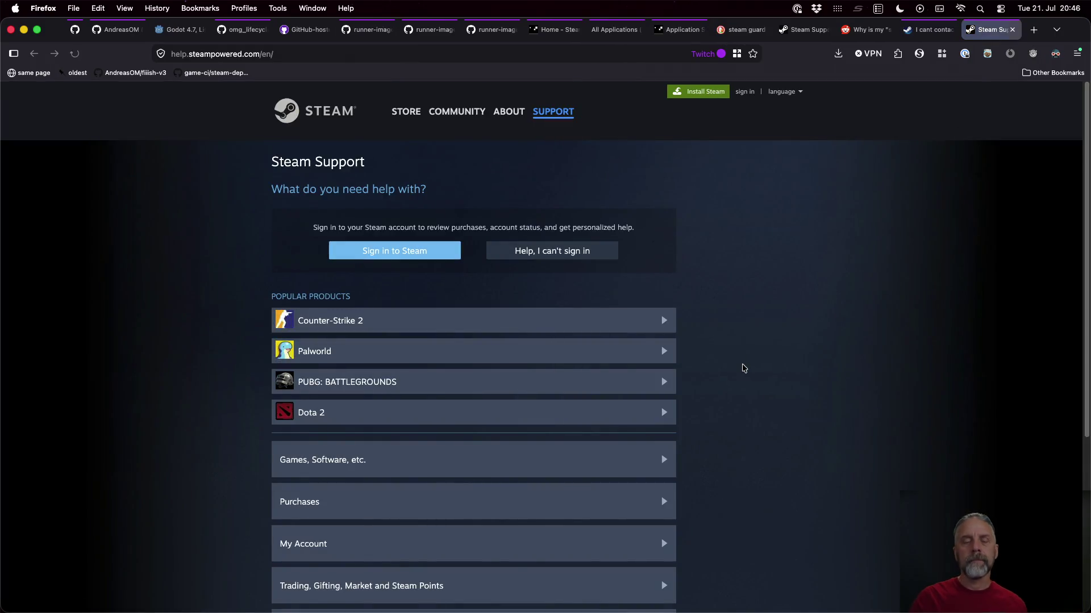
In Steam Support, choose I can't sign in, then I'm not receiving a Steam Guard code
click(591, 253)
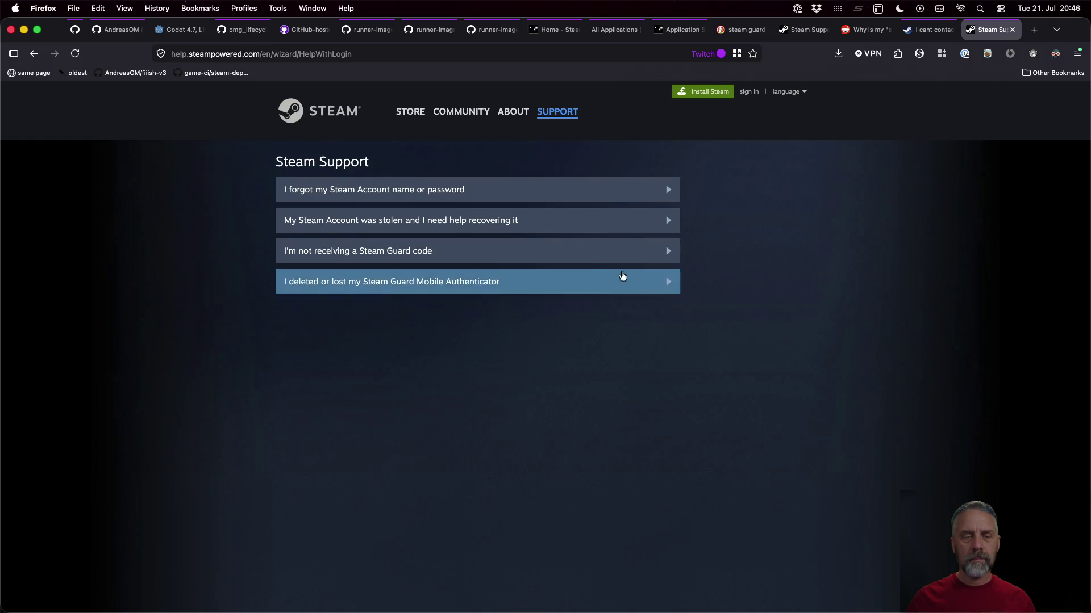
click(552, 257)
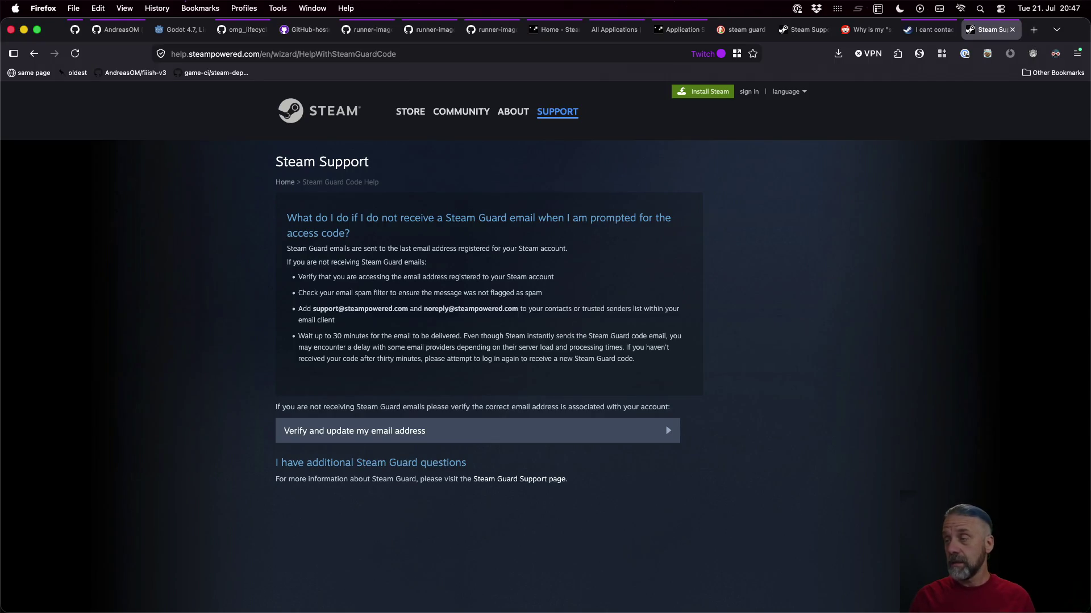
key(super+space)
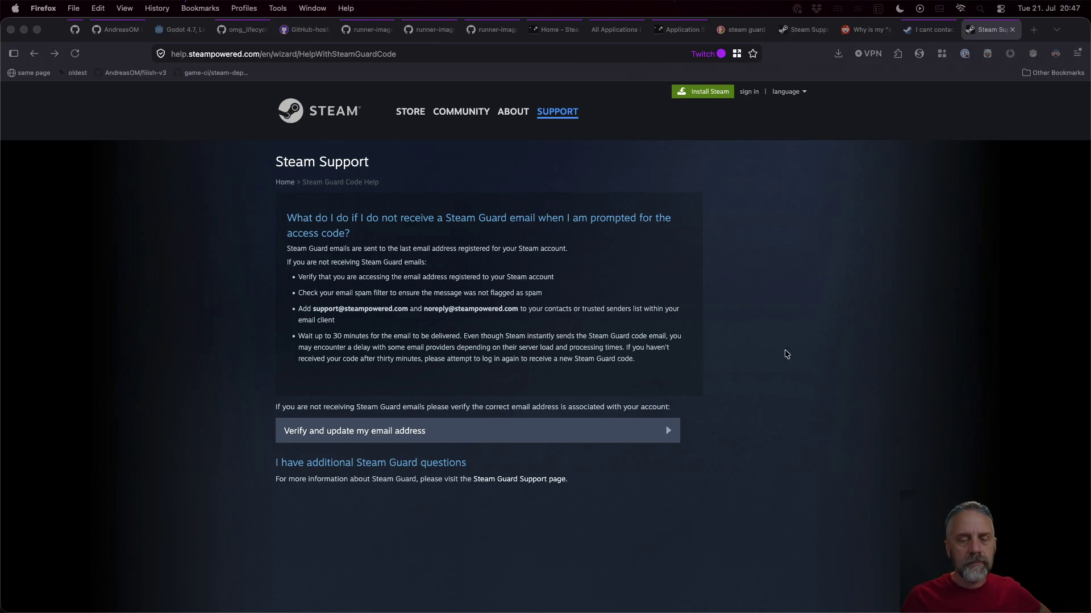
click(803, 351)
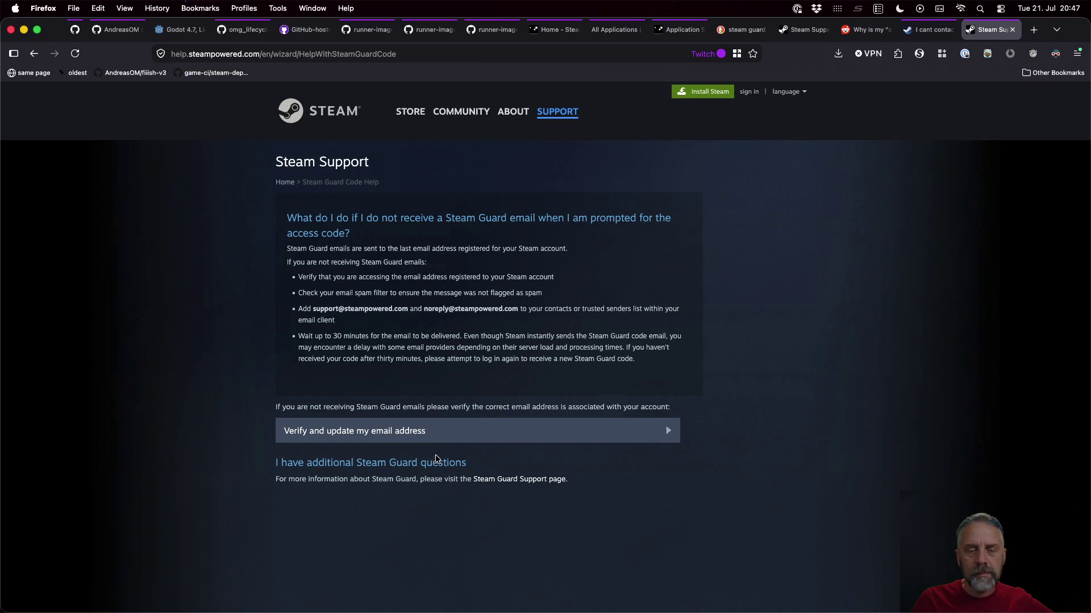
Open the Steam Guard Support page and enlarge it to 130%
triple_click(411, 463)
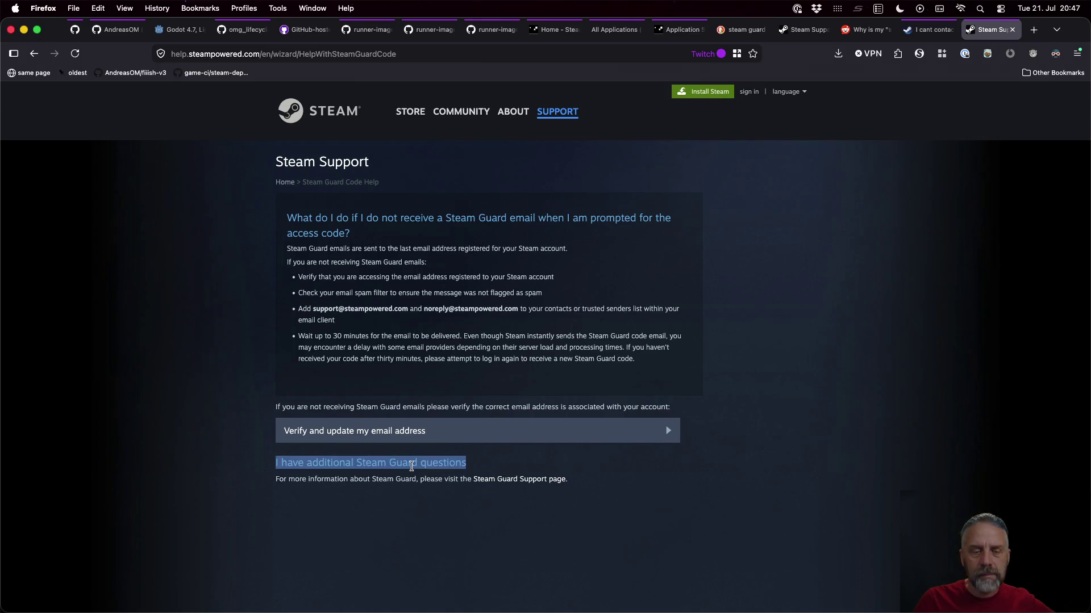
click(918, 53)
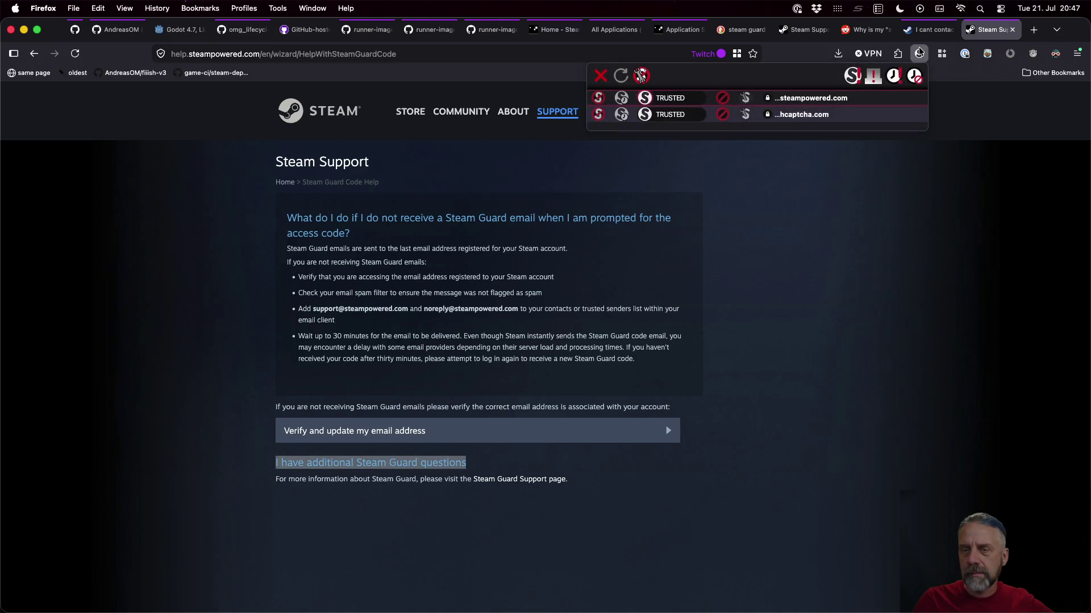
click(919, 53)
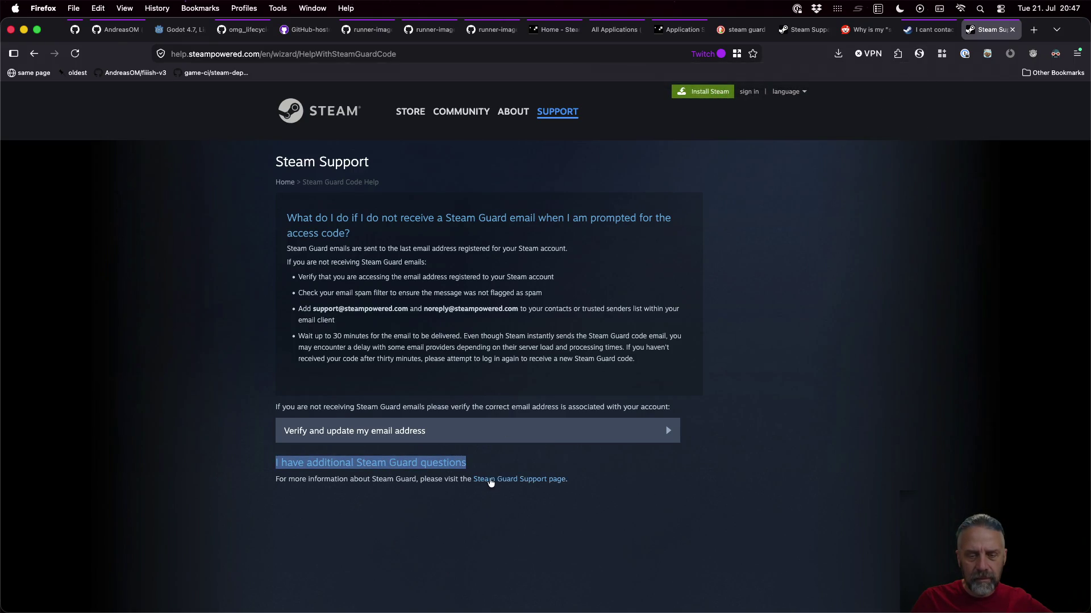
click(505, 480)
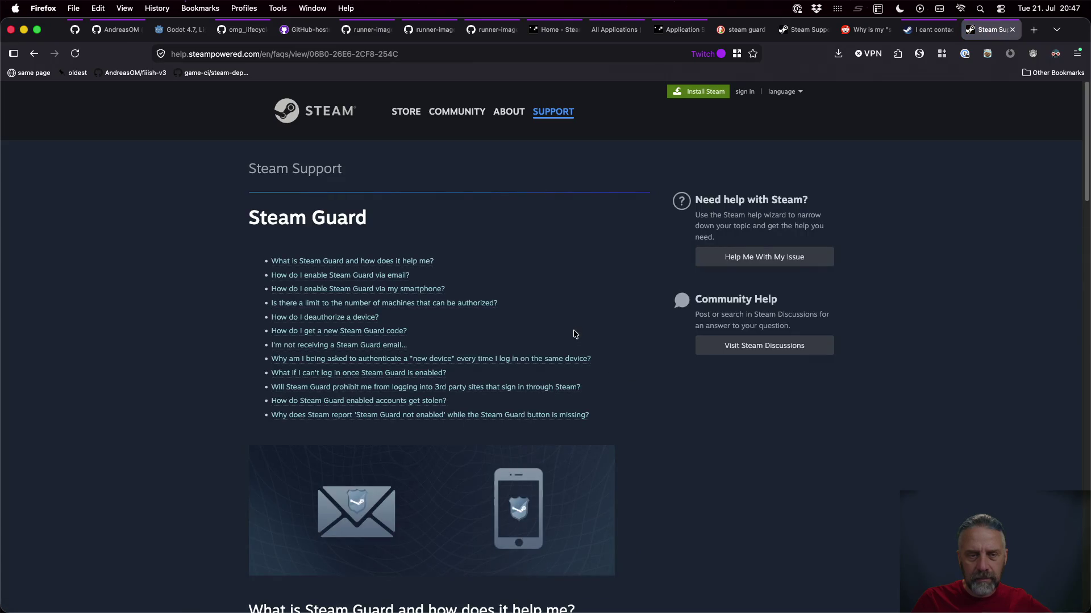
key(super+plus)
key(super+plus)
key(super+plus)
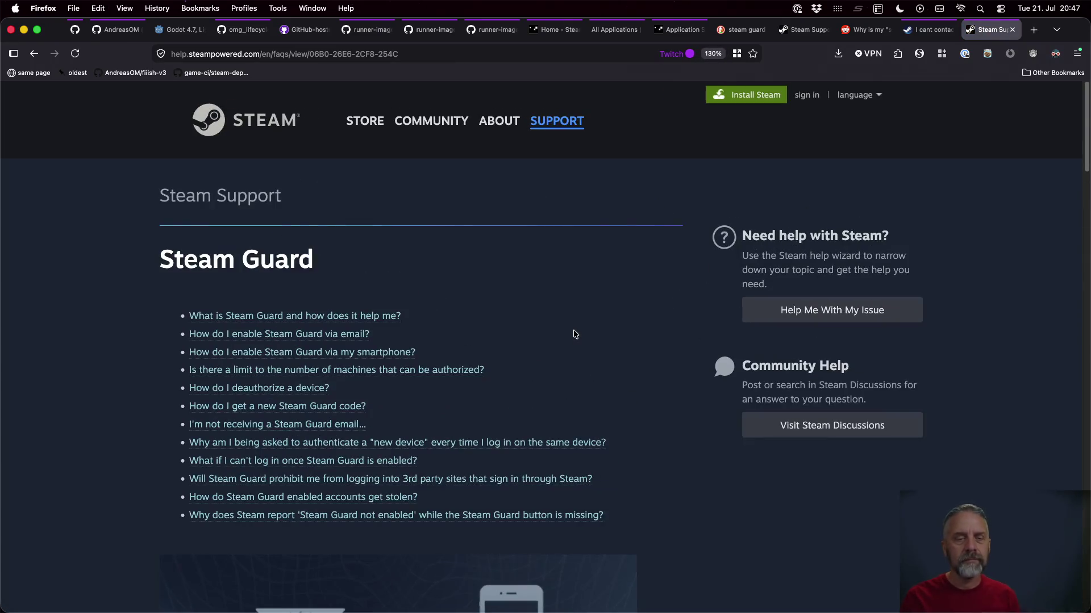
scroll(64, 328, down, 2)
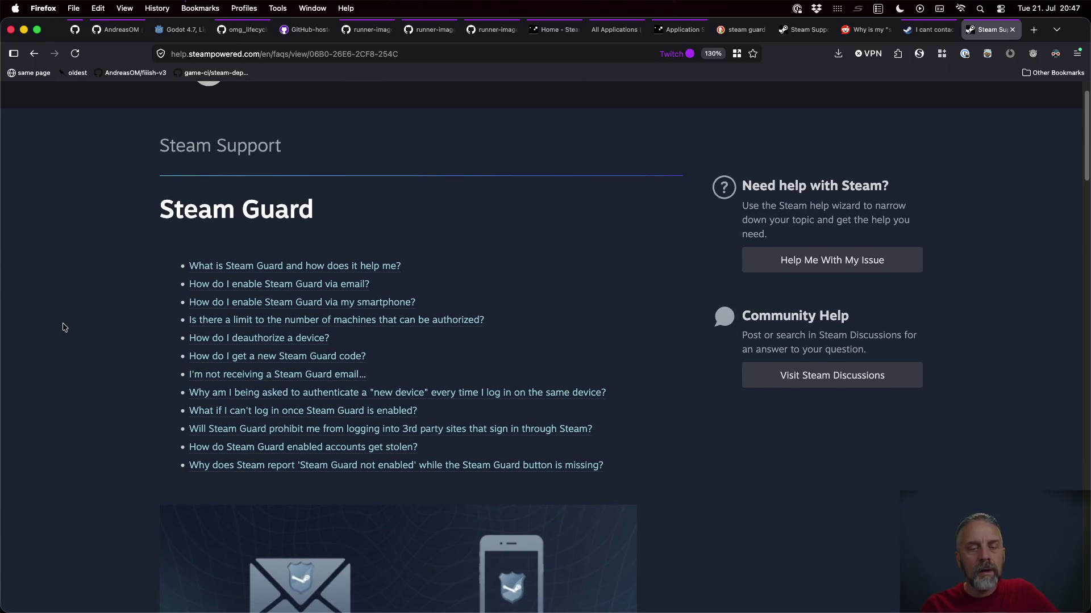
scroll(64, 328, down, 1)
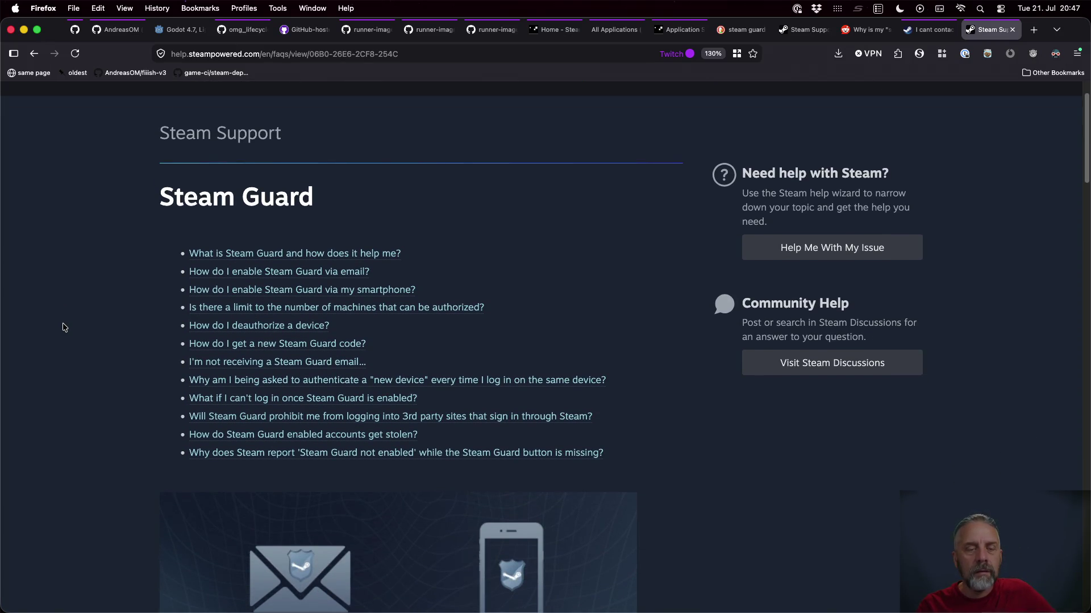
scroll(64, 327, down, 1)
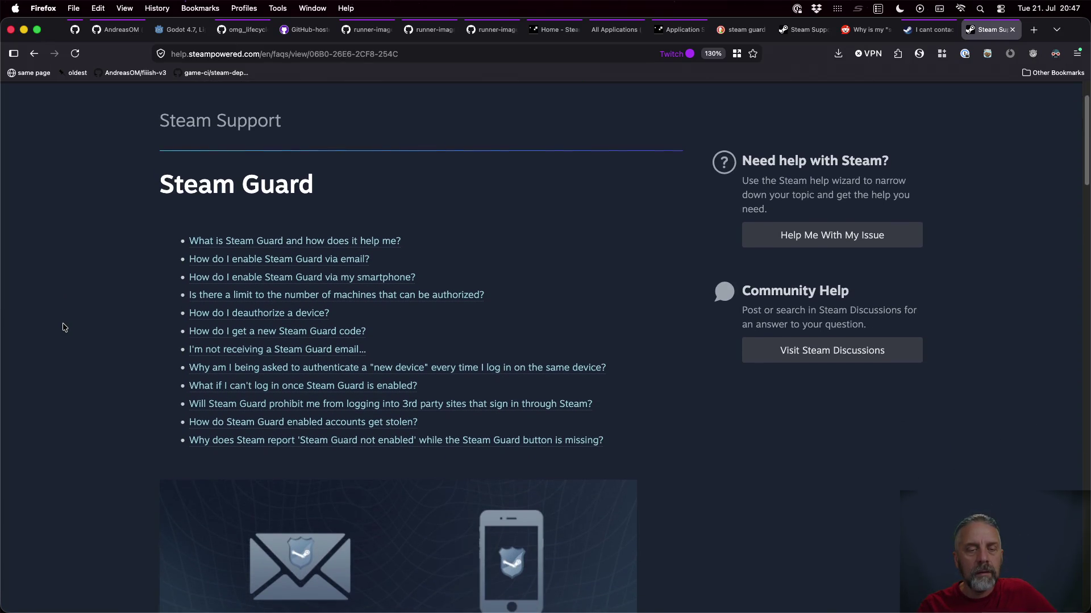
Open the enable-via-email and new-code FAQ answers in new tabs, then follow the Steam Mobile app link
super+click(250, 259)
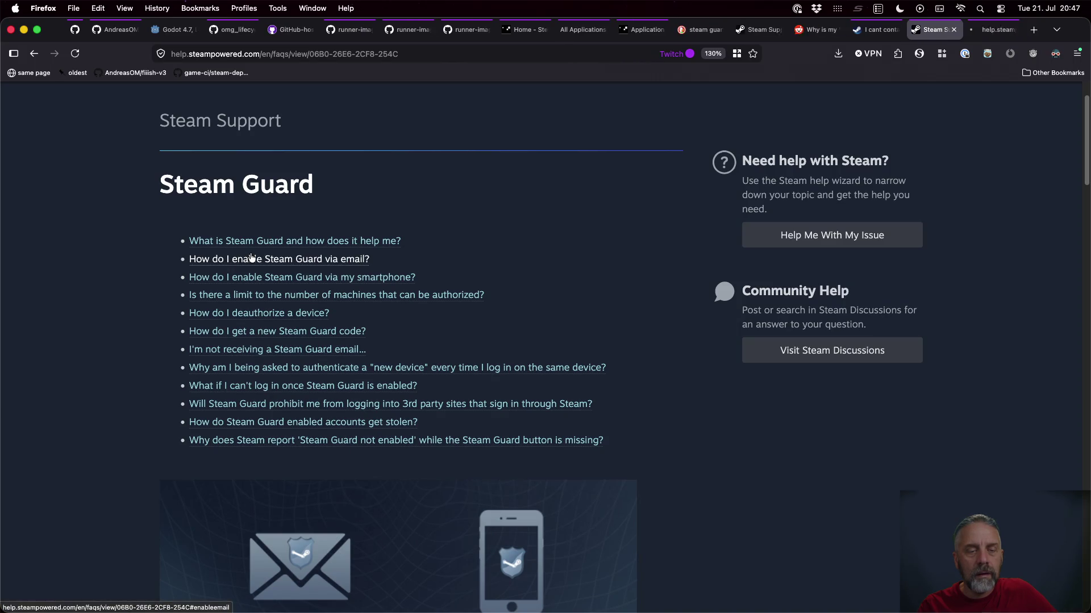
super+click(249, 334)
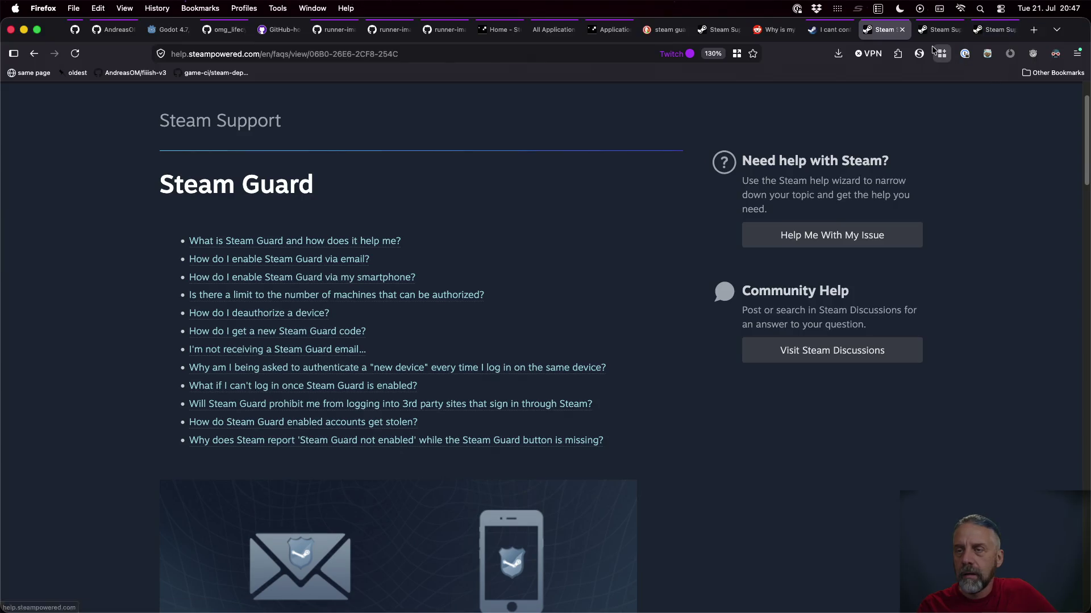
key(ctrl+Tab)
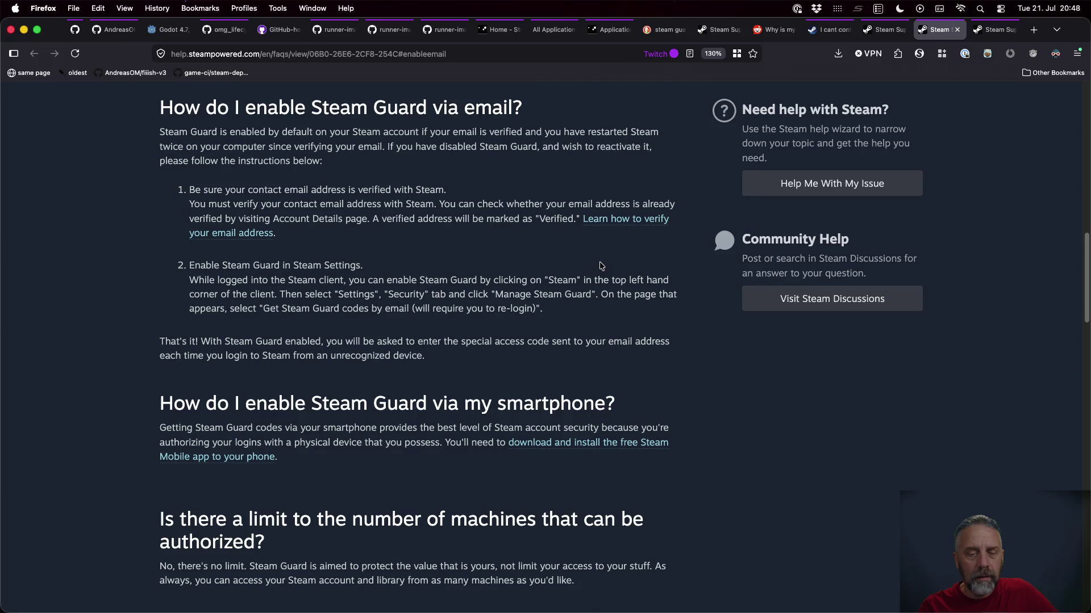
scroll(591, 301, down, 3)
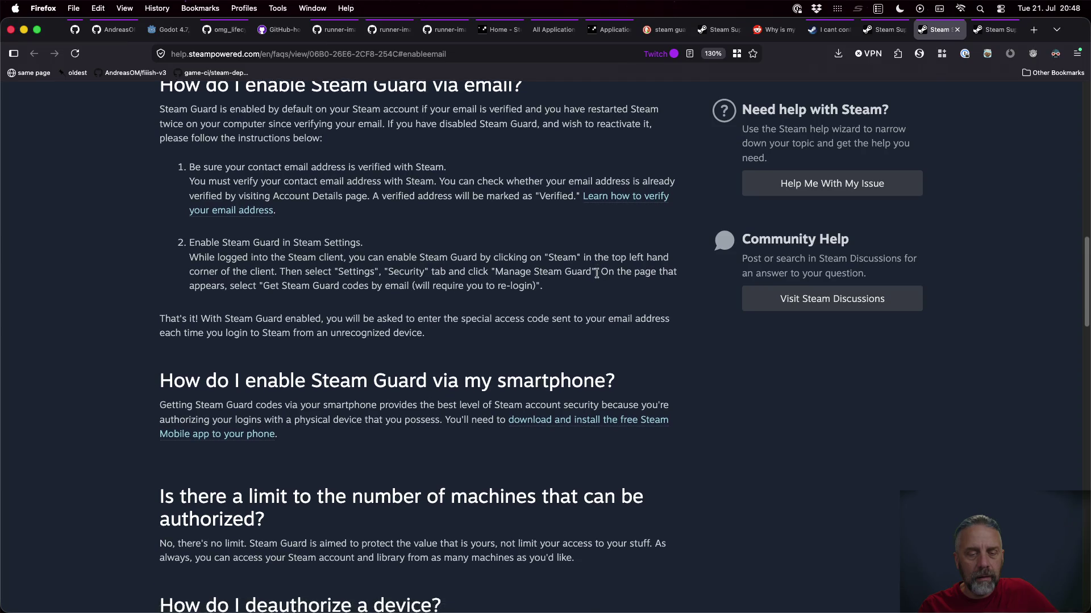
click(591, 357)
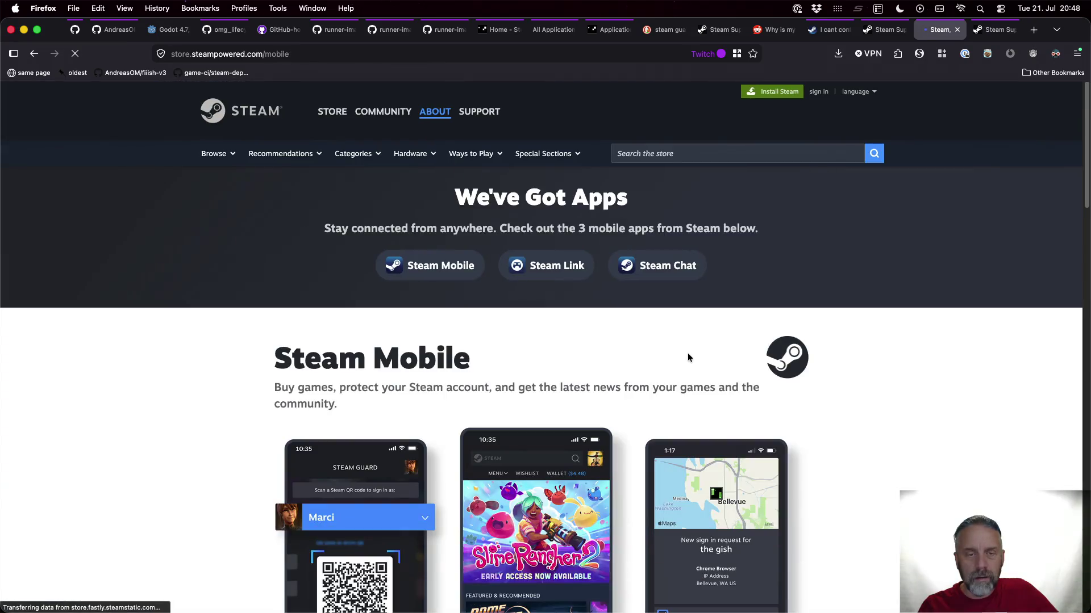
Scroll through the store.steampowered.com/mobile page and open its Steam Guard Mobile FAQ link
scroll(620, 341, down, 5)
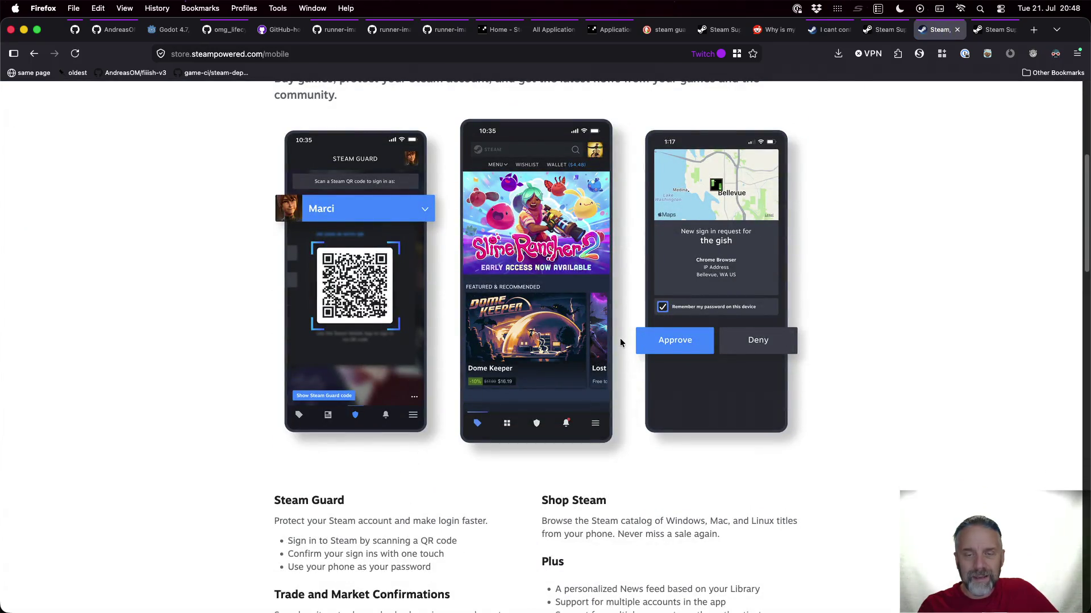
scroll(620, 342, down, 4)
scroll(619, 338, up, 2)
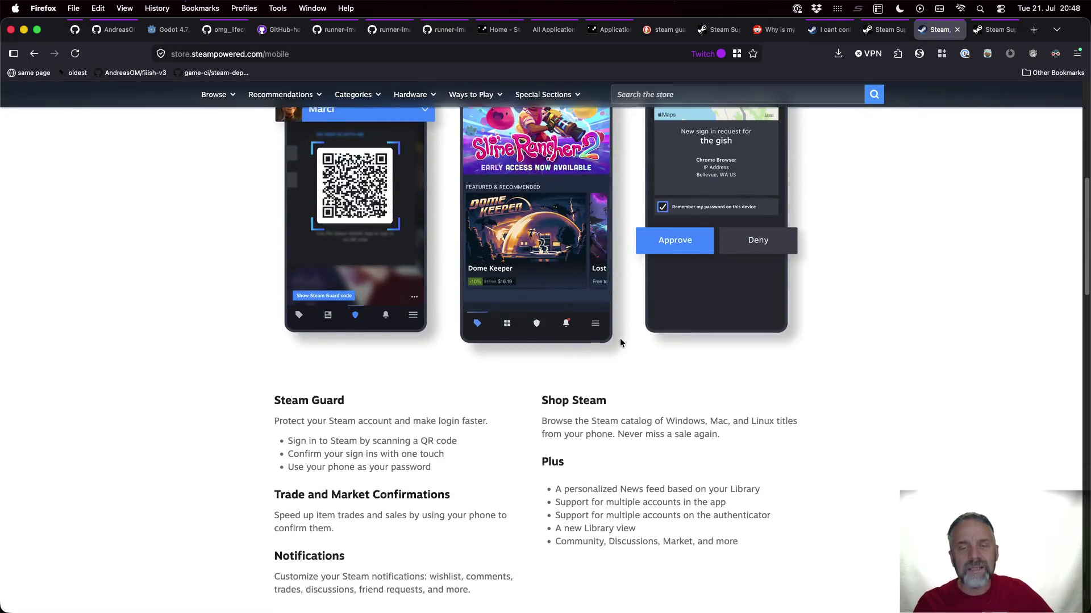
scroll(619, 338, down, 3)
scroll(619, 340, down, 12)
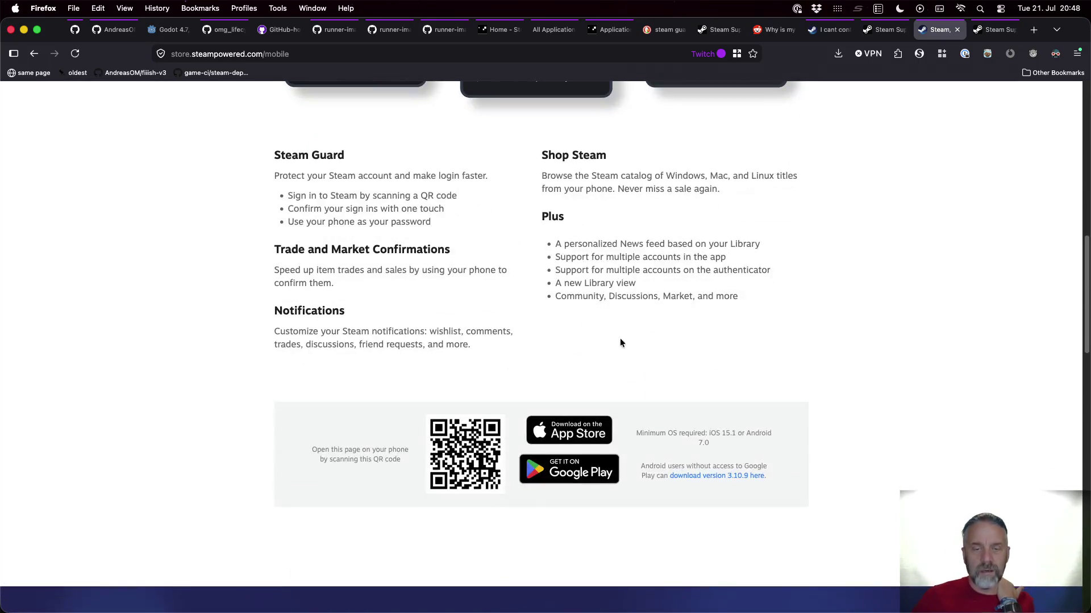
scroll(619, 322, up, 1)
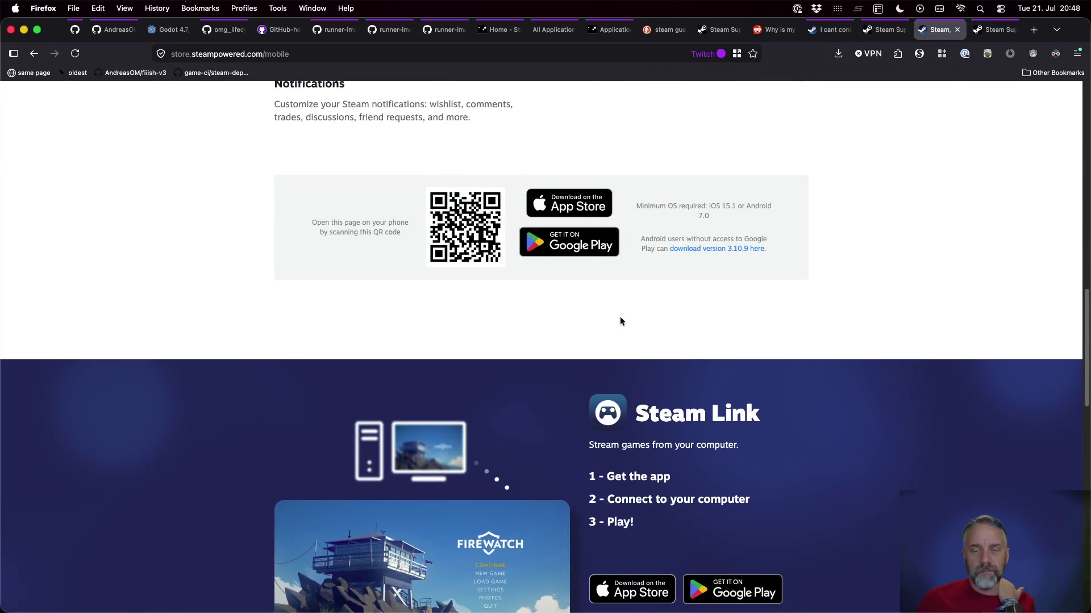
scroll(620, 322, down, 12)
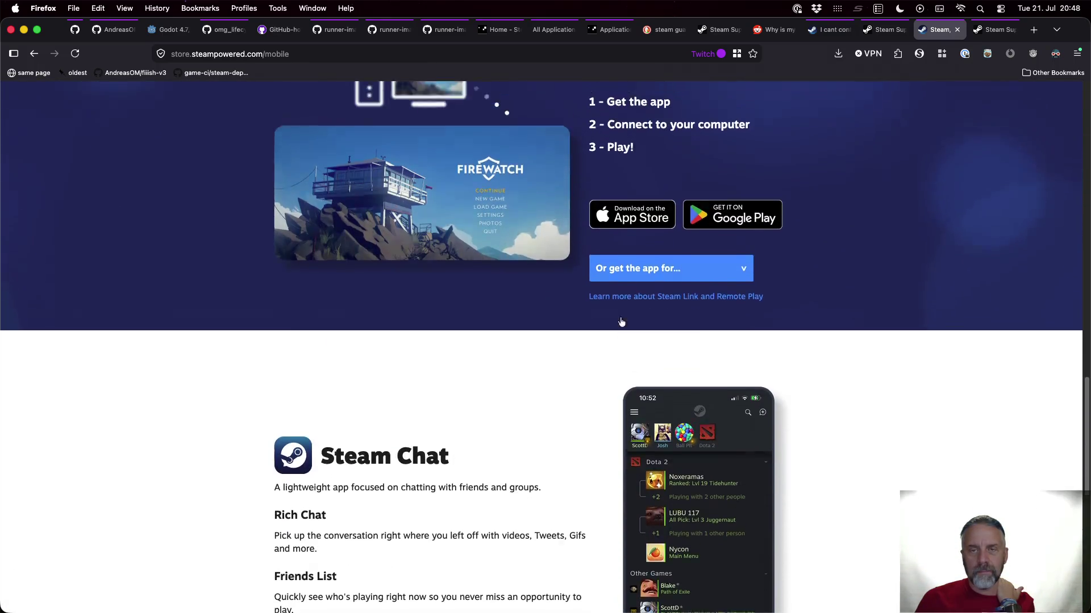
scroll(621, 322, up, 2)
scroll(553, 331, down, 16)
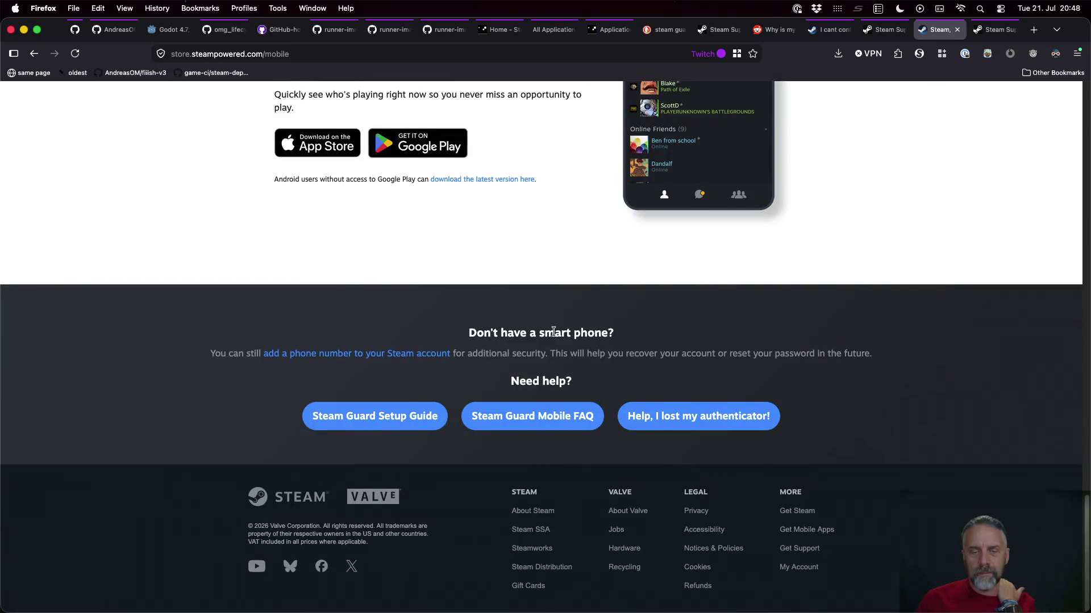
click(559, 414)
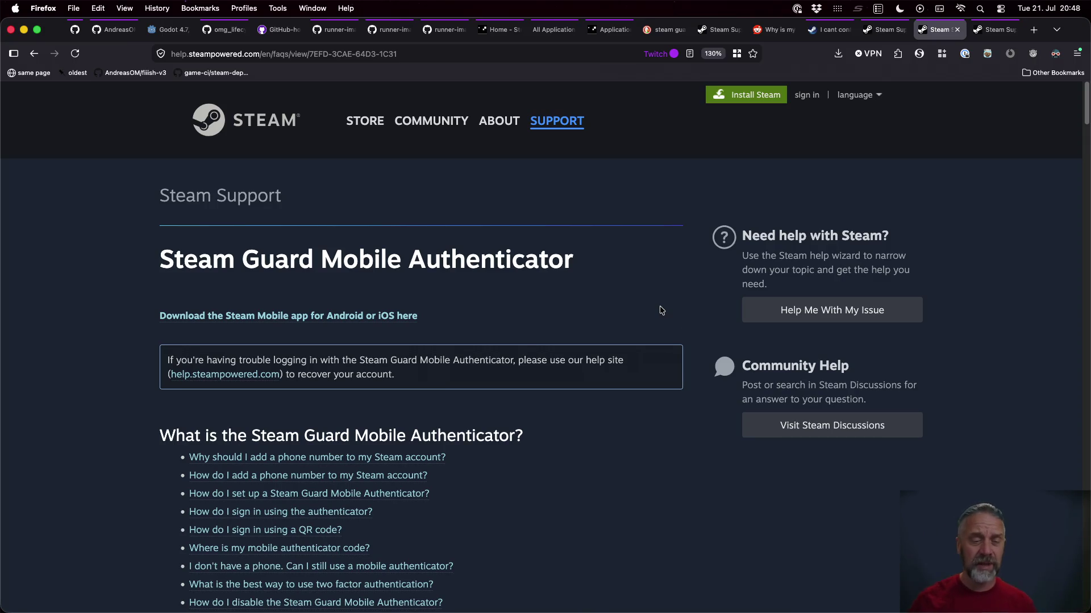
scroll(661, 310, down, 4)
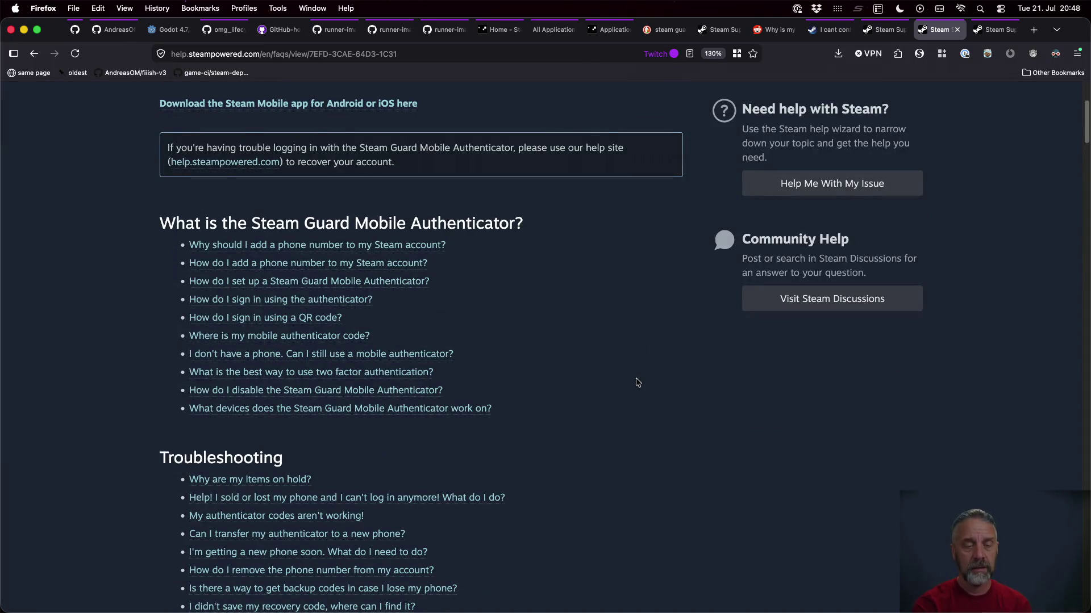
scroll(637, 383, down, 4)
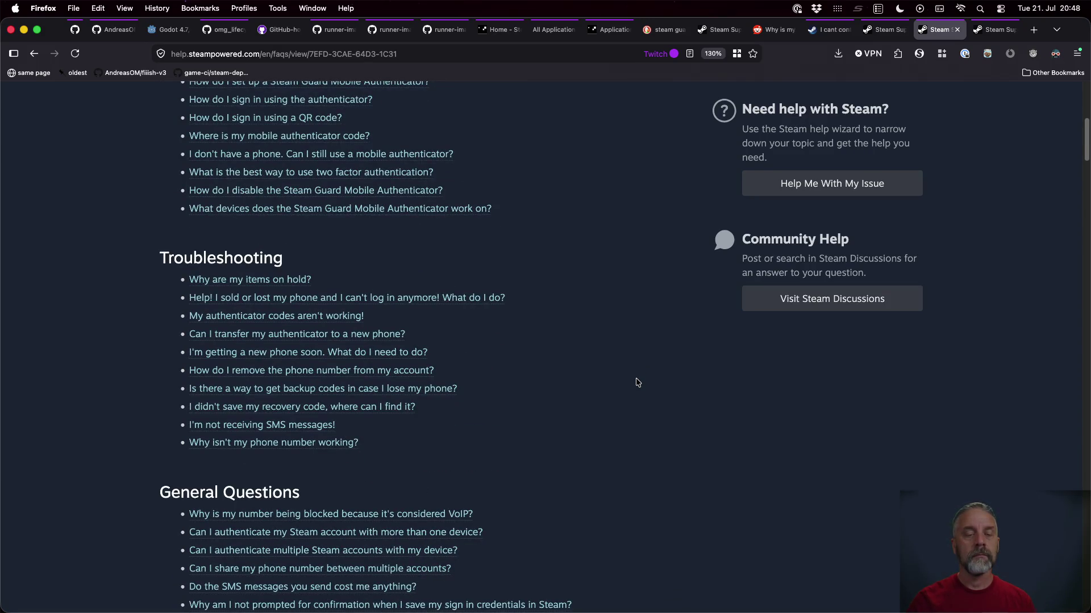
click(349, 321)
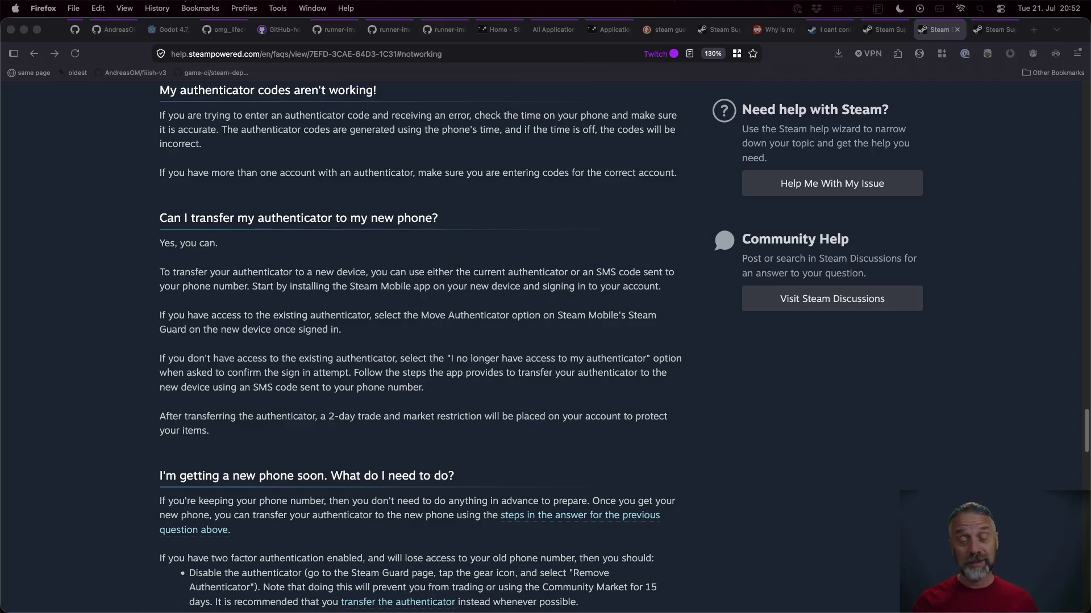
Bring the Firefox window to the front, then move to the next desktop space
click(628, 380)
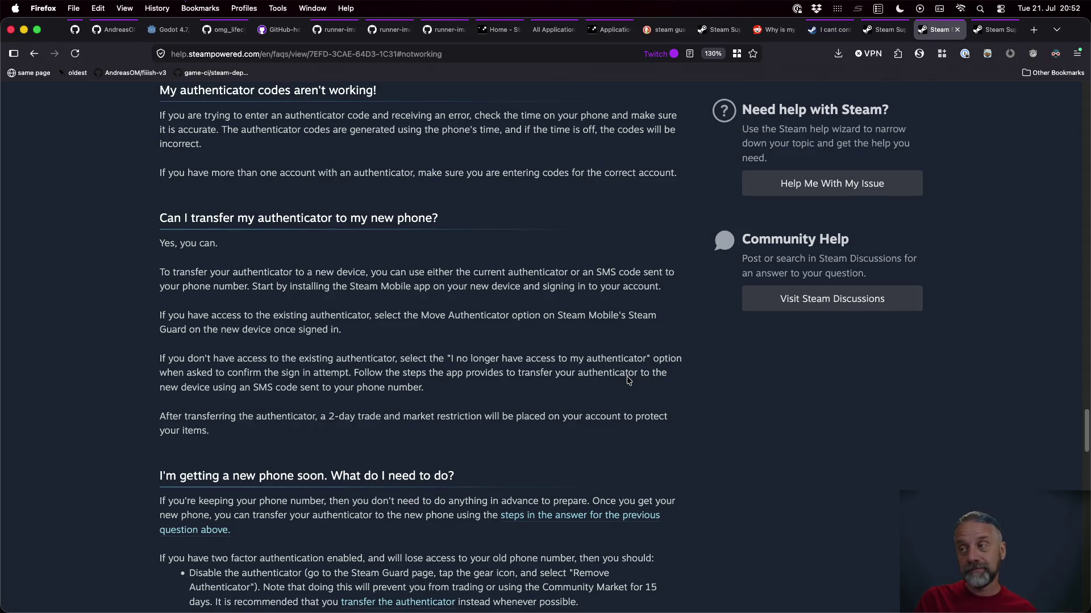
key(ctrl+Right)
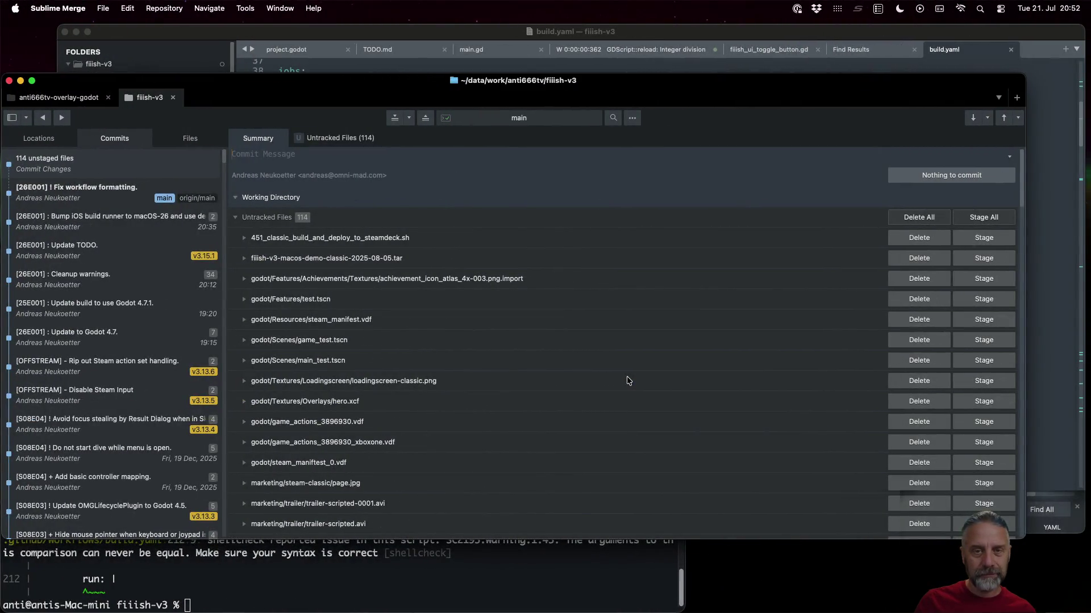
Switch to the Sublime Text desktop and open the TODO.md notes instead of build.yaml
key(ctrl+Right)
key(ctrl+Left)
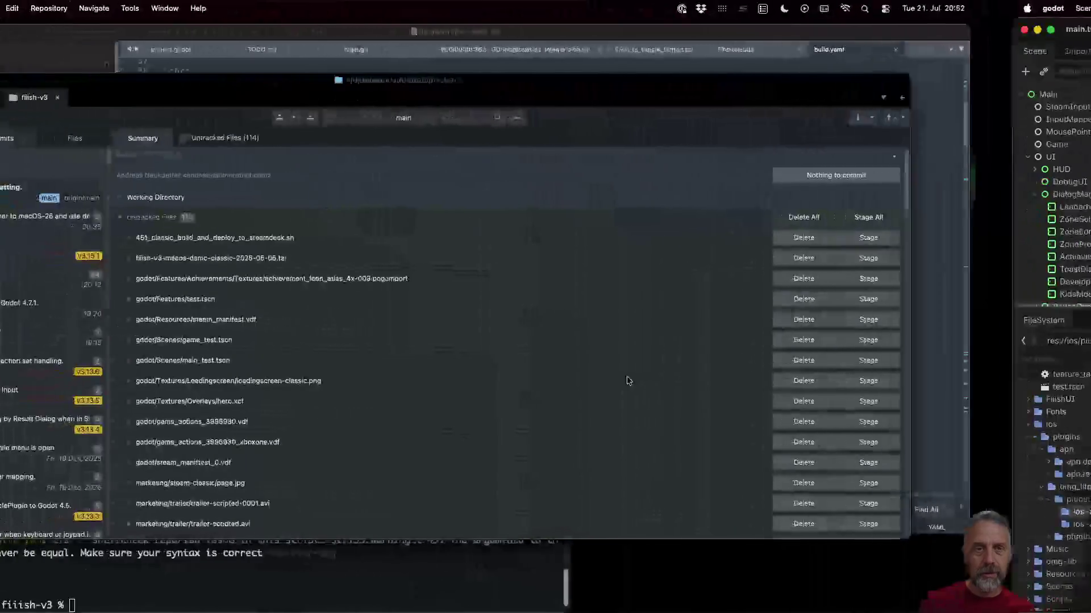
key(super+Tab)
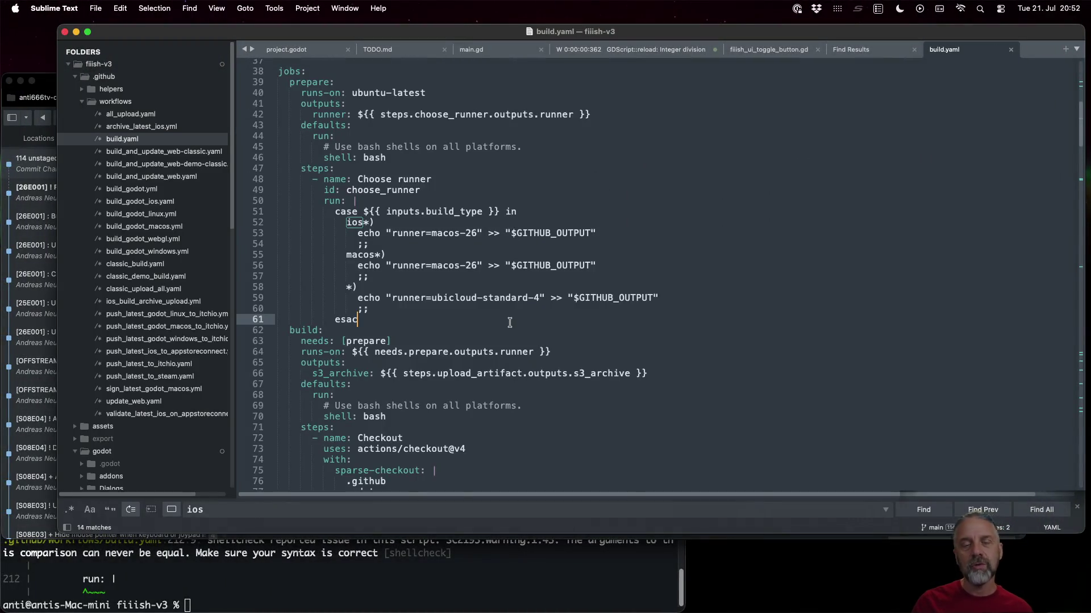
click(398, 49)
click(584, 334)
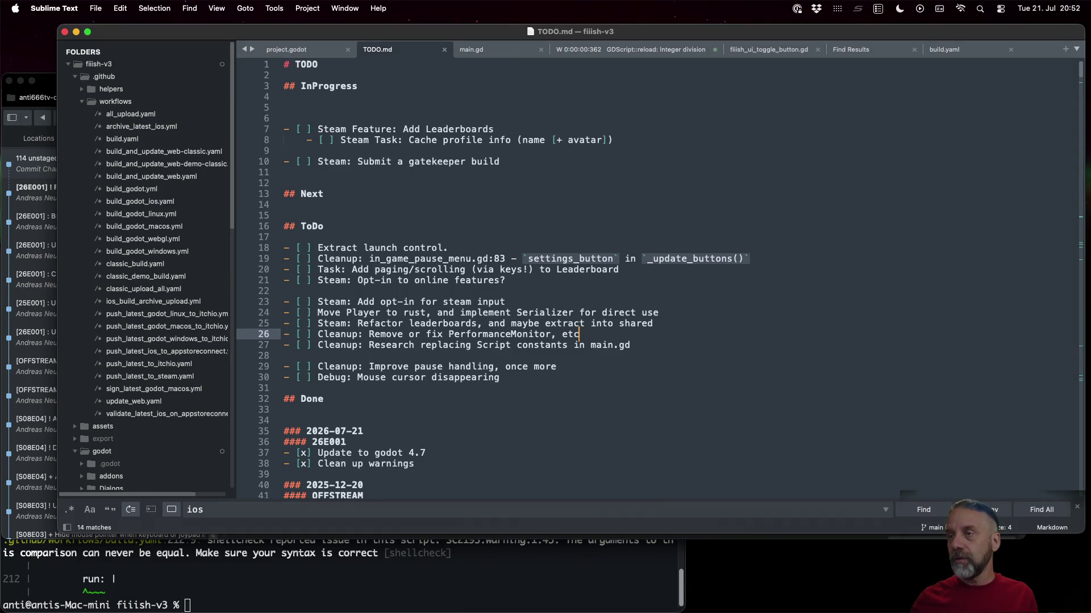
Select the ToDo list on lines 18 to 31, then return to the browser desktop
key(super+space)
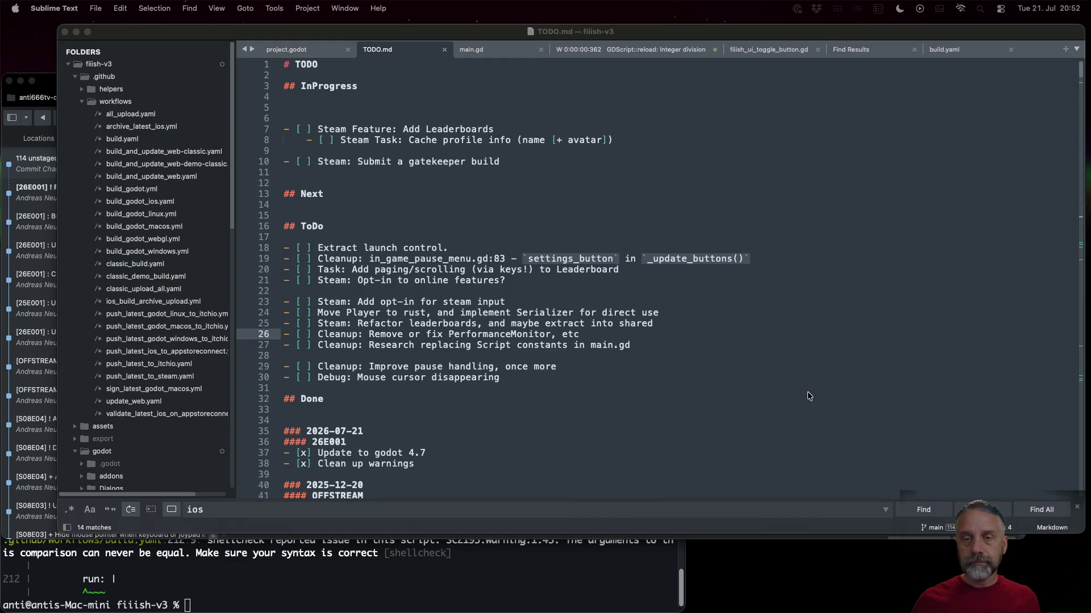
key(super+Tab)
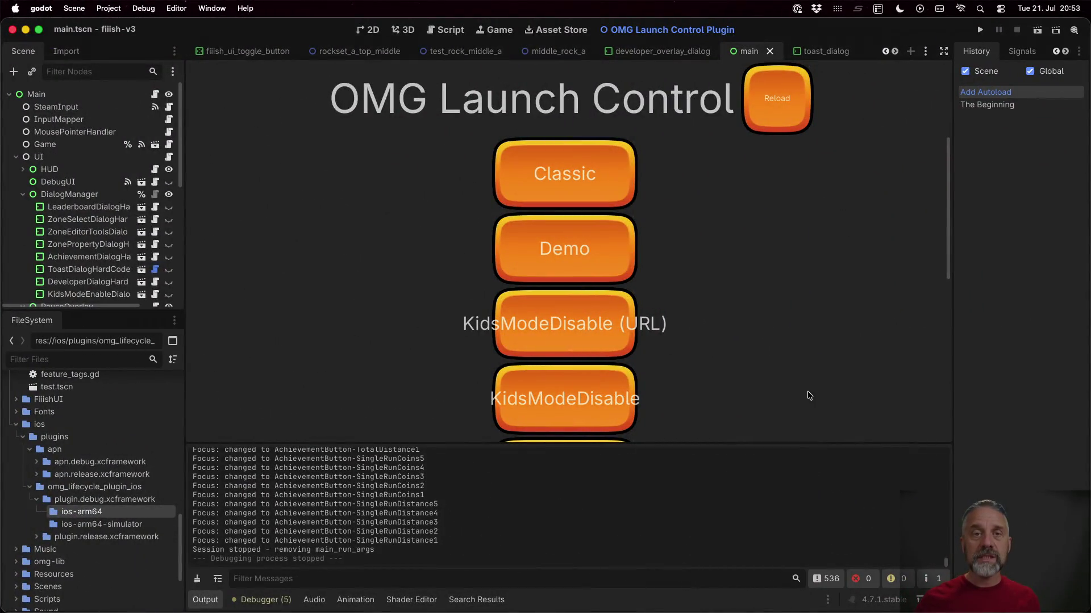
key(super+Tab)
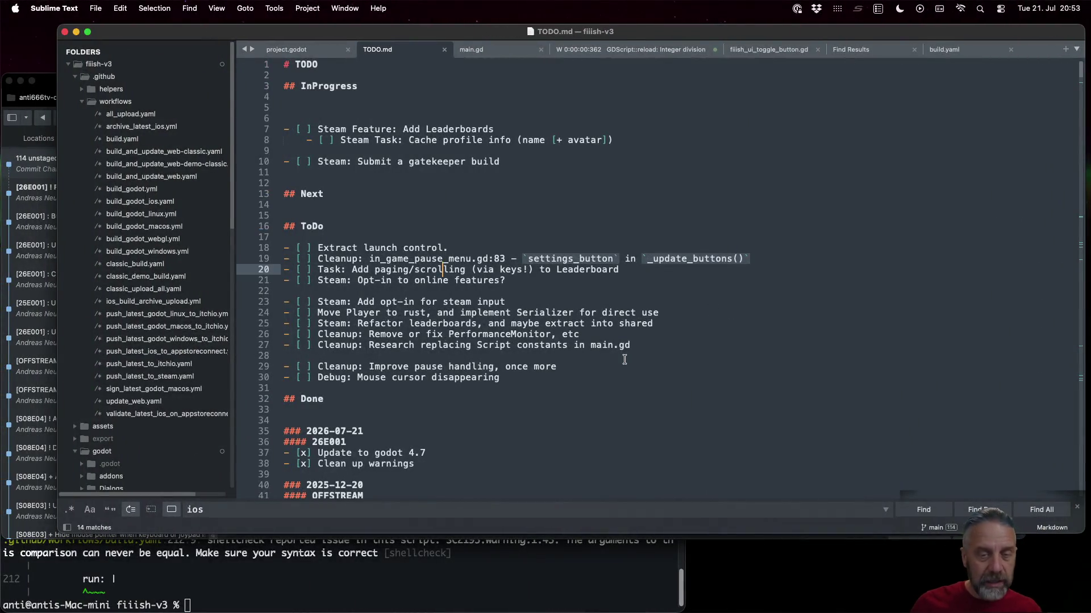
key(Up)
key(Up)
key(shift+Down)
key(shift+Down)
key(shift+Down)
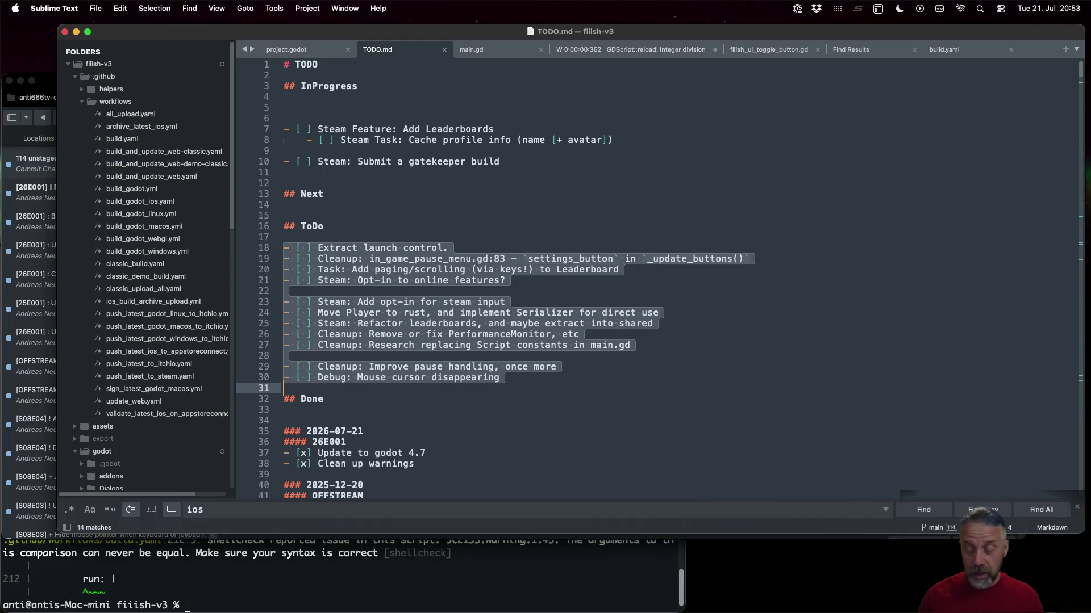
key(ctrl+Left)
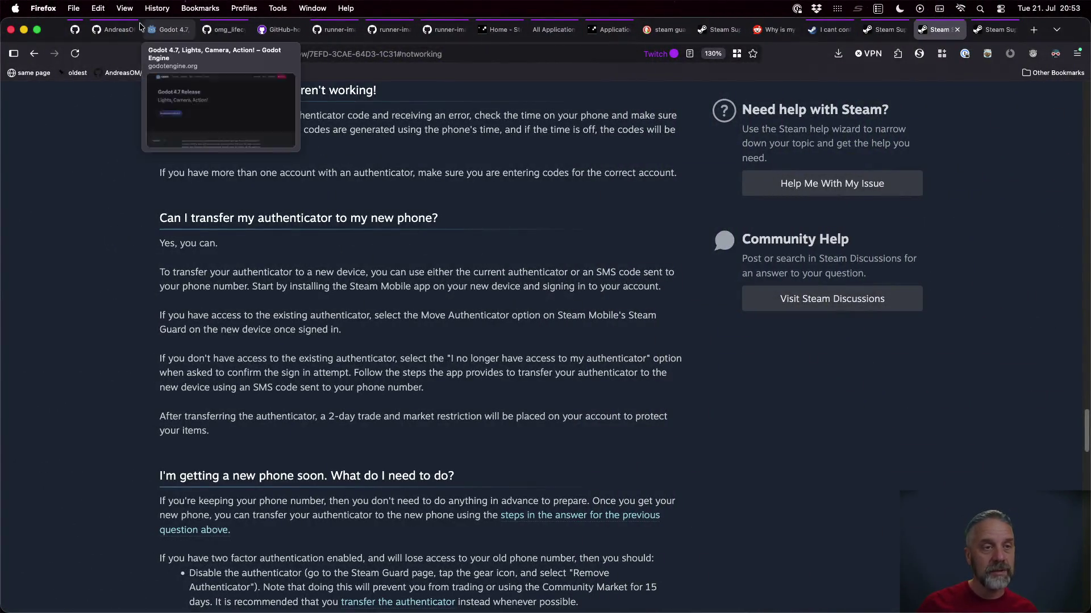
Open the fiiish-v3 Actions runs and the failed ios-classic build #30 job log
click(114, 29)
click(80, 35)
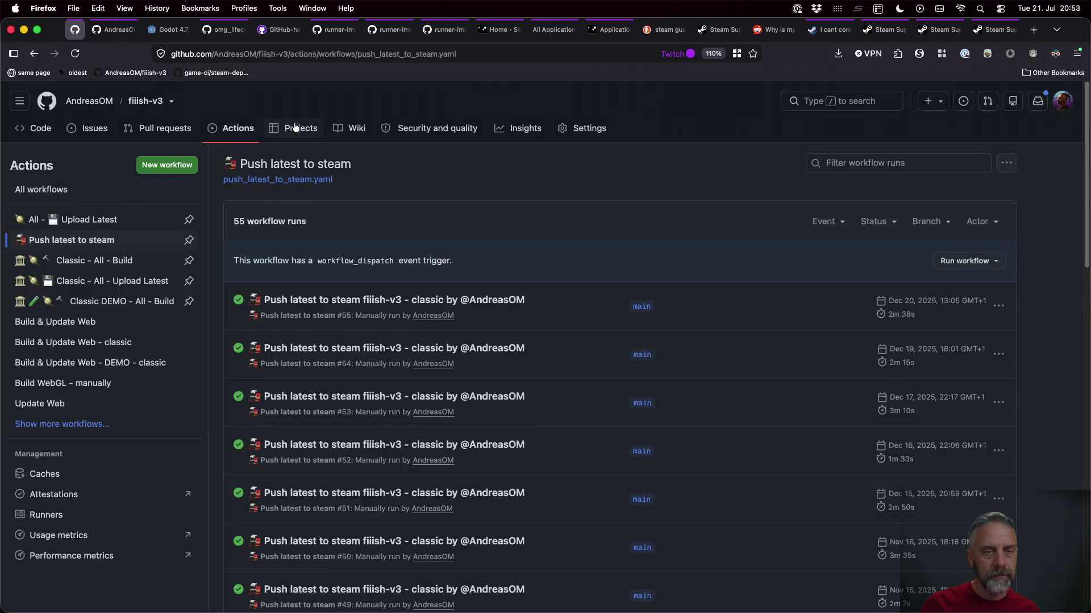
click(232, 129)
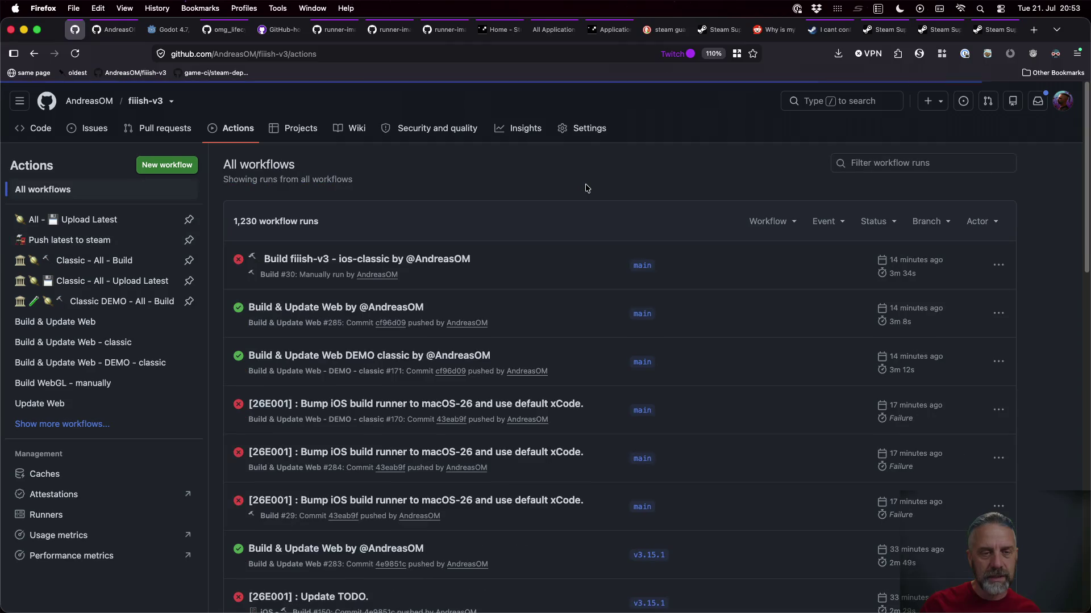
click(443, 258)
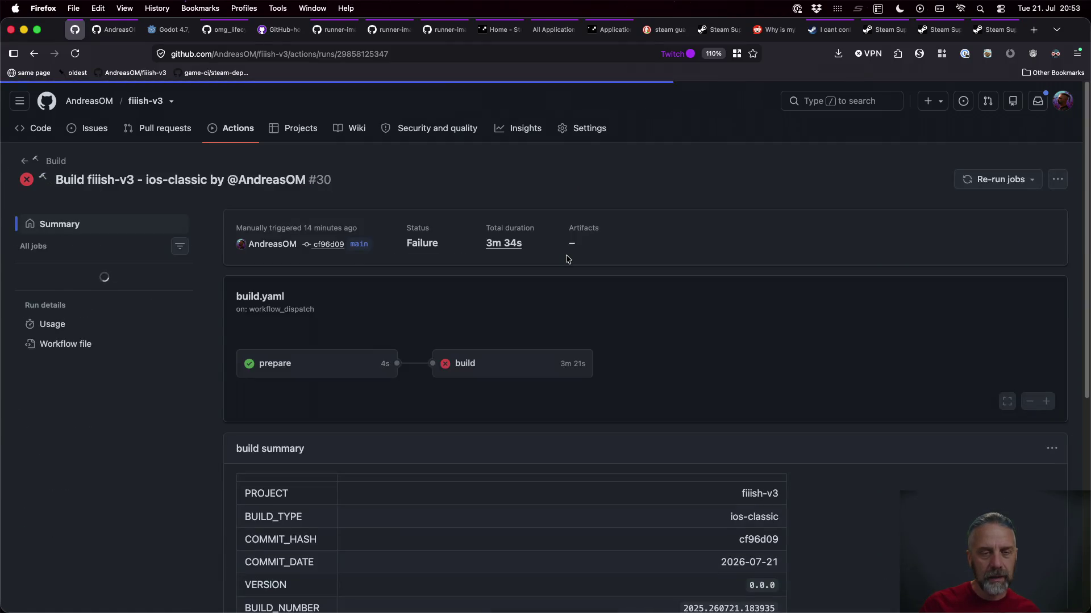
click(475, 368)
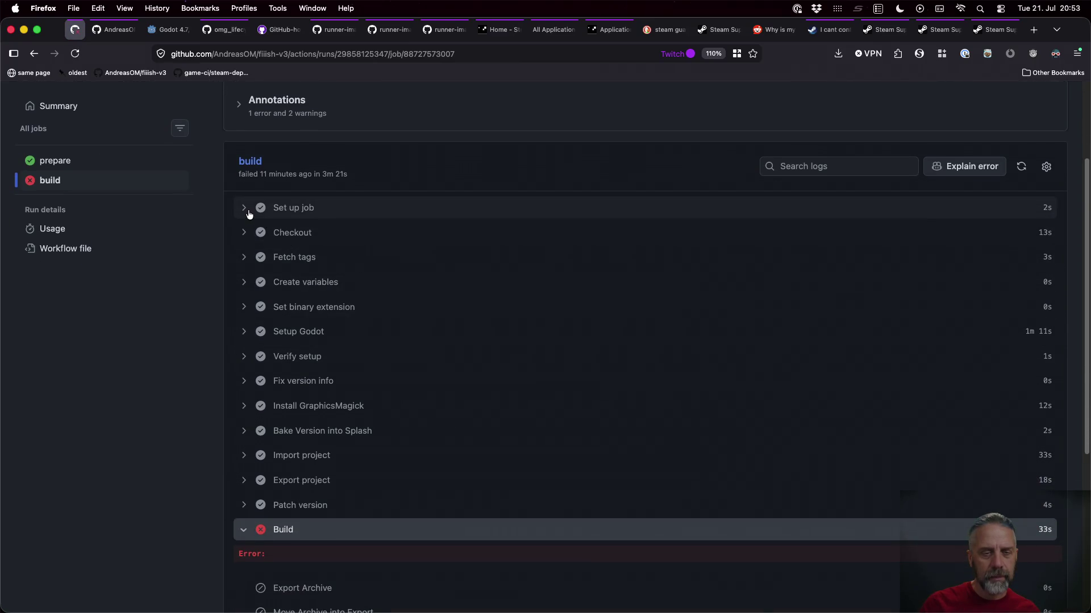
scroll(248, 324, down, 3)
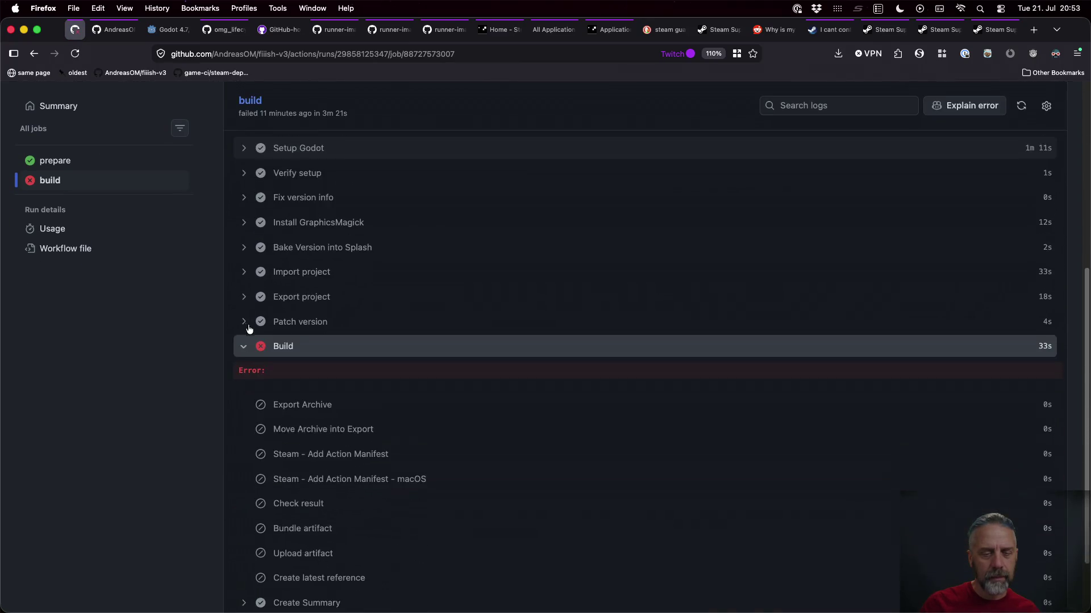
Trust the blob storage domain in NoScript and reload so the log loads
click(919, 53)
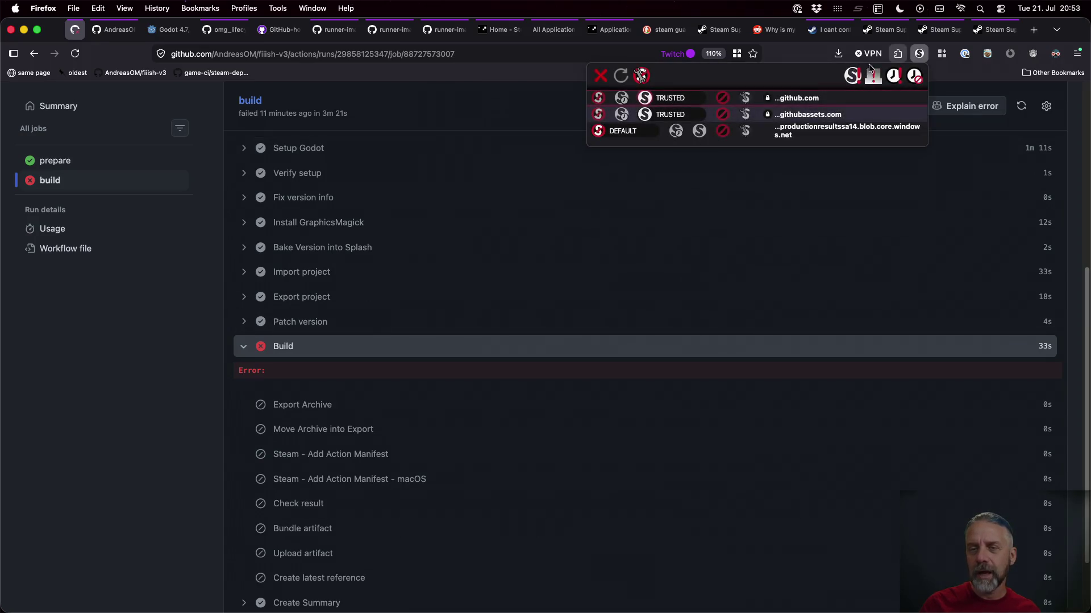
click(698, 132)
click(522, 312)
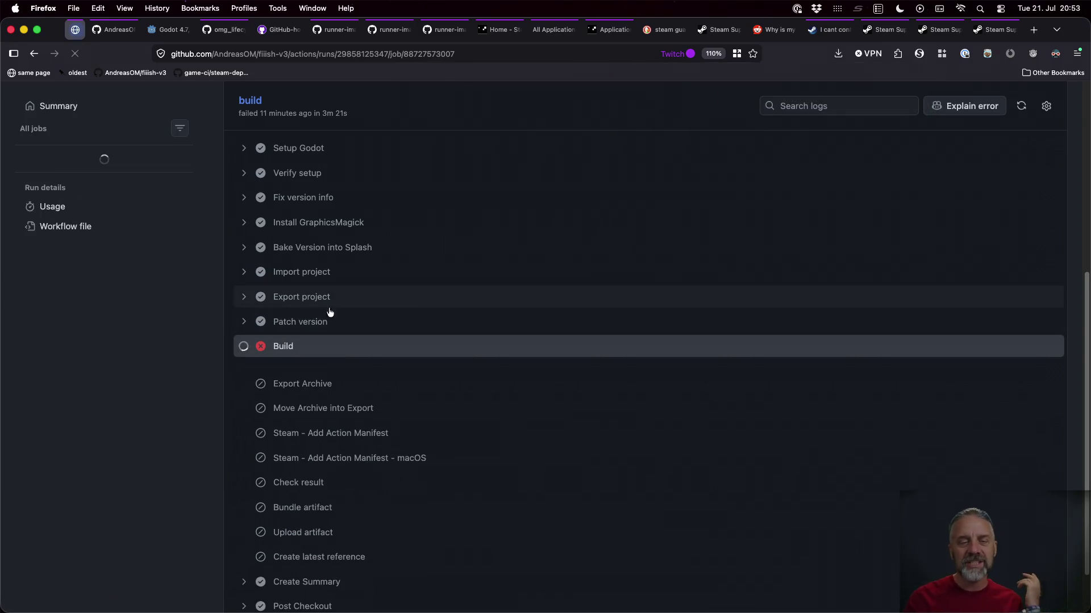
scroll(405, 357, up, 10)
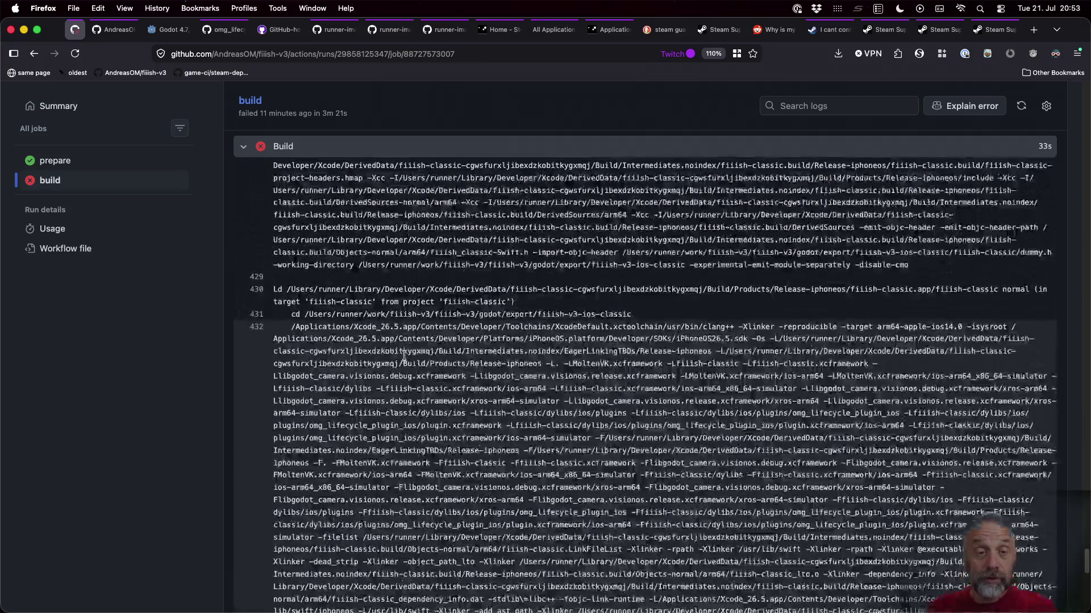
scroll(404, 356, down, 10)
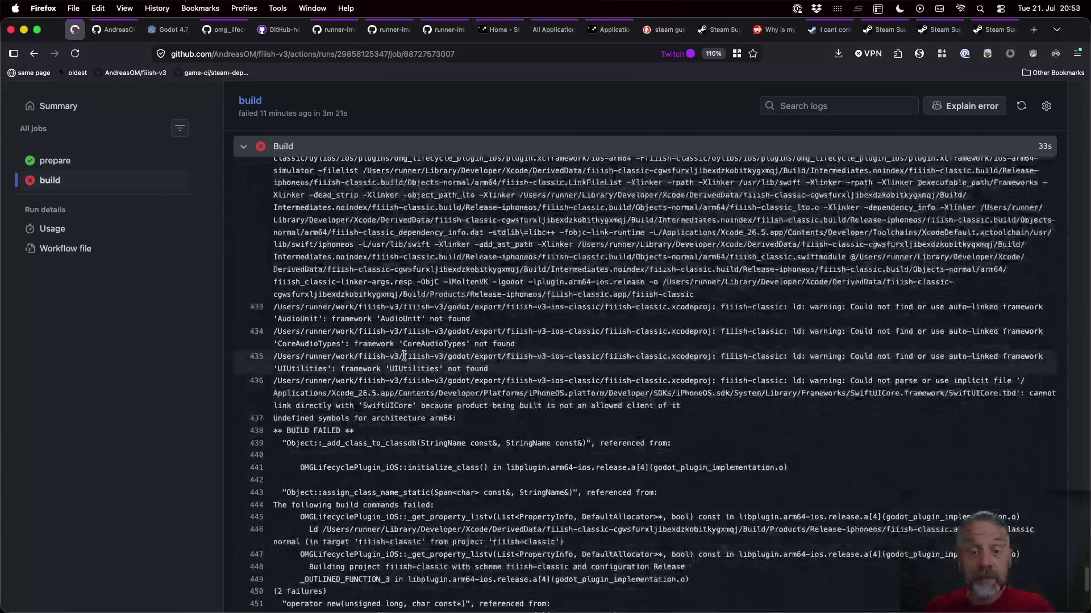
scroll(405, 358, down, 2)
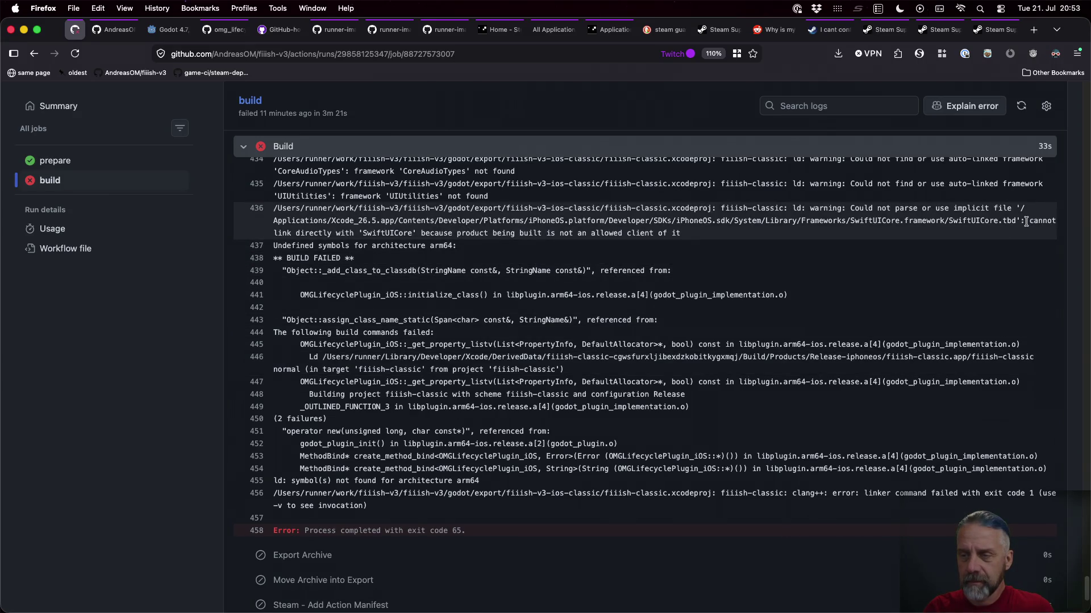
Copy the SwiftUICore linker error from line 436 and search the web for it
mouse_move(1028, 222)
mouse_down()
mouse_move(790, 253)
mouse_move(710, 228)
mouse_move(707, 238)
mouse_up()
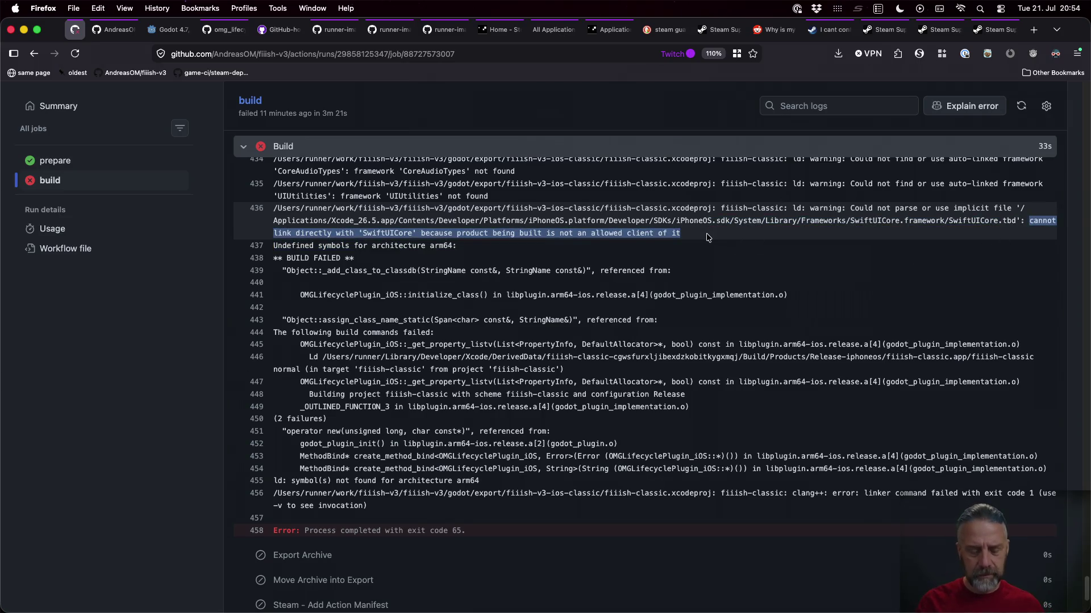
key(super+c)
key(super+t)
key(super+v)
key(Return)
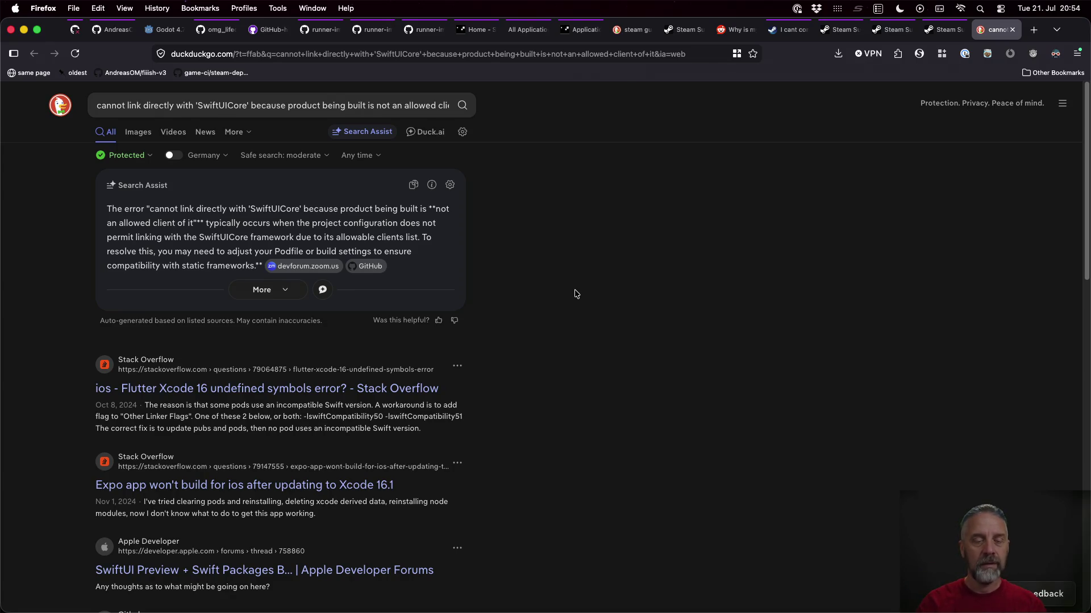
Open GitHub issue #36276 'expo-dev-client build fails in iOS' in a new tab and switch to it
scroll(576, 294, down, 1)
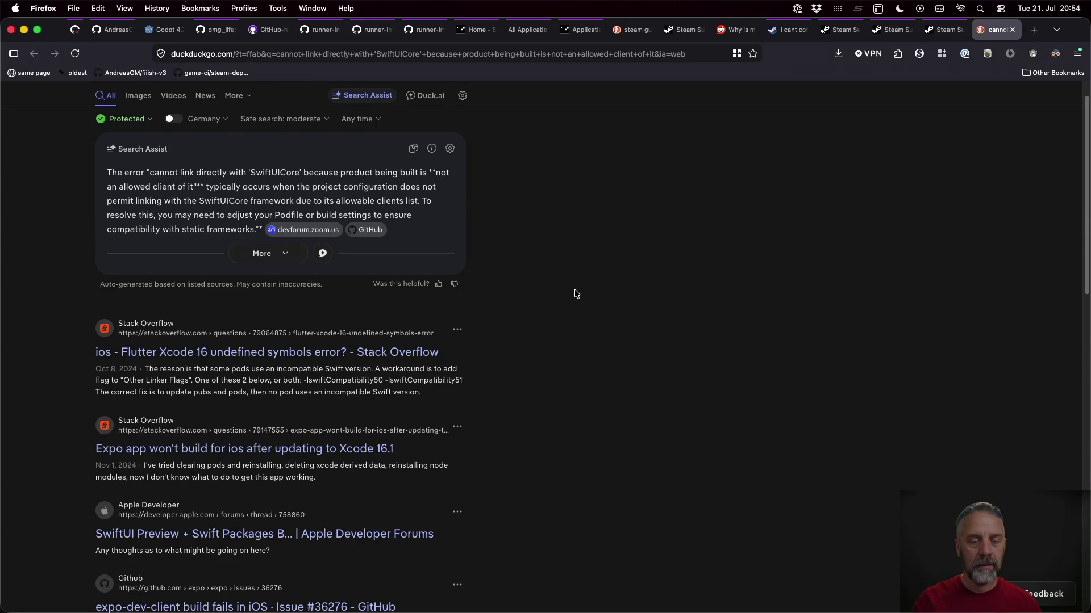
scroll(576, 293, down, 4)
scroll(575, 294, down, 3)
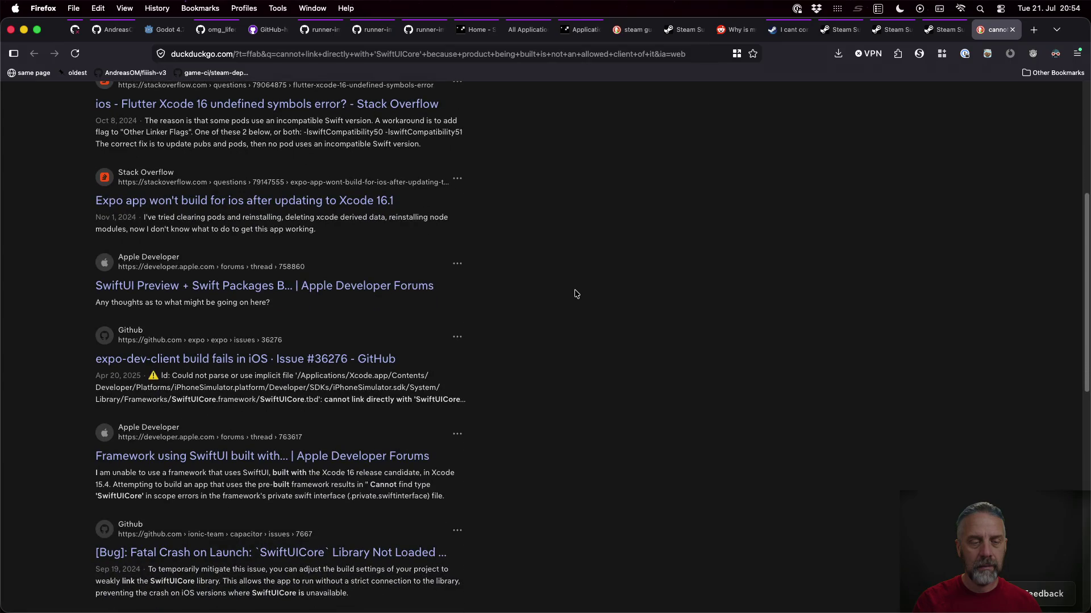
scroll(576, 293, down, 2)
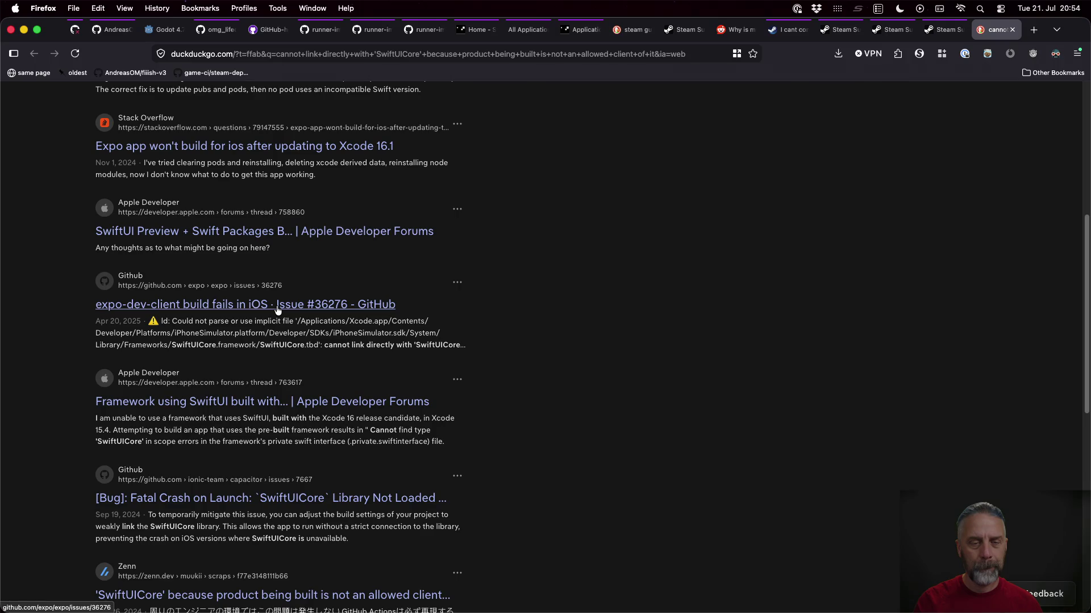
middle_click(278, 310)
scroll(618, 359, down, 8)
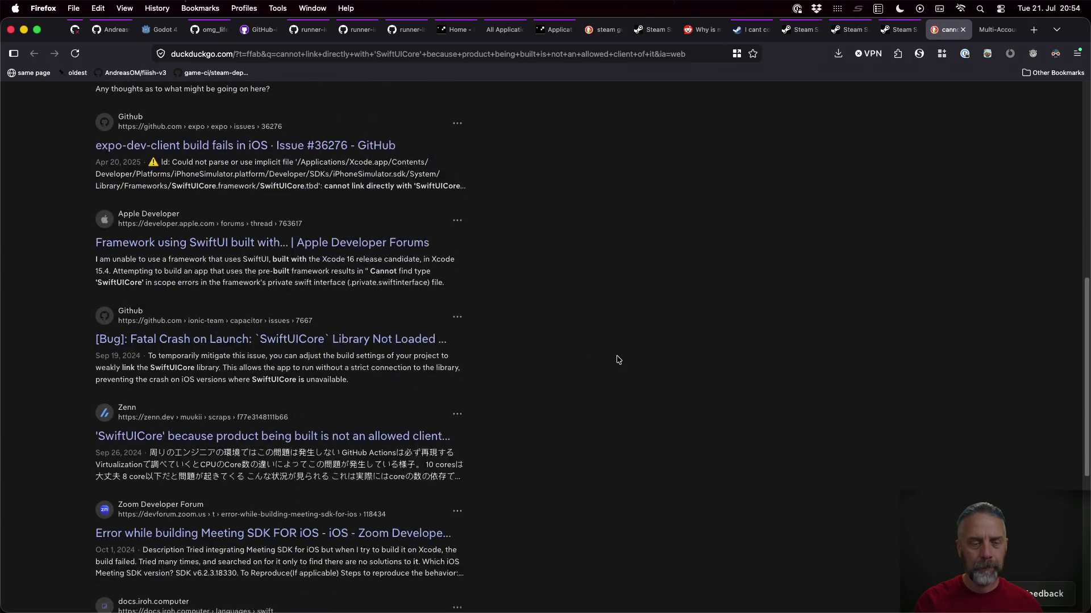
key(ctrl+Tab)
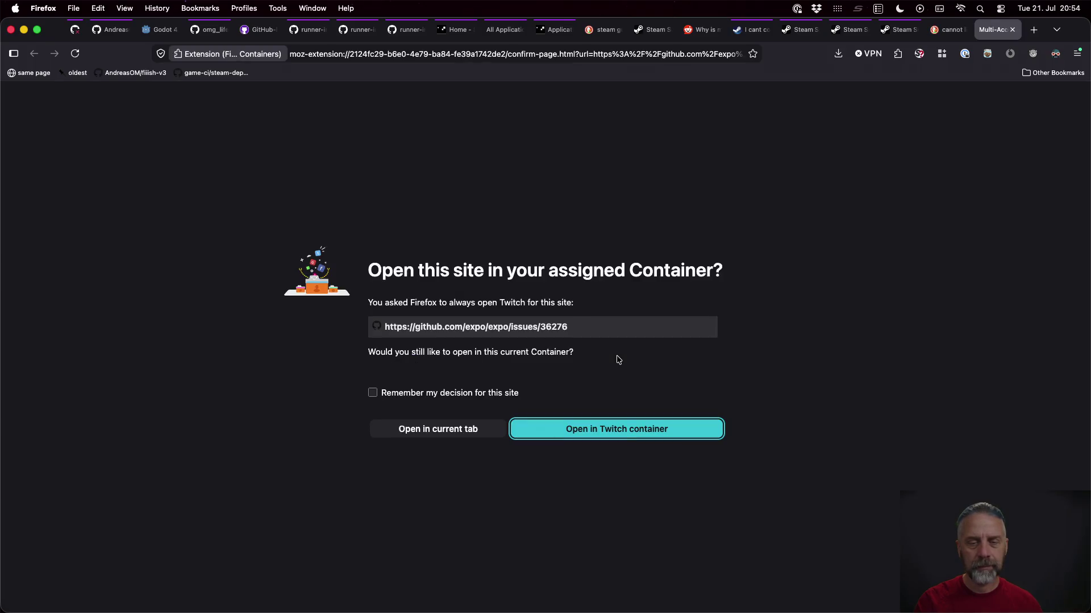
Load issue #36276 in its container, read it through, then close the tab
click(625, 438)
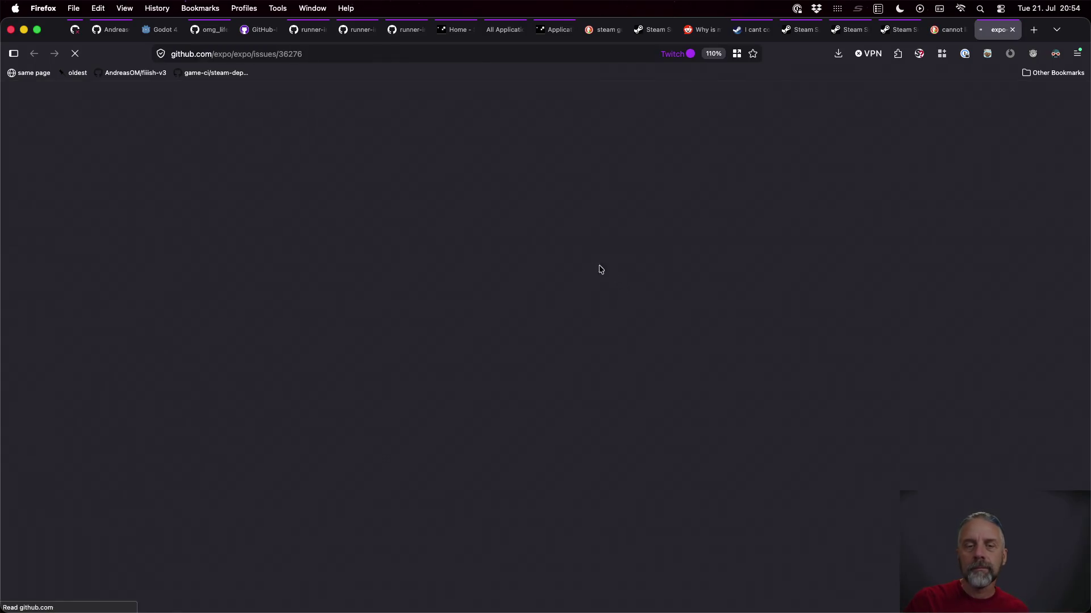
scroll(479, 348, down, 1)
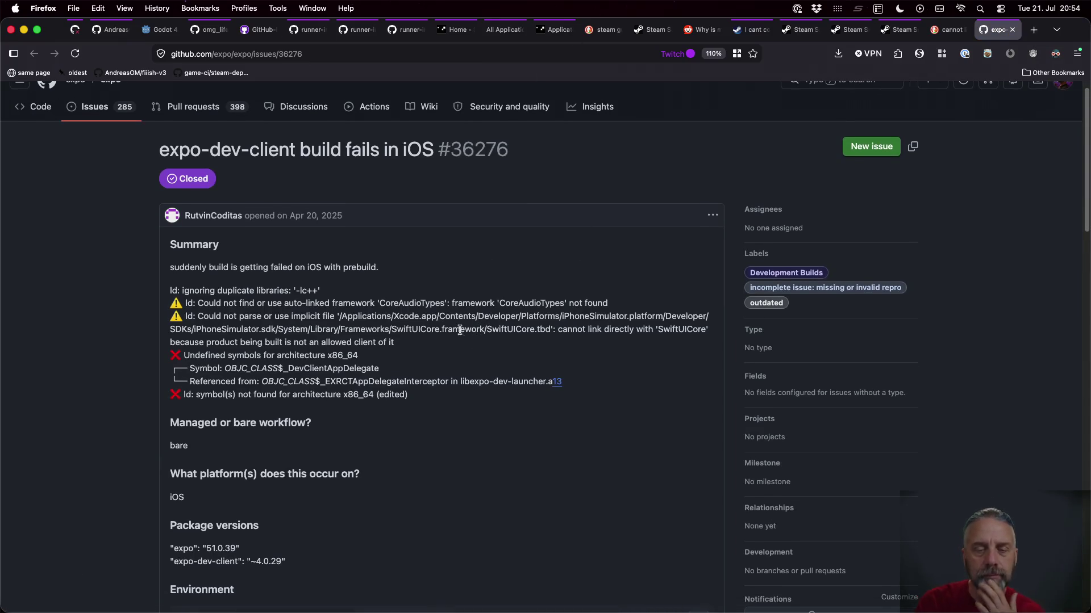
scroll(352, 364, down, 10)
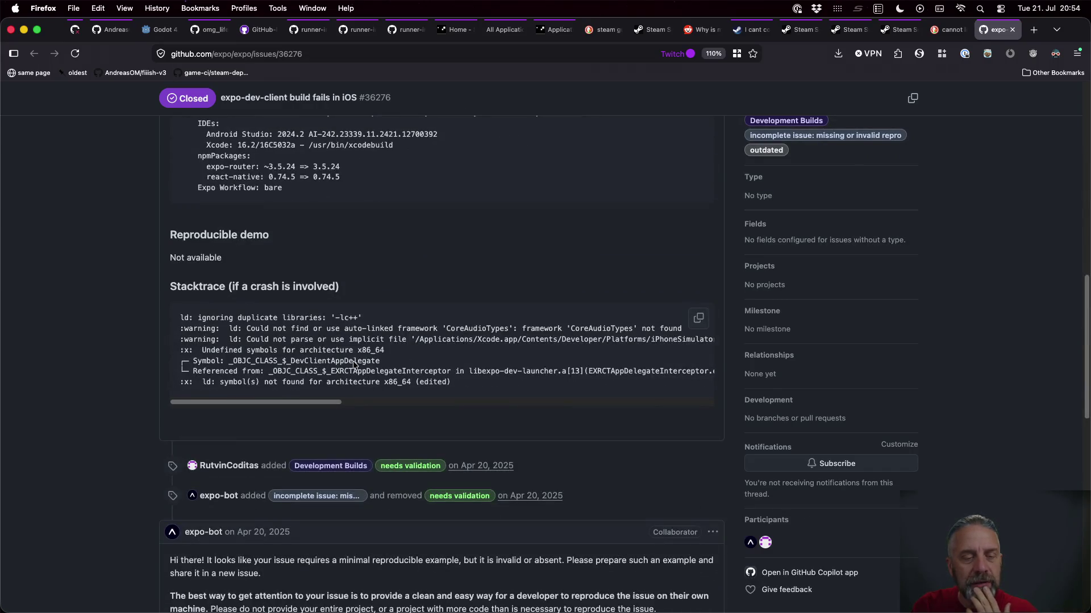
scroll(353, 364, down, 5)
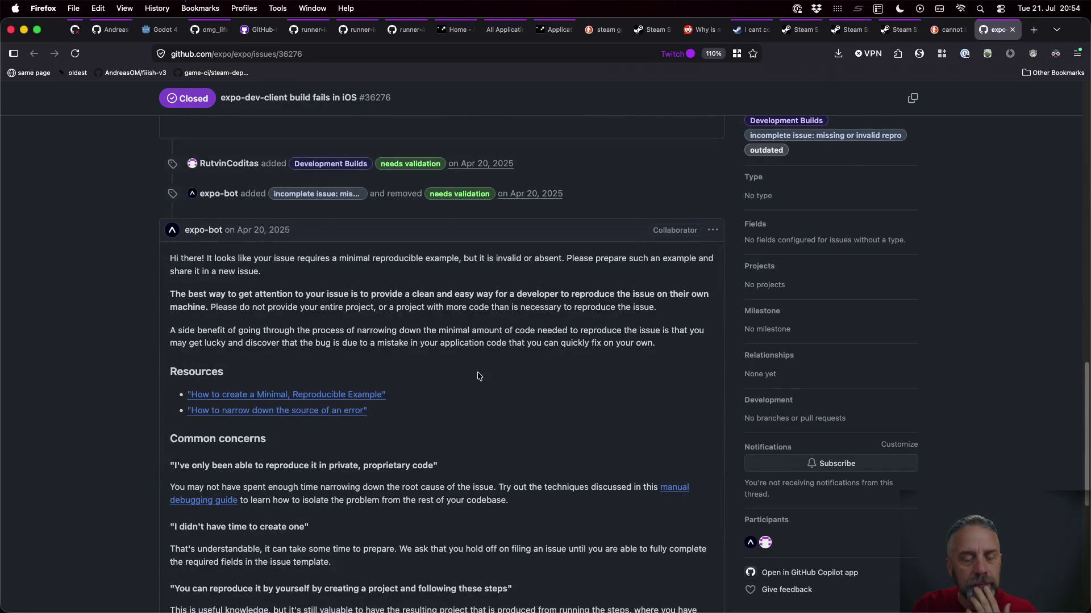
scroll(479, 376, down, 6)
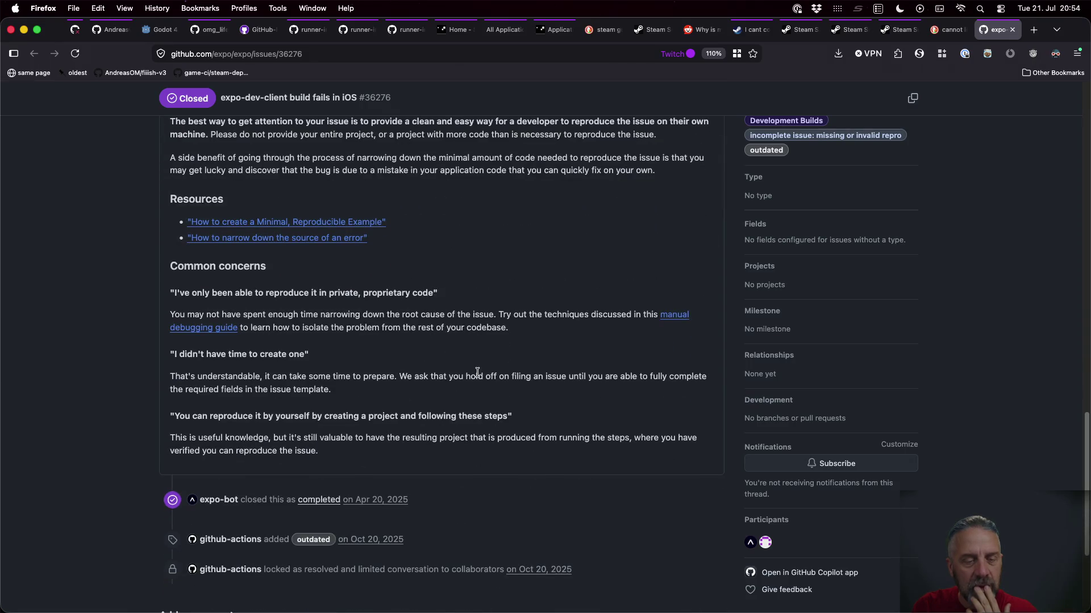
scroll(477, 372, up, 7)
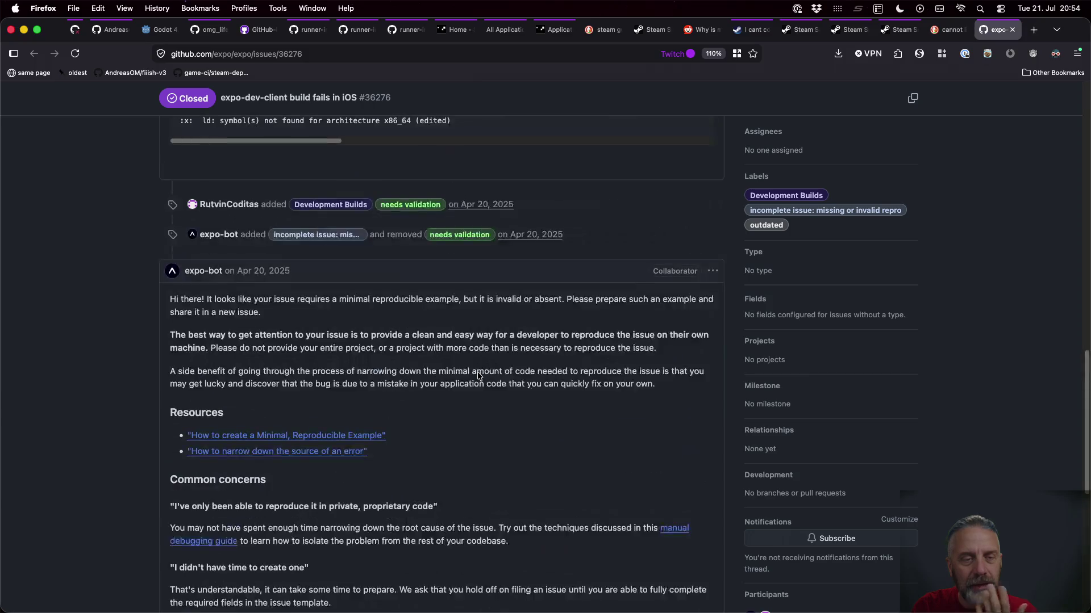
scroll(387, 310, up, 2)
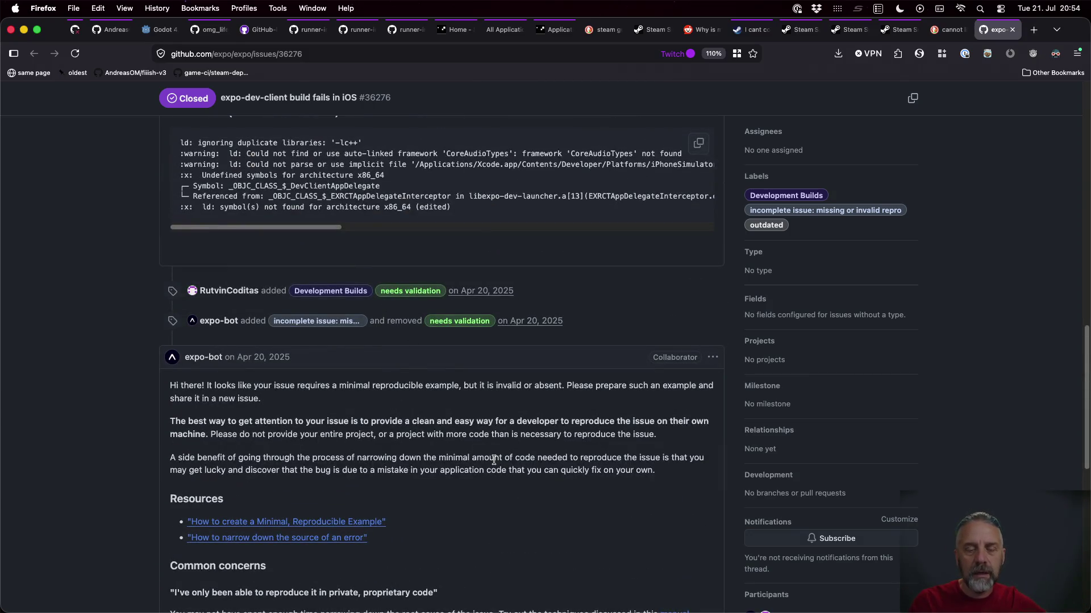
scroll(494, 461, down, 5)
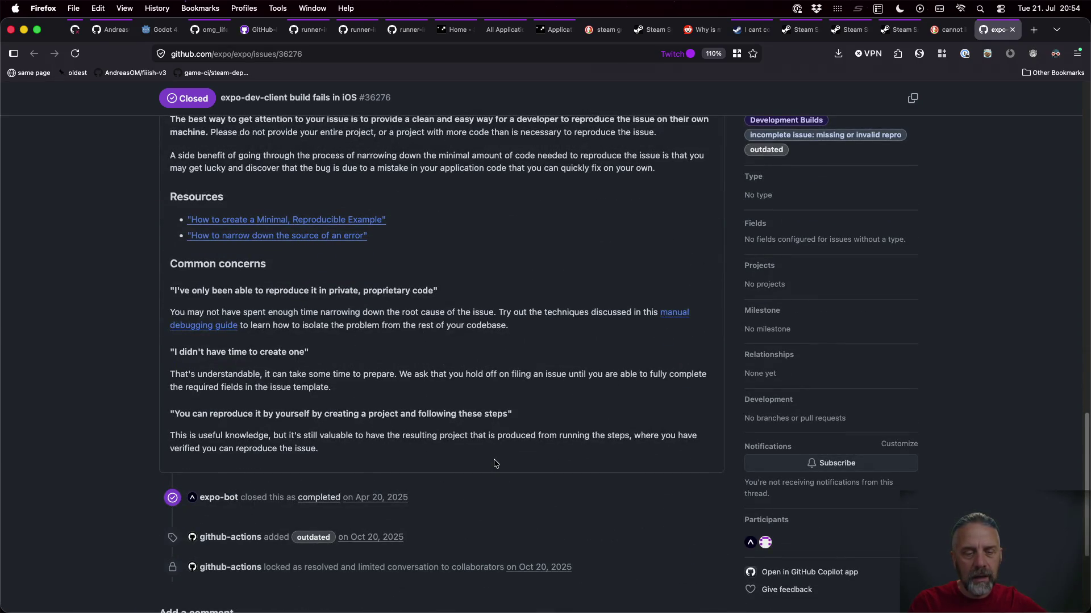
scroll(494, 463, down, 1)
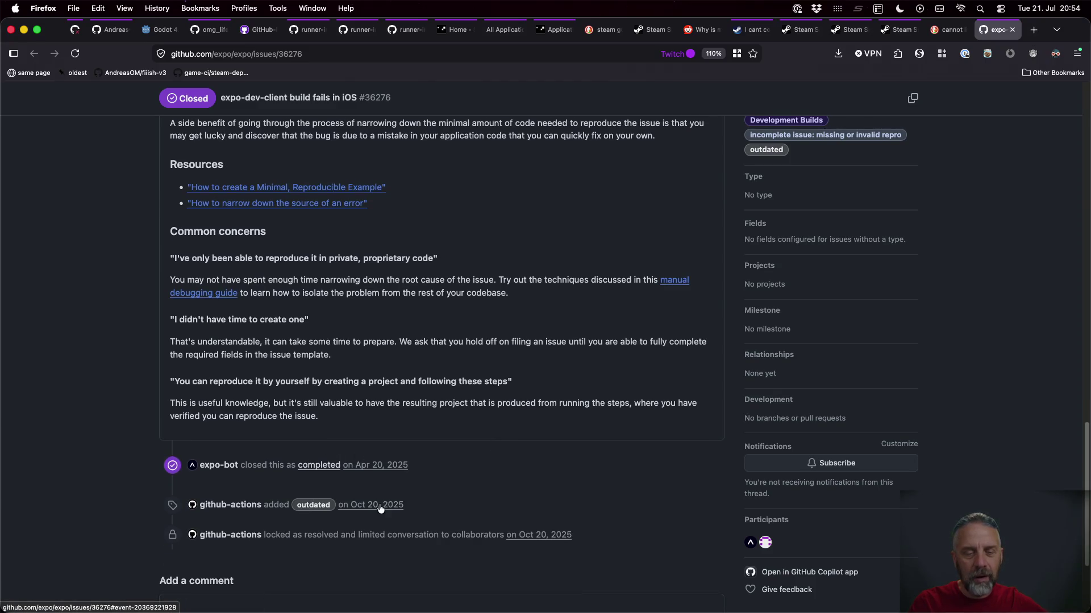
scroll(465, 506, up, 4)
scroll(466, 507, down, 4)
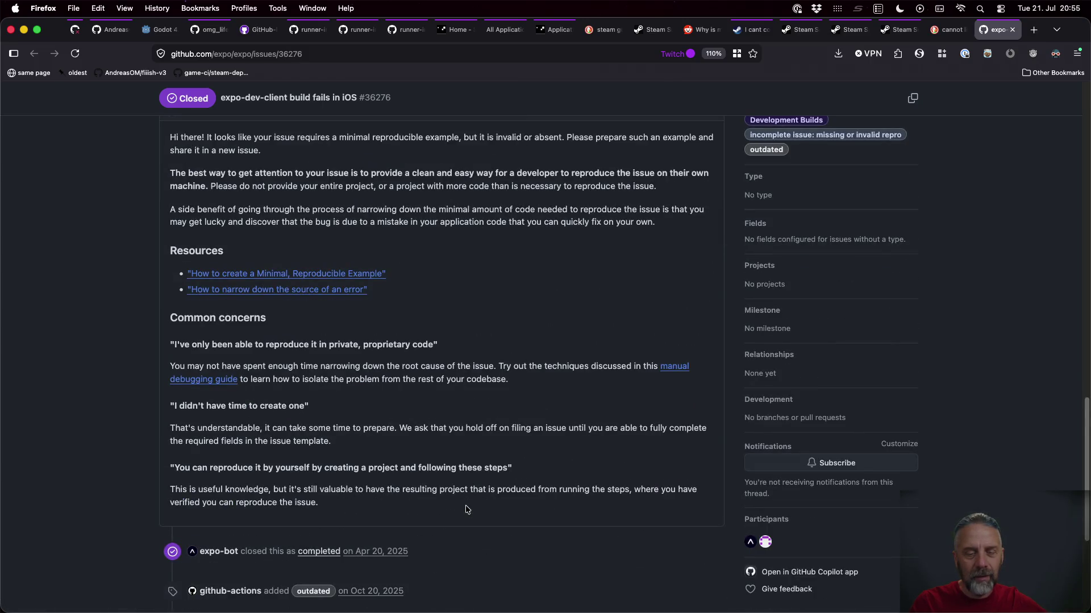
scroll(466, 509, down, 3)
scroll(466, 509, up, 20)
scroll(466, 510, up, 10)
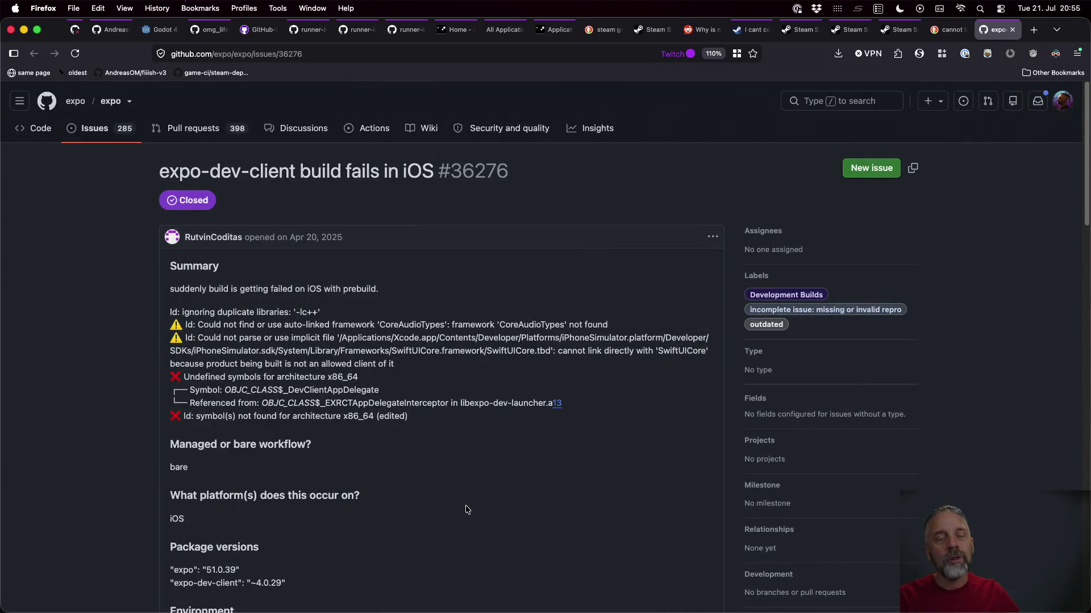
key(super+w)
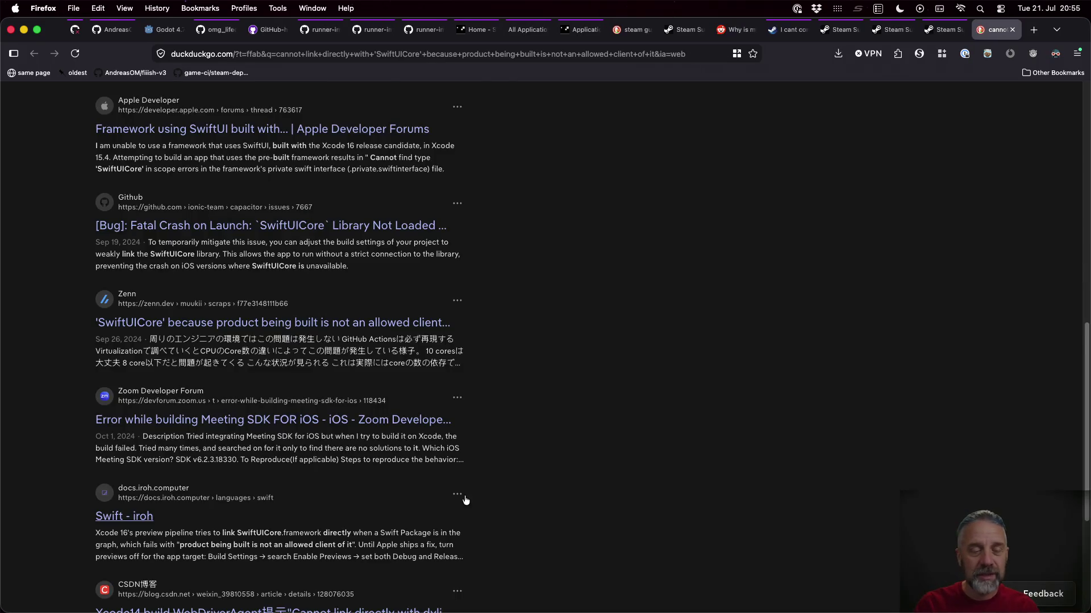
Open the Flutter Xcode 16 Stack Overflow and CSDN Xcode14 results in background tabs and read the -lswiftCompatibility answer
scroll(466, 503, down, 5)
scroll(339, 459, up, 15)
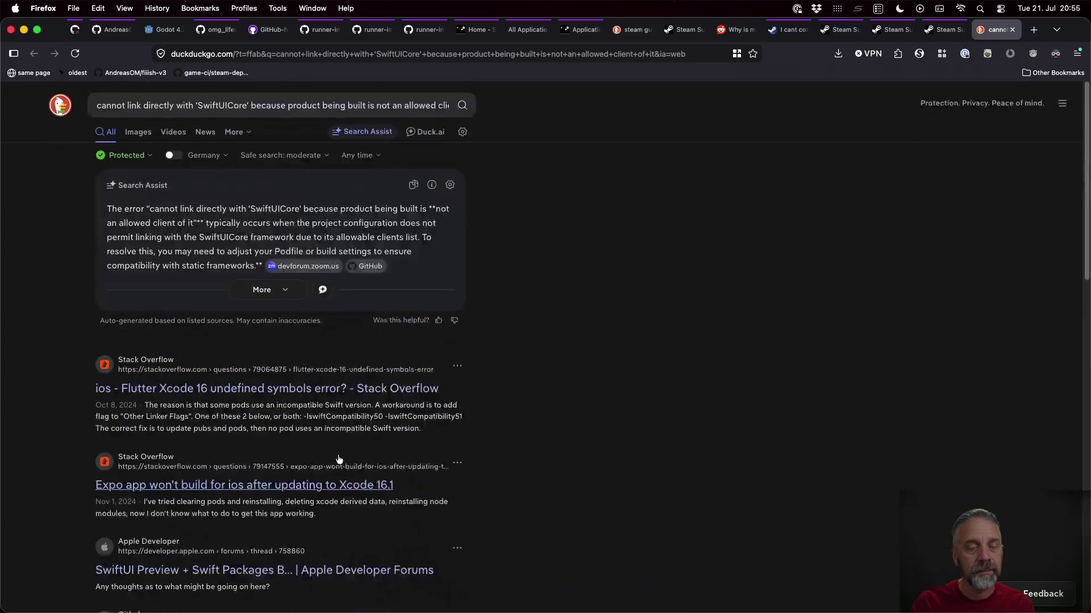
middle_click(285, 386)
scroll(418, 438, down, 10)
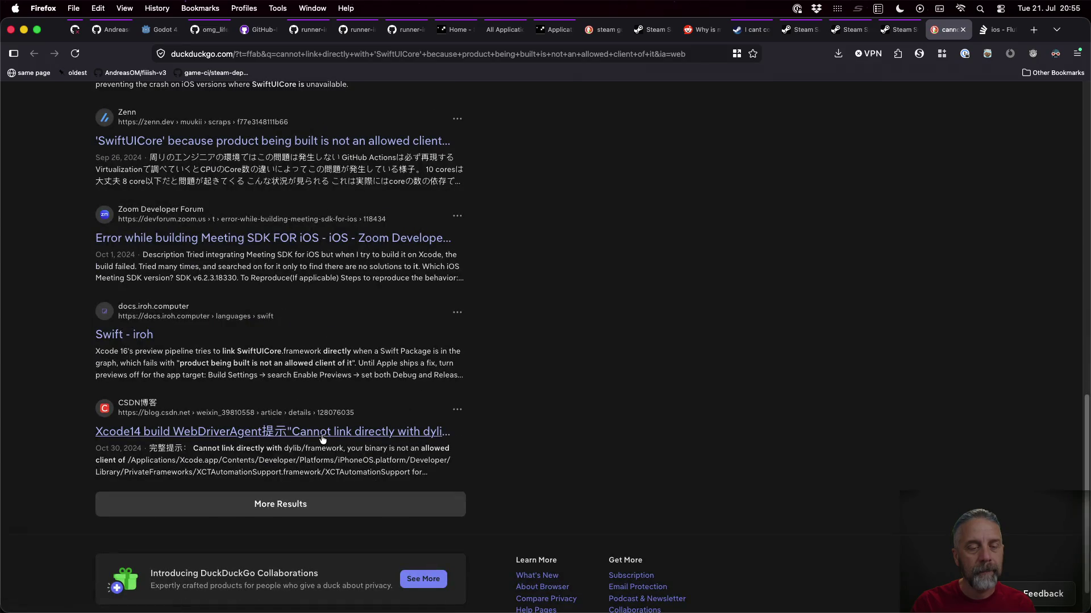
middle_click(322, 439)
key(ctrl+Tab)
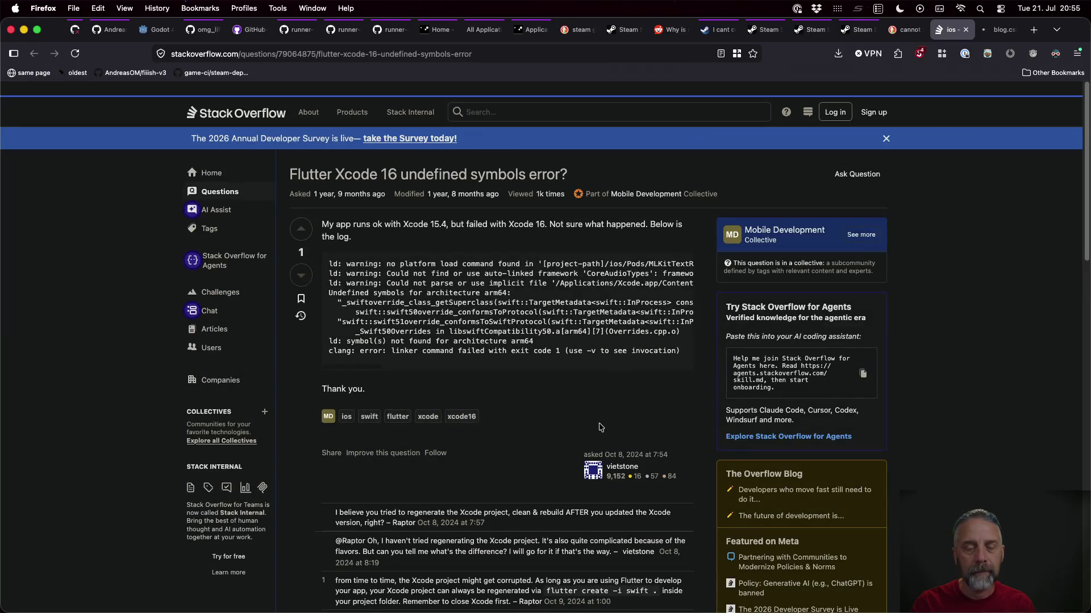
scroll(601, 427, down, 5)
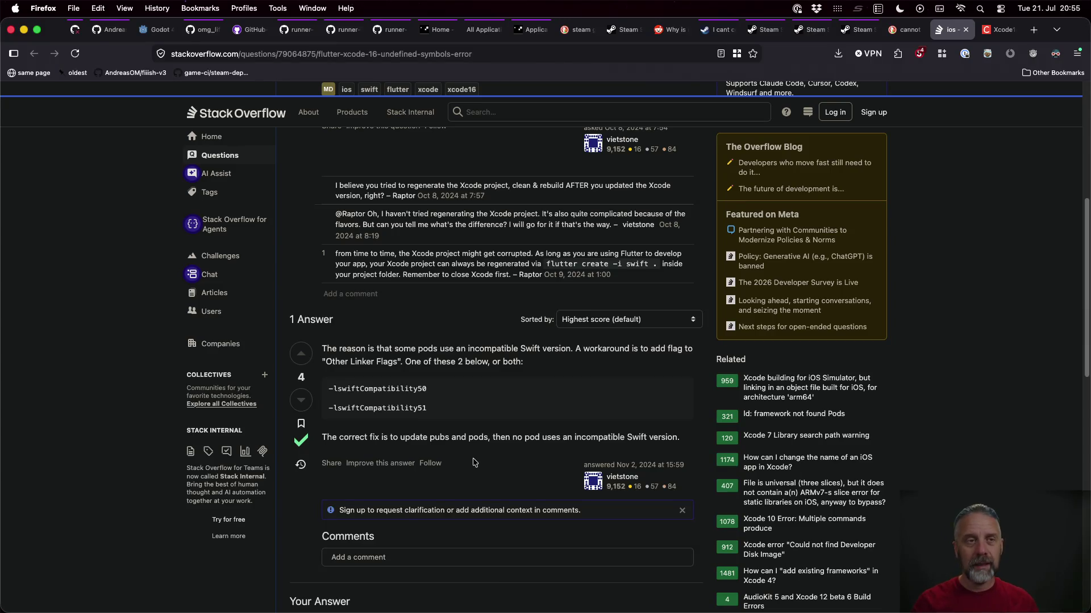
click(203, 30)
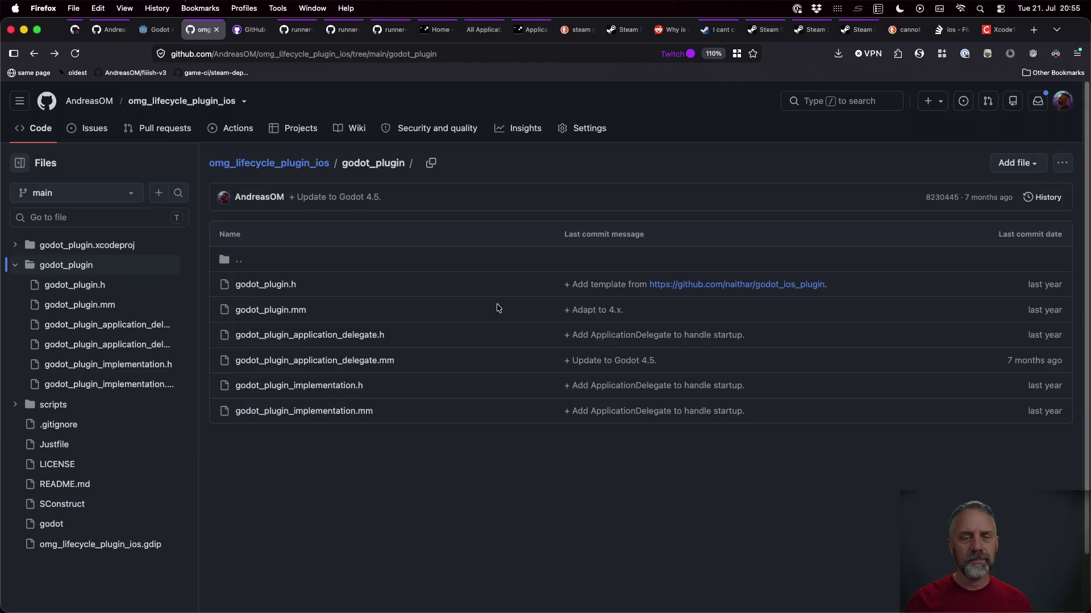
From the repo root, browse godot_plugin.xcodeproj > project.xcworkspace > xcshareddata to view IDEWorkspaceChecks.plist
click(300, 167)
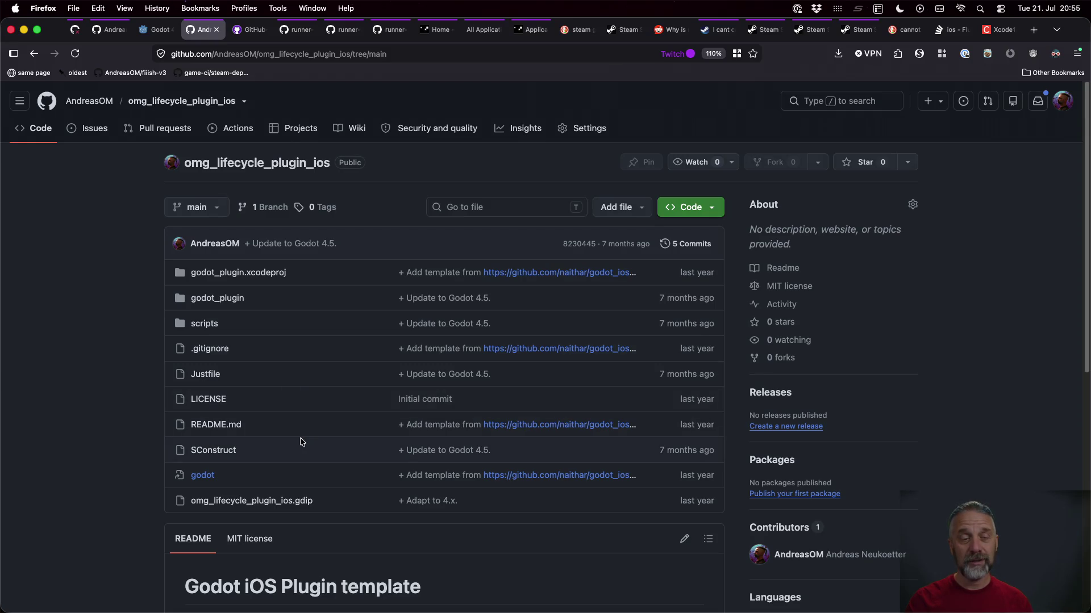
click(257, 273)
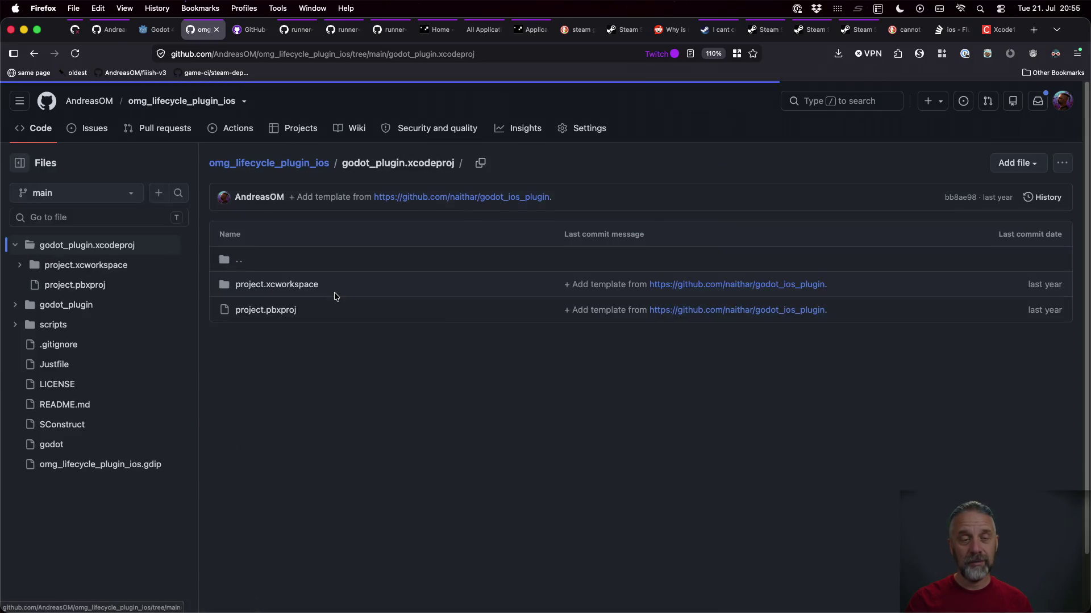
click(303, 286)
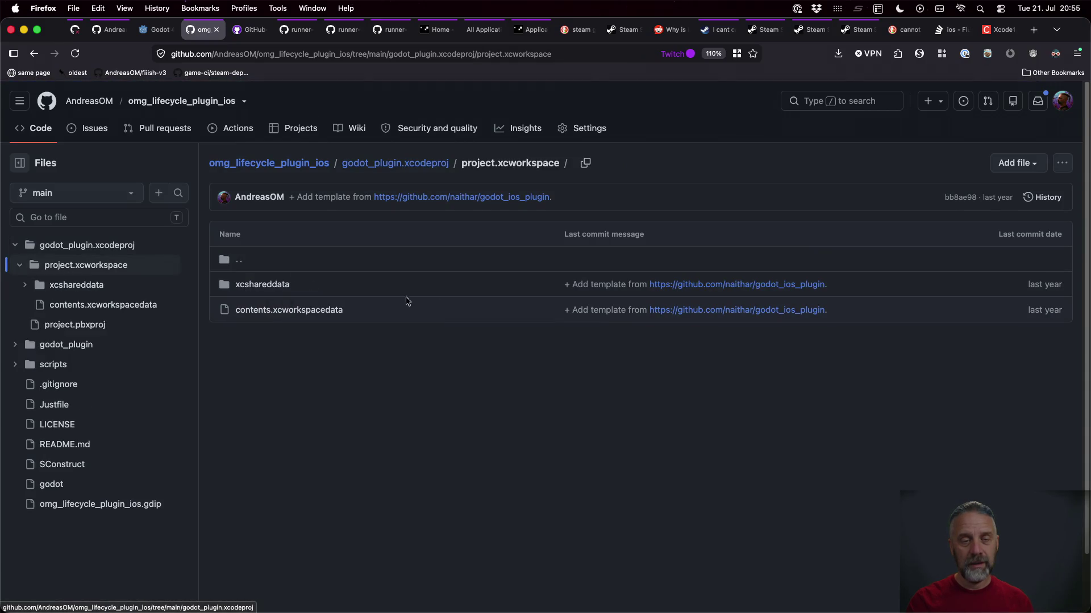
click(257, 290)
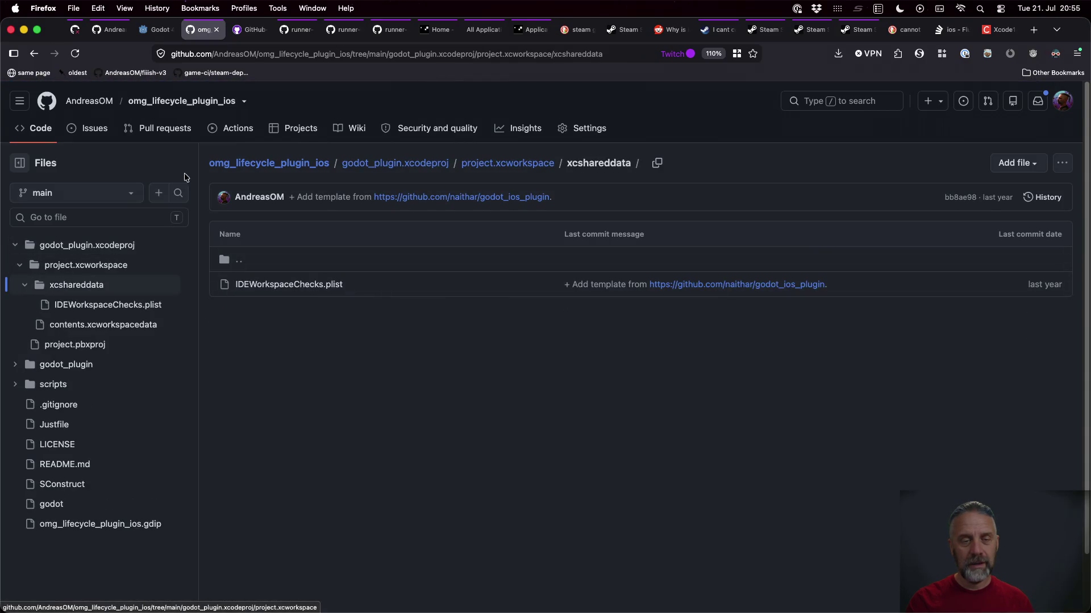
click(293, 286)
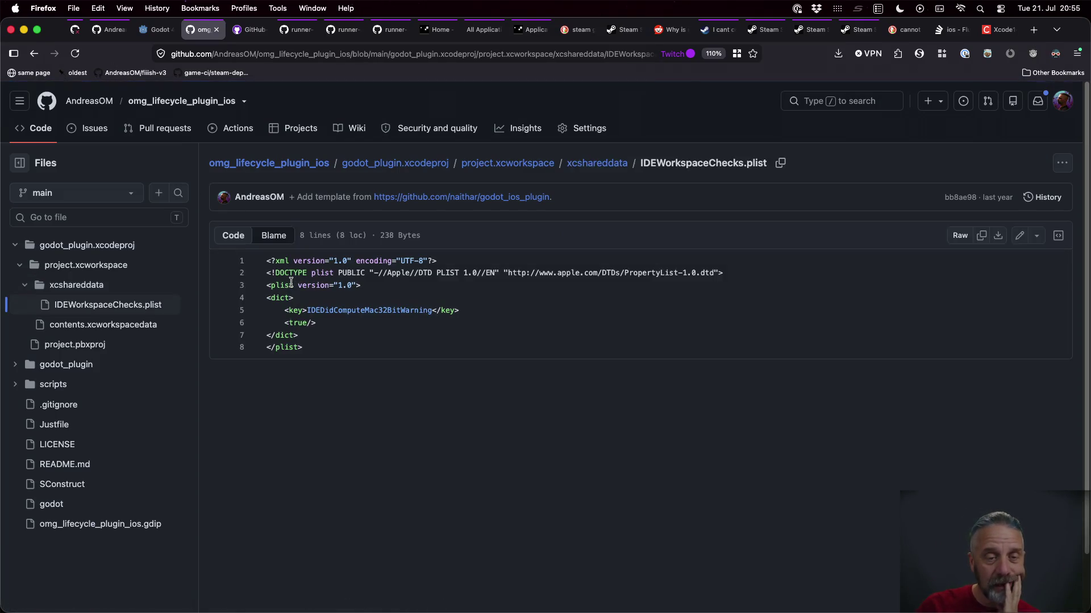
Go back three levels to the repository root and open the original godot_ios_plugin template
click(43, 58)
click(43, 58)
click(43, 58)
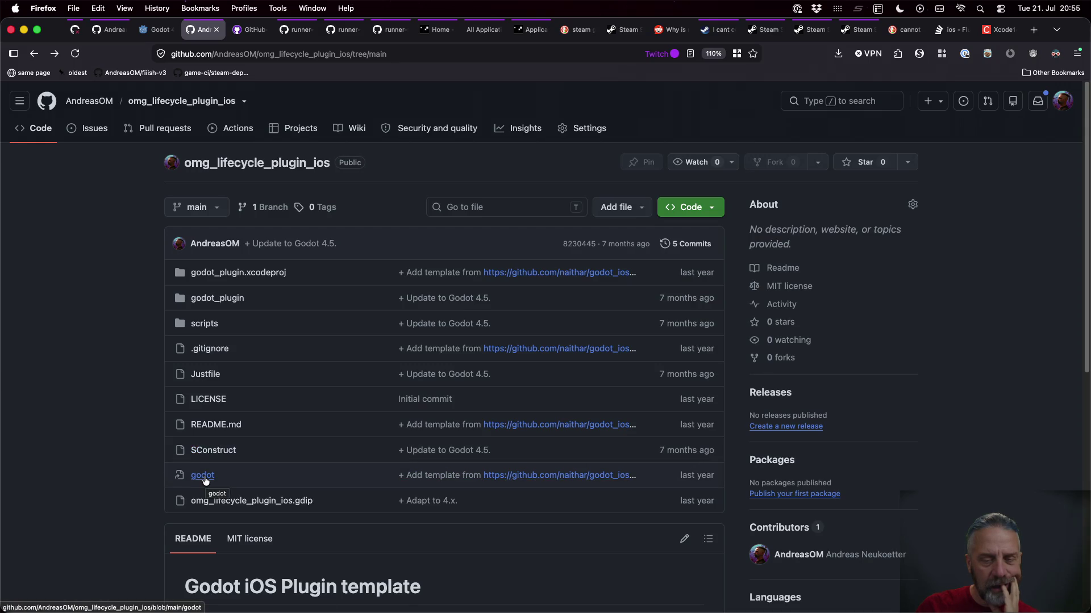
super+click(541, 478)
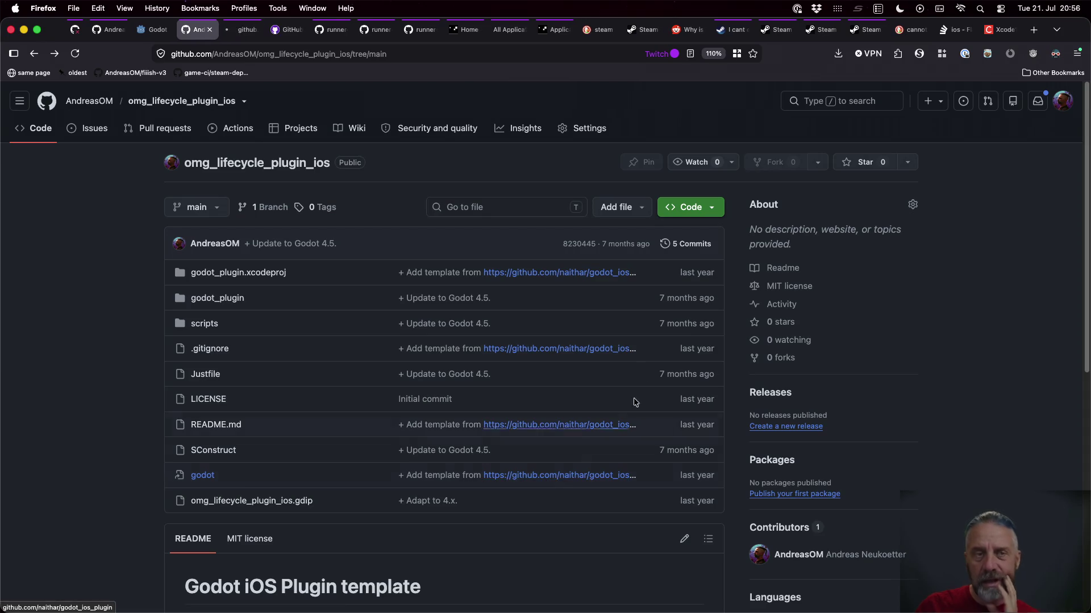
Skim the godot_ios_plugin template README, close its tab, then check the omg_lifecycle_plugin_ios README.md
click(243, 30)
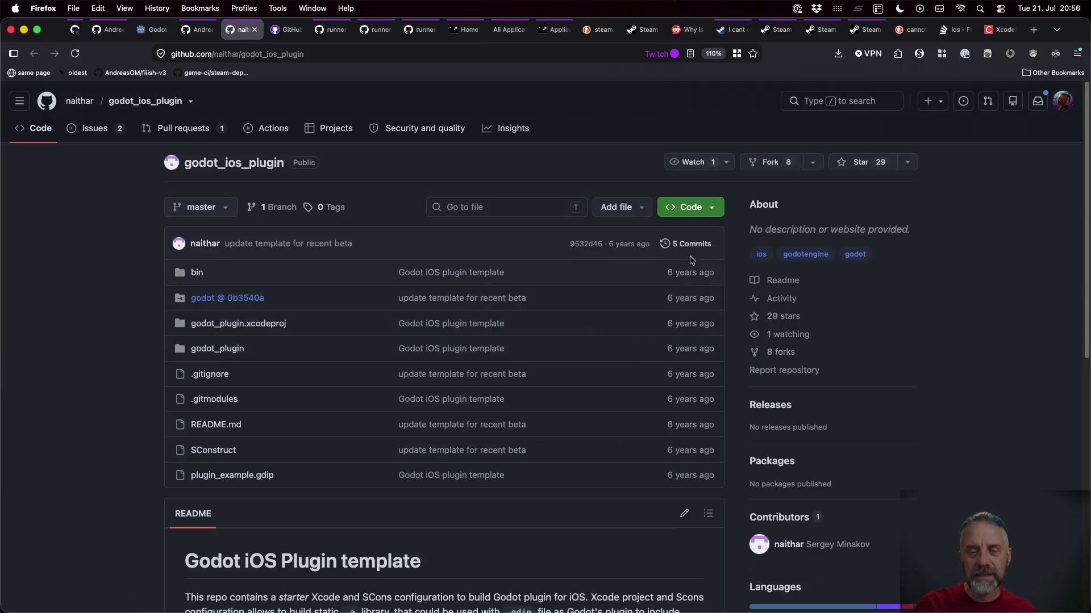
scroll(269, 218, down, 8)
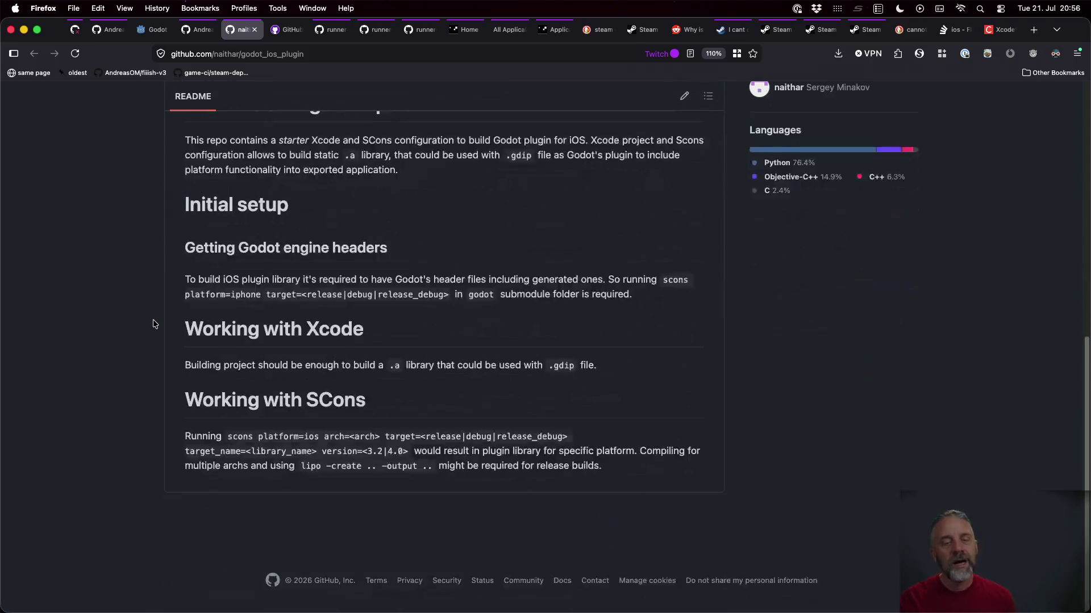
scroll(237, 103, up, 5)
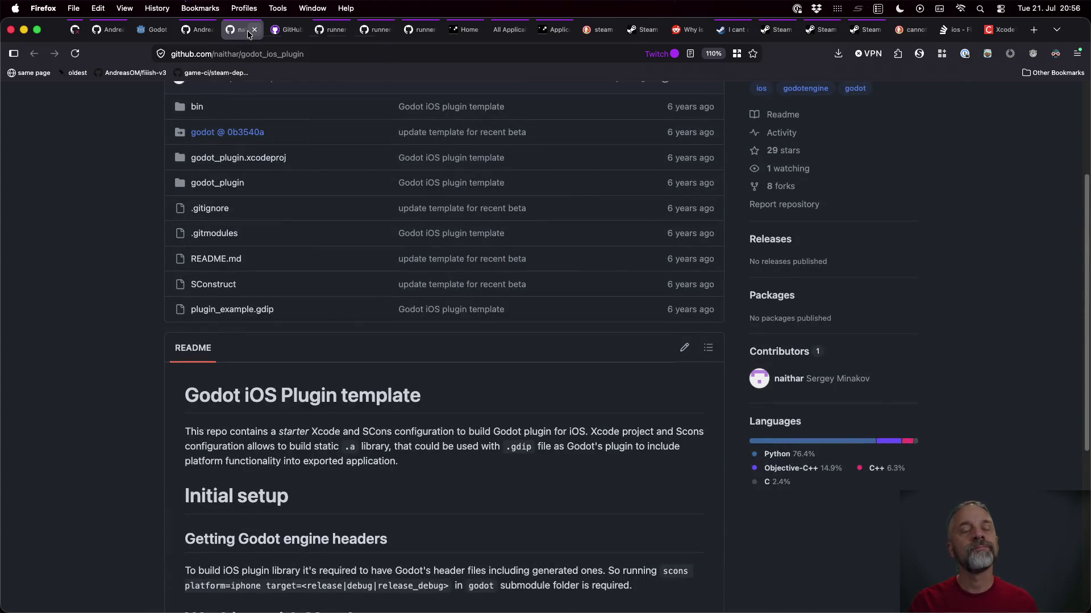
click(254, 29)
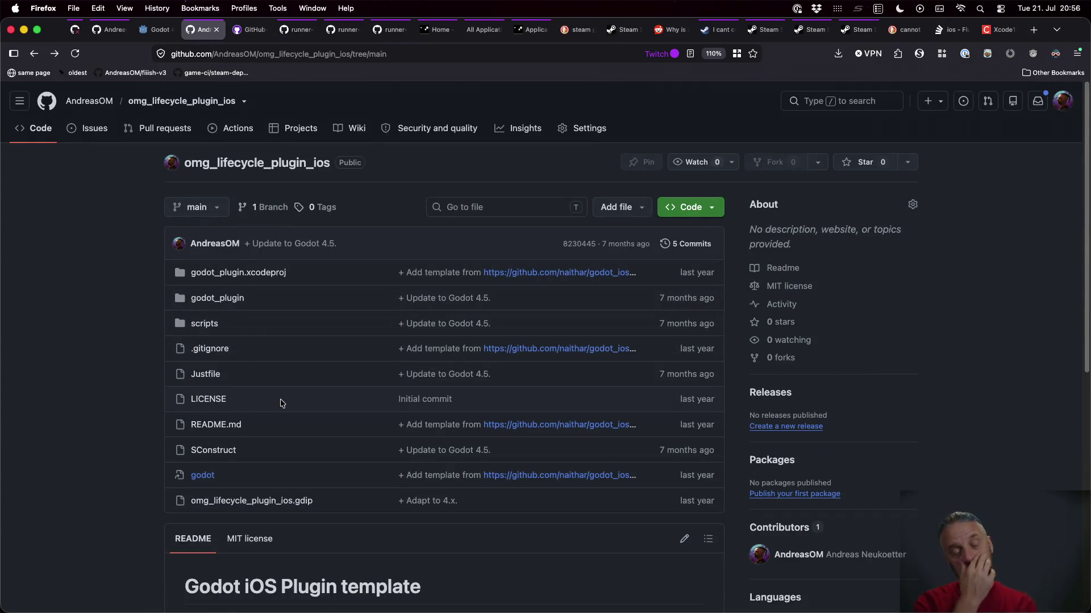
click(238, 427)
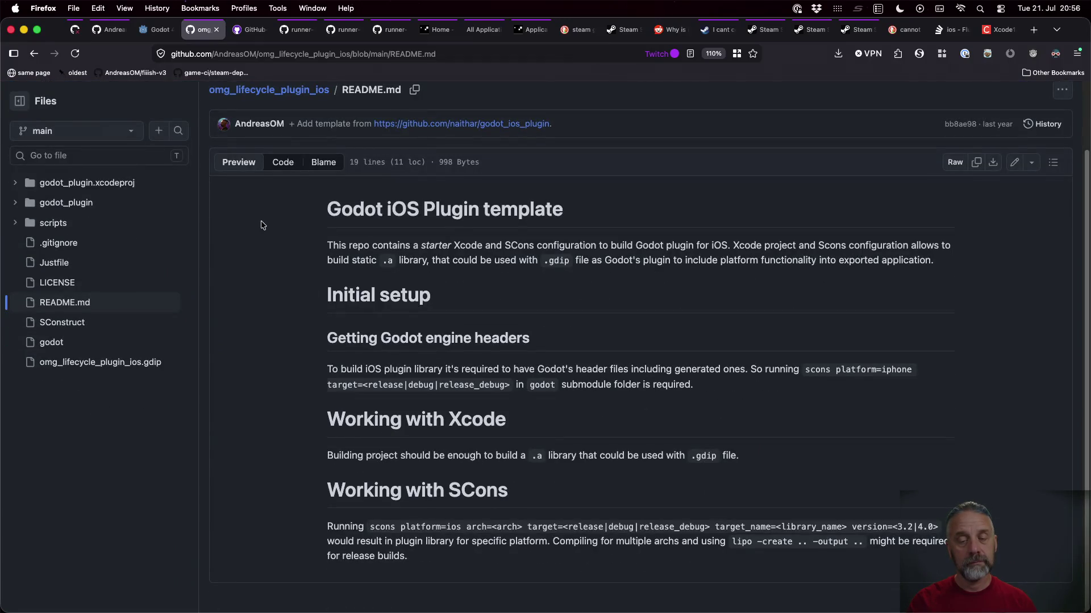
click(36, 53)
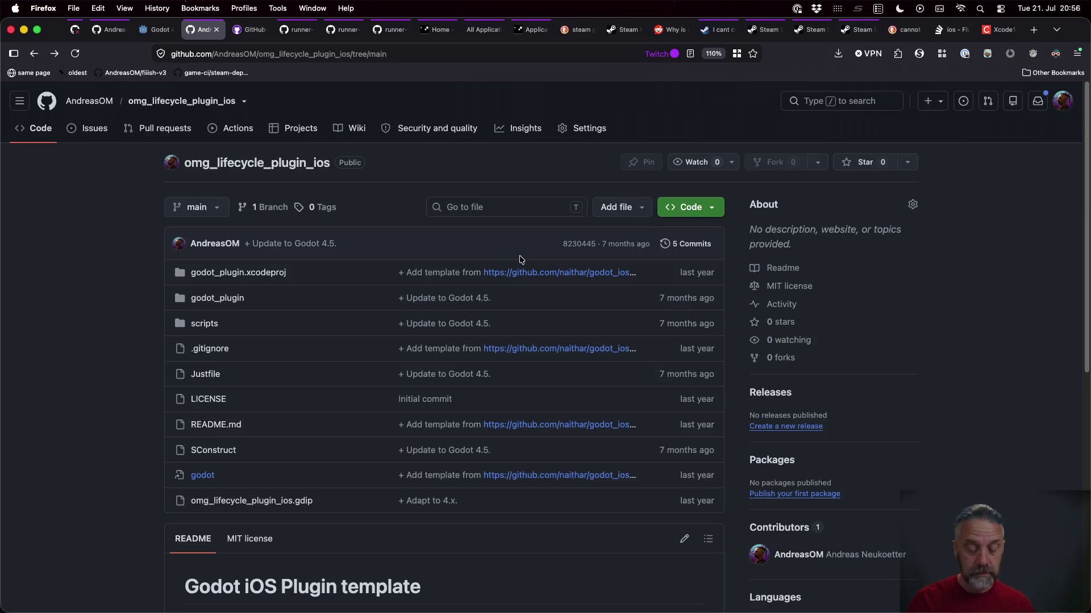
Search DuckDuckGo for 'godot ios plugin template' and open the 'Creating iOS plugins' docs page
key(super+t)
text(god)
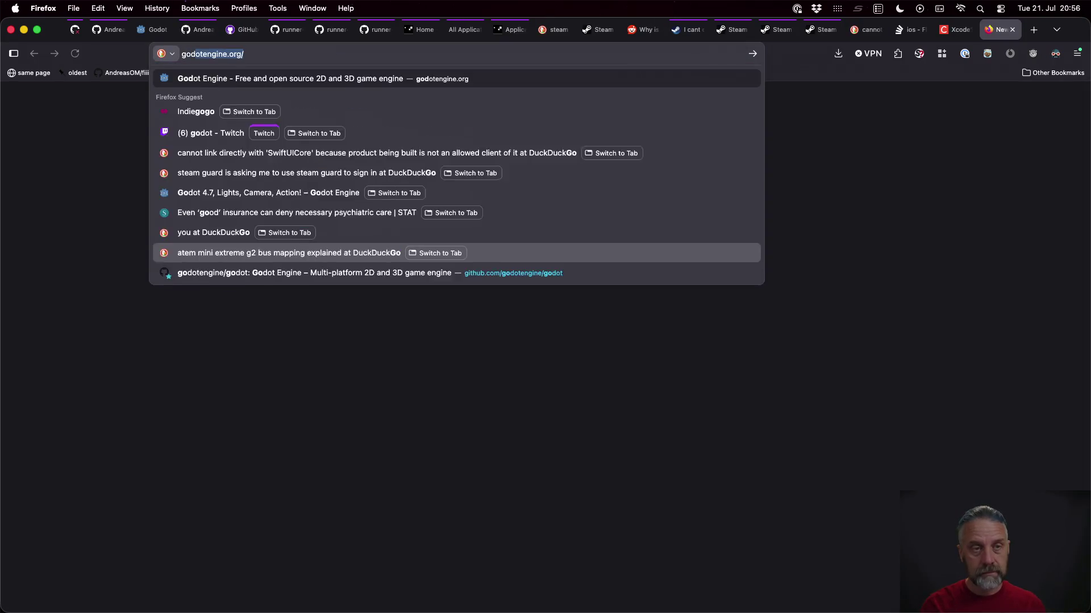
text(ot ios pl)
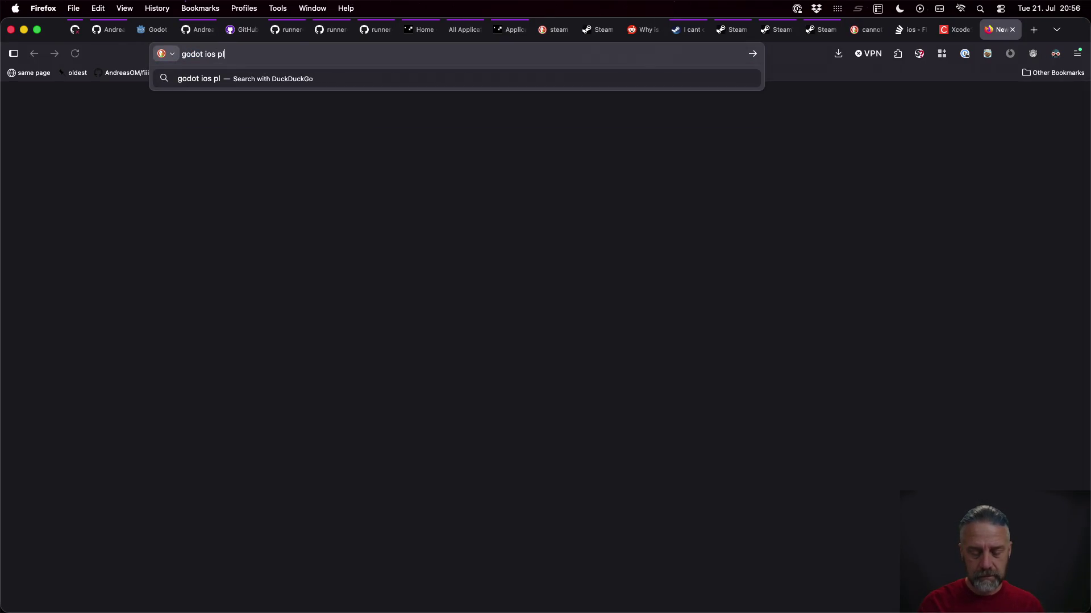
text(ugin template)
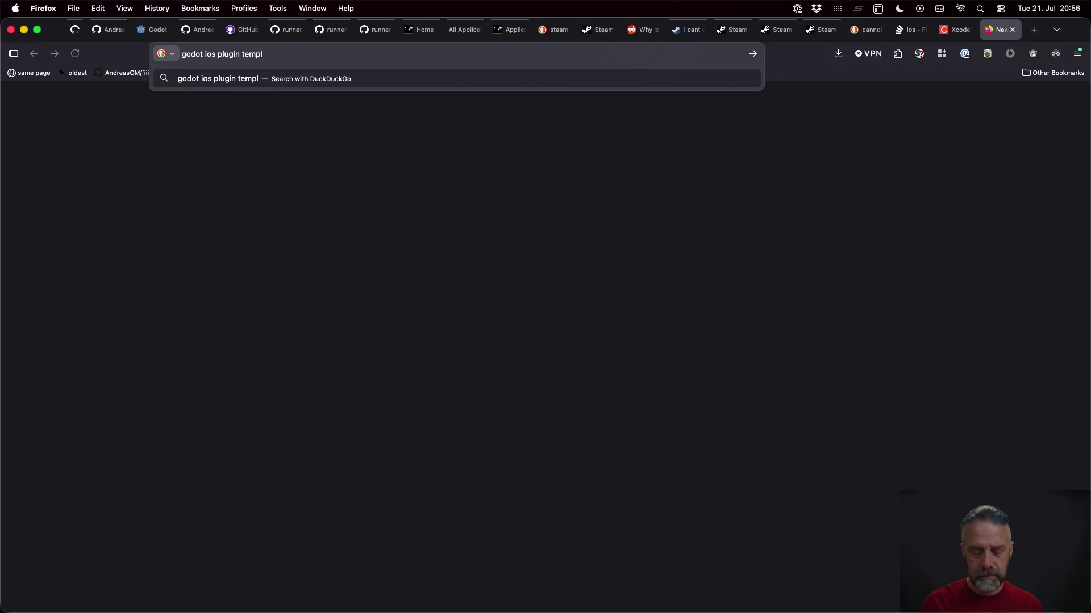
key(Return)
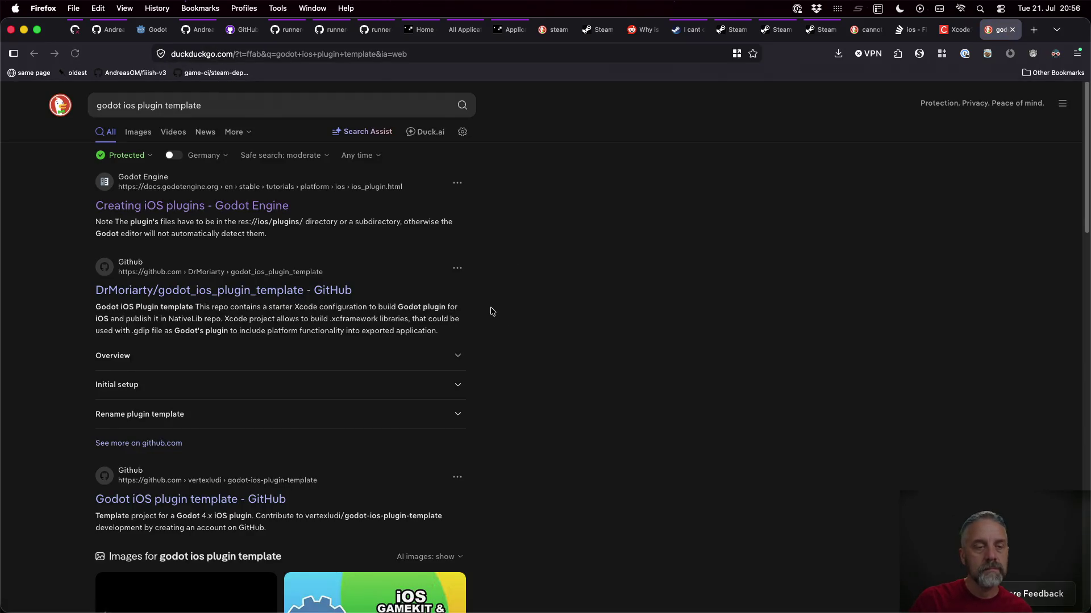
super+click(249, 210)
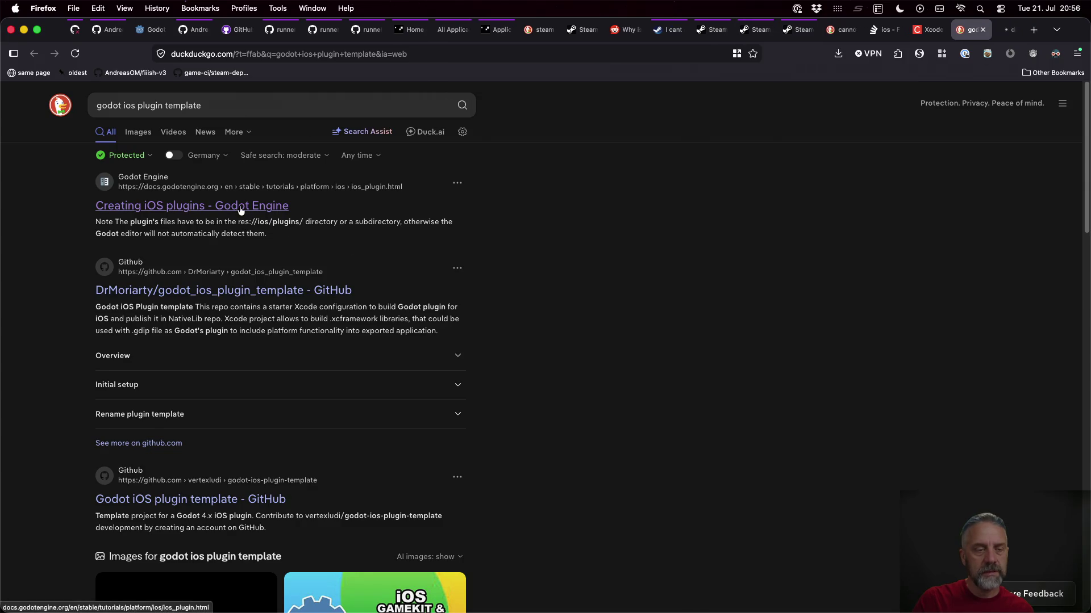
key(ctrl+Tab)
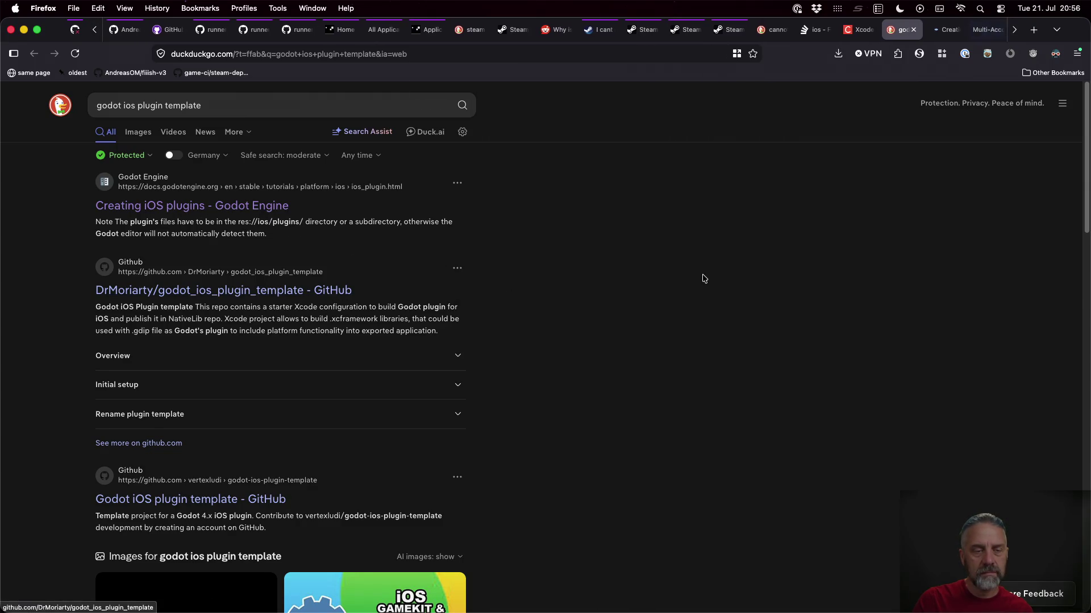
scroll(700, 327, down, 3)
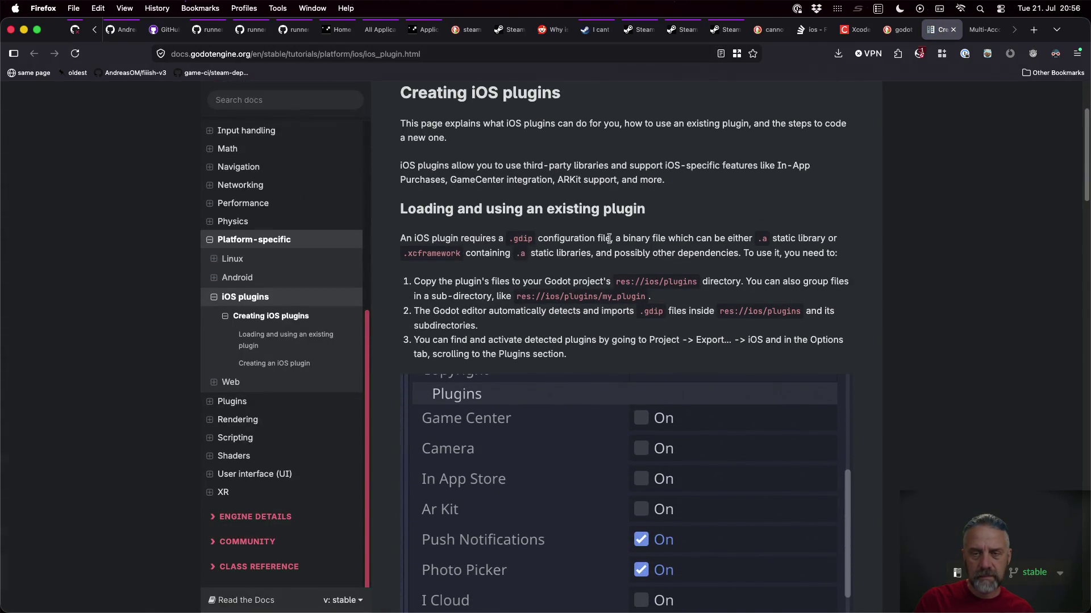
Read the Creating iOS plugins guide down to See also and open the godot-ios-plugins repository
scroll(496, 271, down, 1)
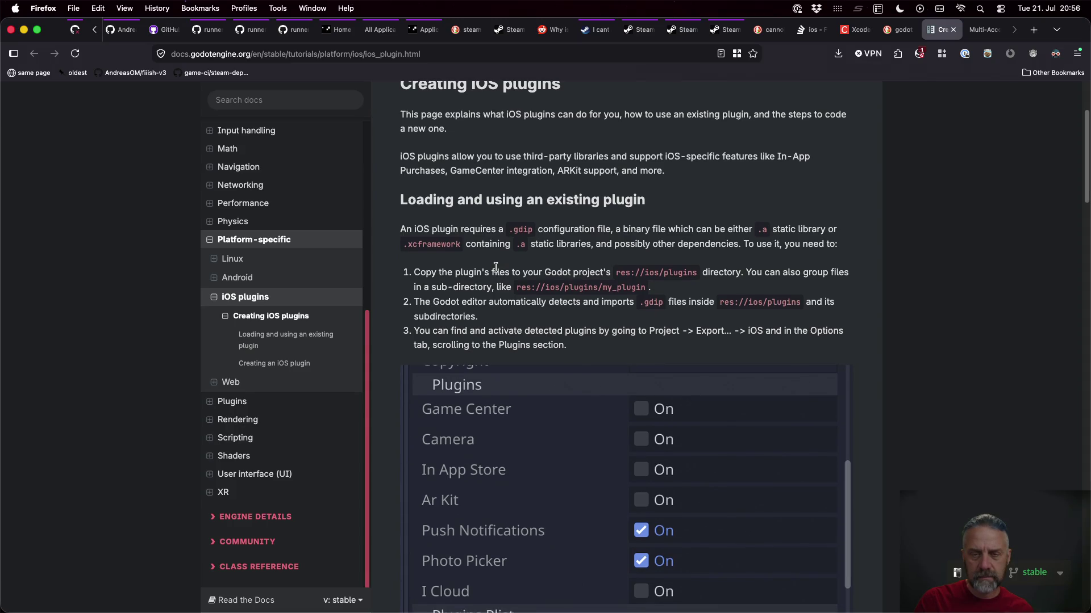
scroll(495, 267, up, 2)
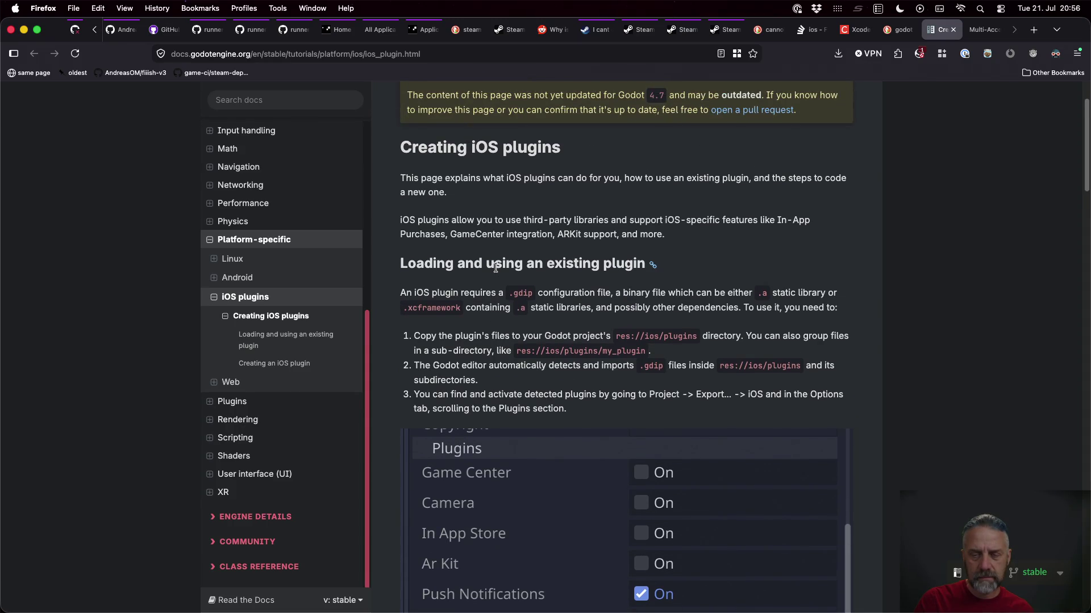
scroll(496, 268, up, 1)
scroll(496, 271, down, 1)
scroll(497, 271, down, 3)
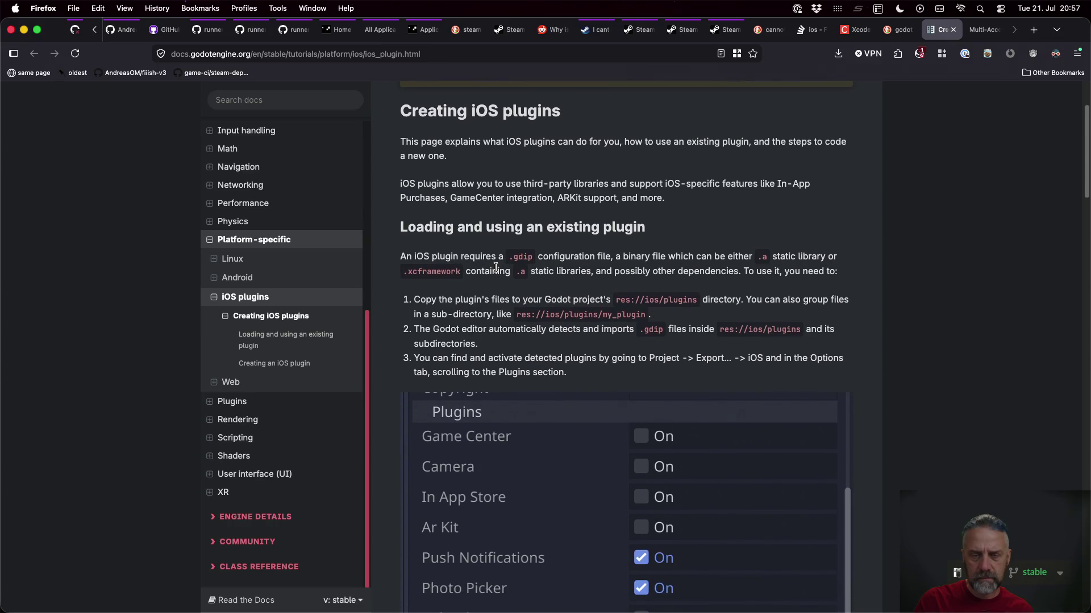
scroll(496, 269, down, 5)
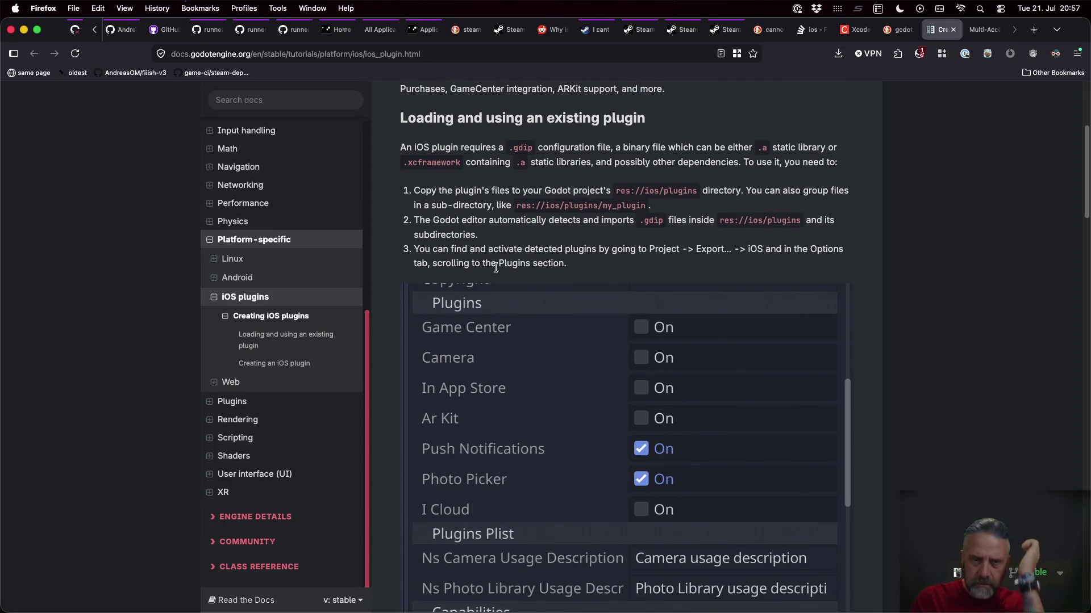
scroll(495, 271, down, 2)
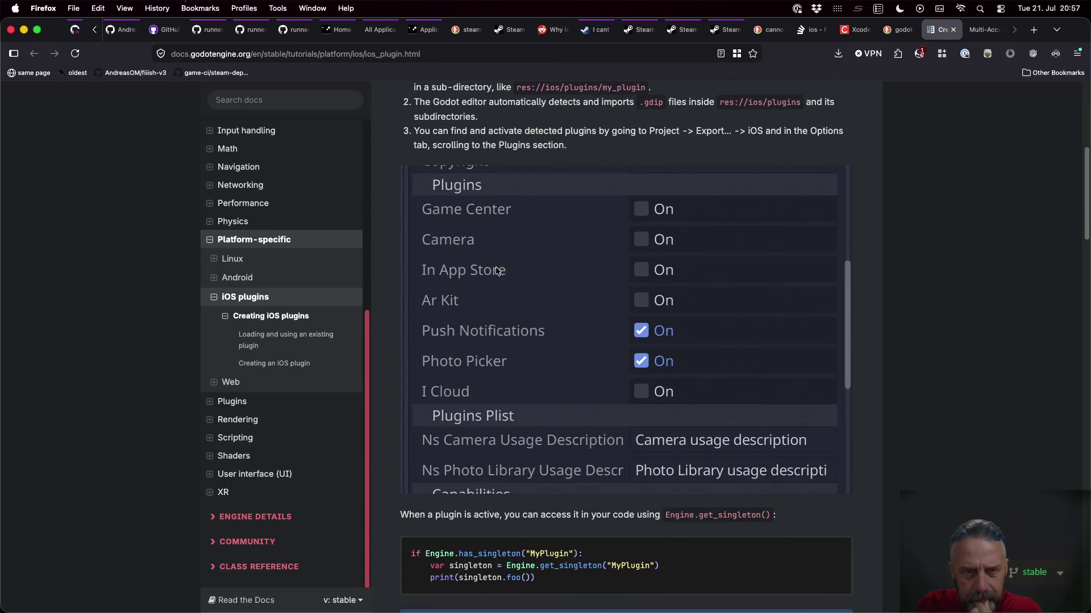
scroll(496, 270, down, 1)
scroll(496, 270, down, 12)
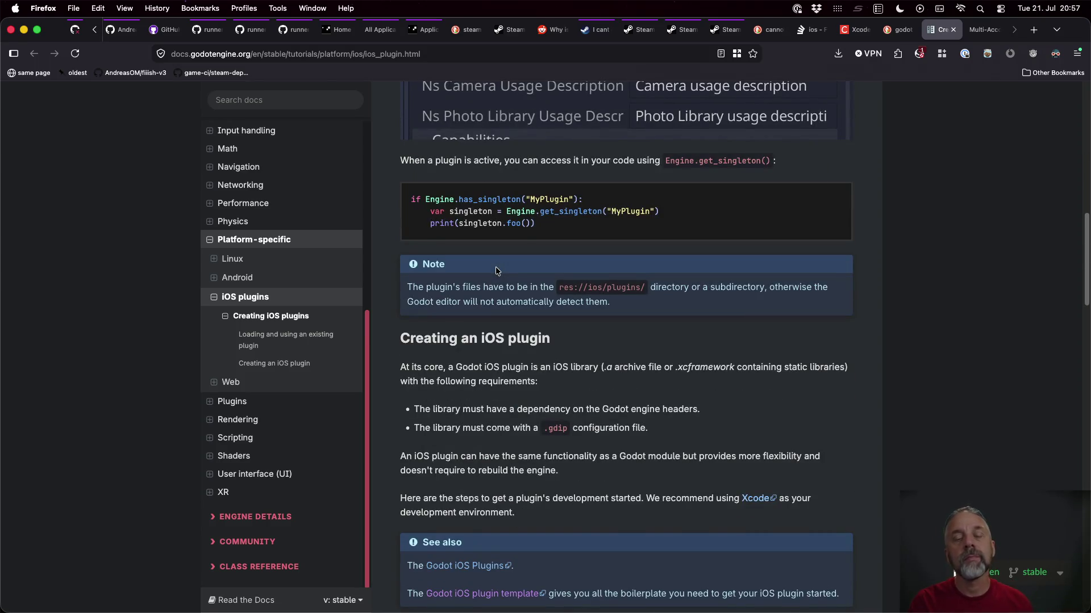
scroll(496, 270, down, 5)
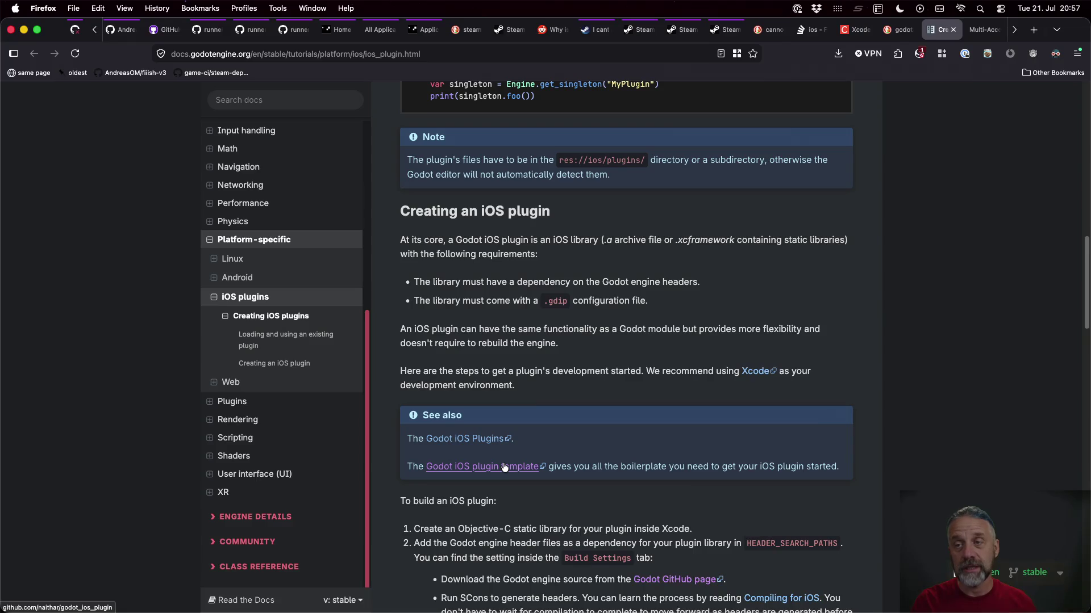
click(503, 467)
Open the godot-ios-plugins repository in the Twitch container and read through its README
click(597, 431)
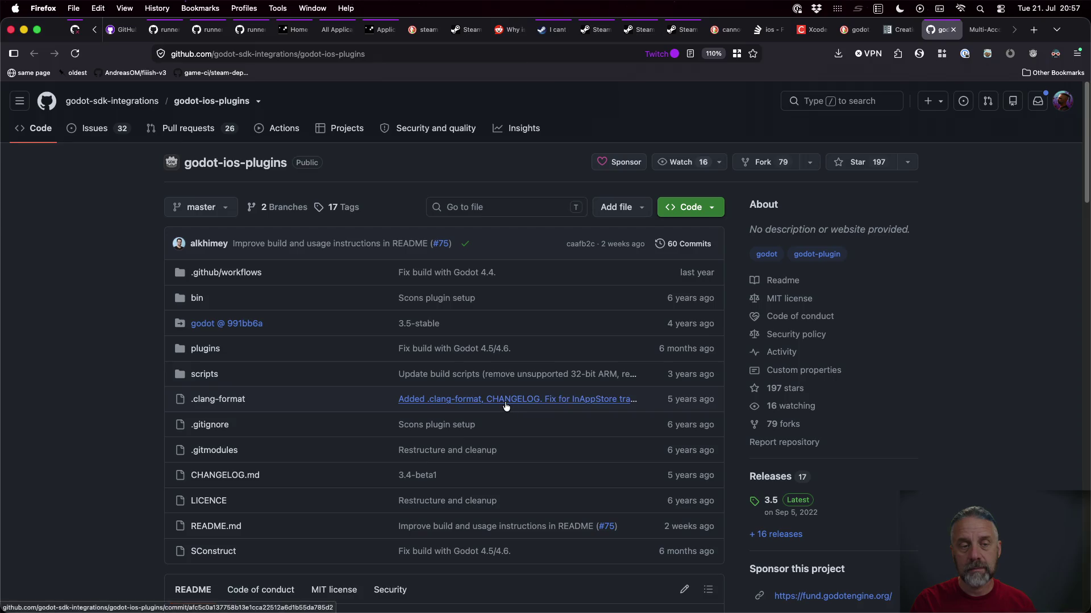
scroll(505, 406, down, 7)
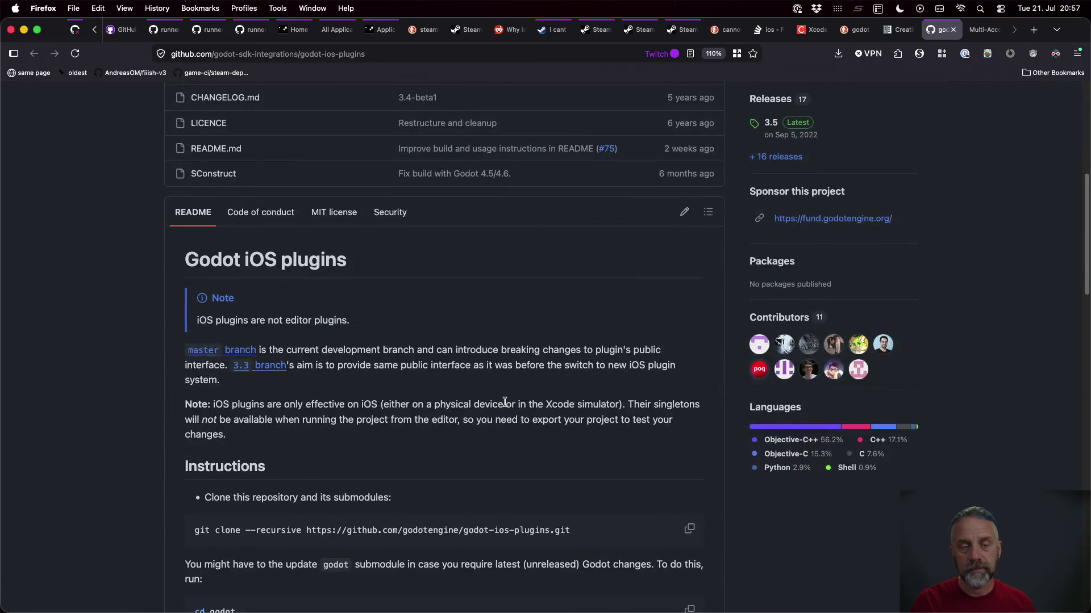
scroll(504, 402, up, 5)
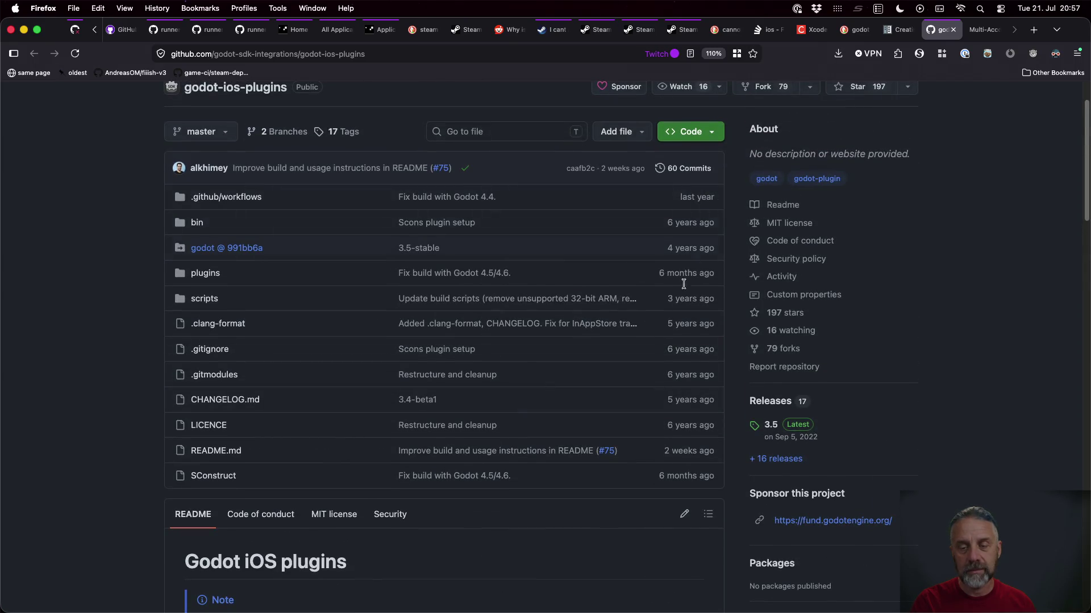
scroll(534, 400, down, 5)
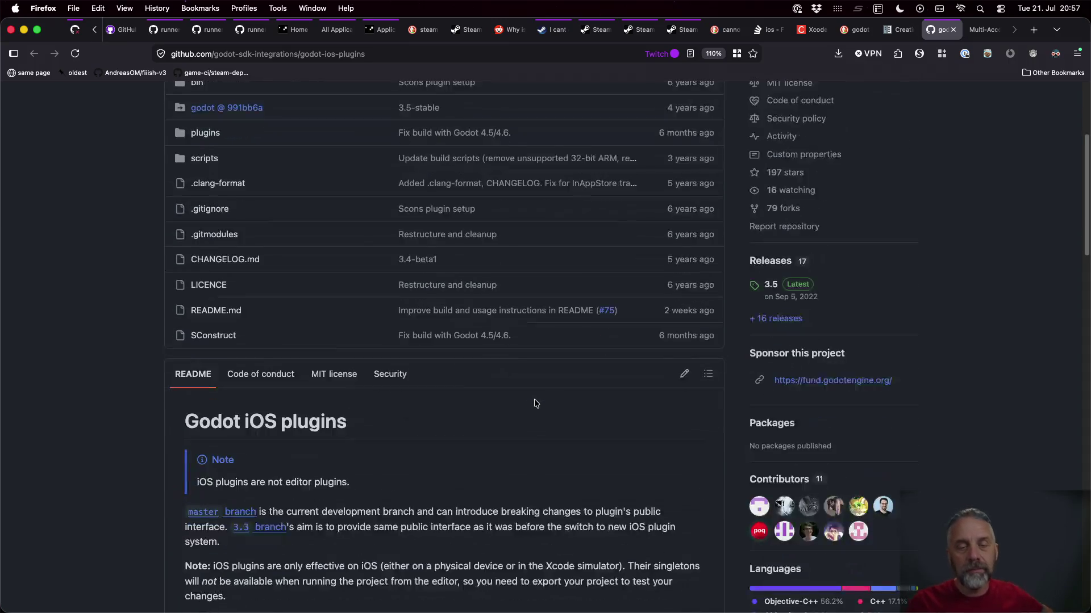
scroll(534, 400, down, 2)
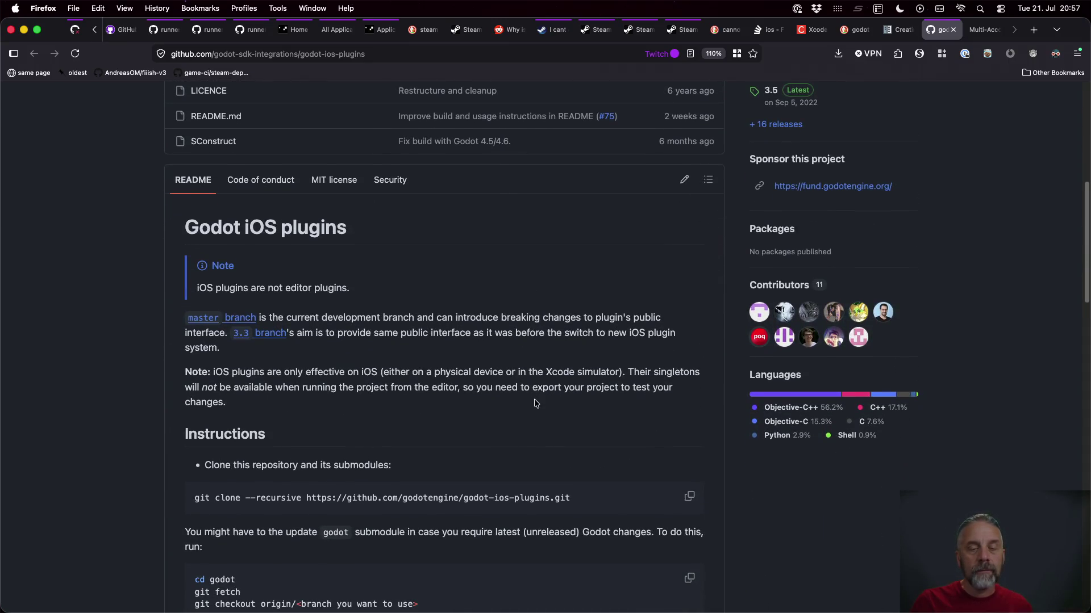
scroll(534, 390, down, 5)
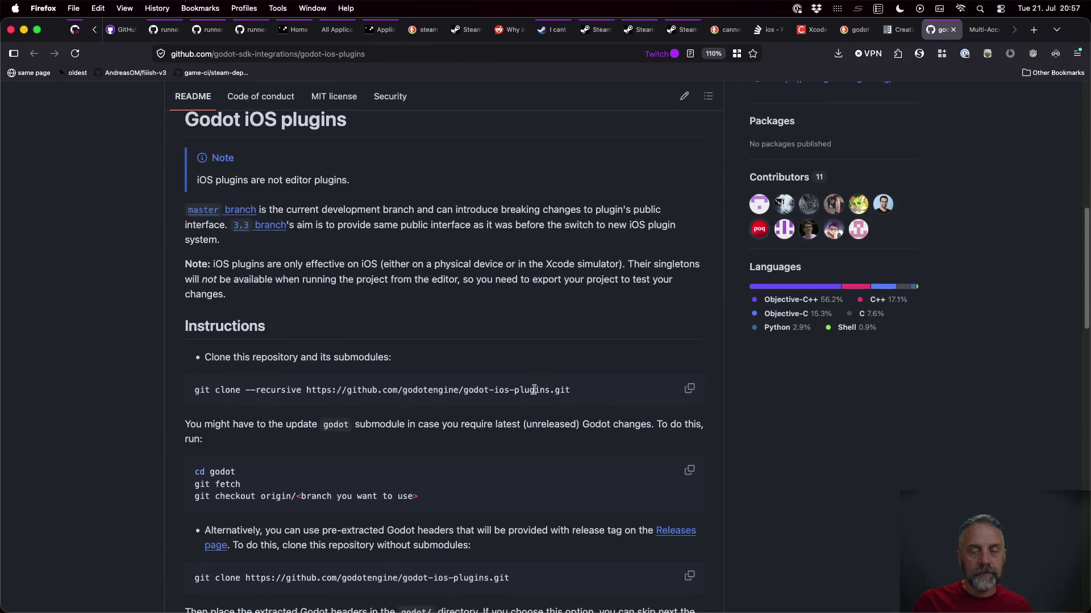
scroll(534, 391, down, 5)
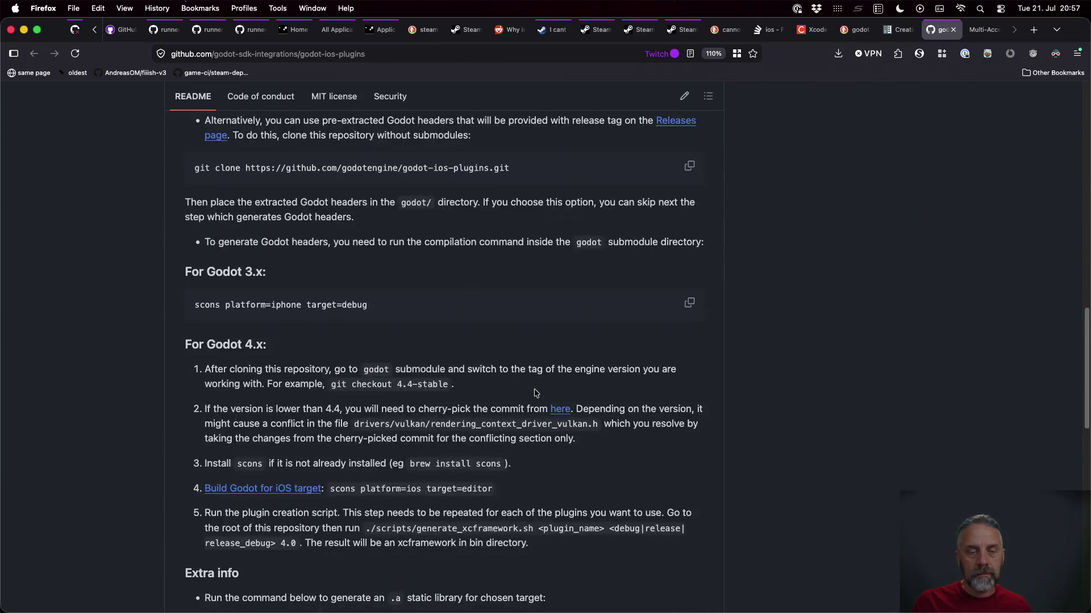
scroll(534, 392, down, 5)
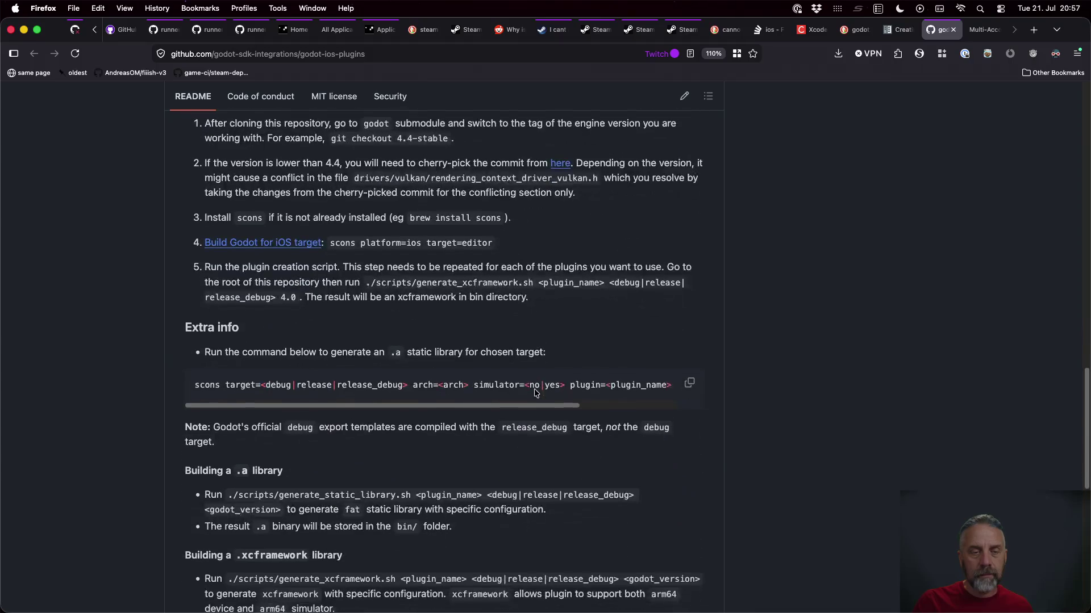
scroll(534, 392, down, 10)
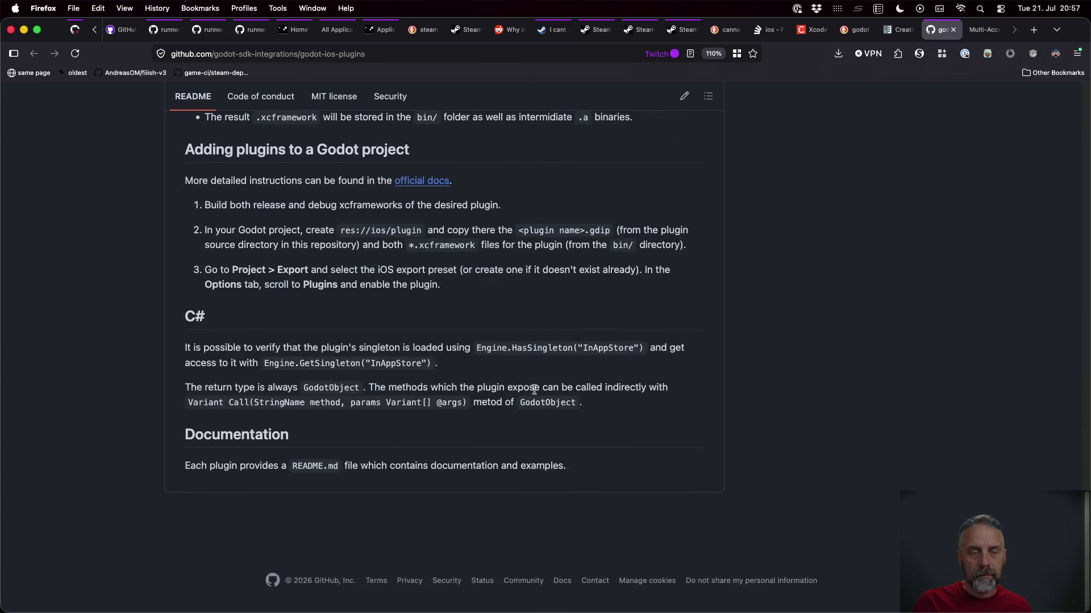
Browse the plugins folder (apn, arkit, camera), then open the godot_ios_plugin_template repository
key(Home)
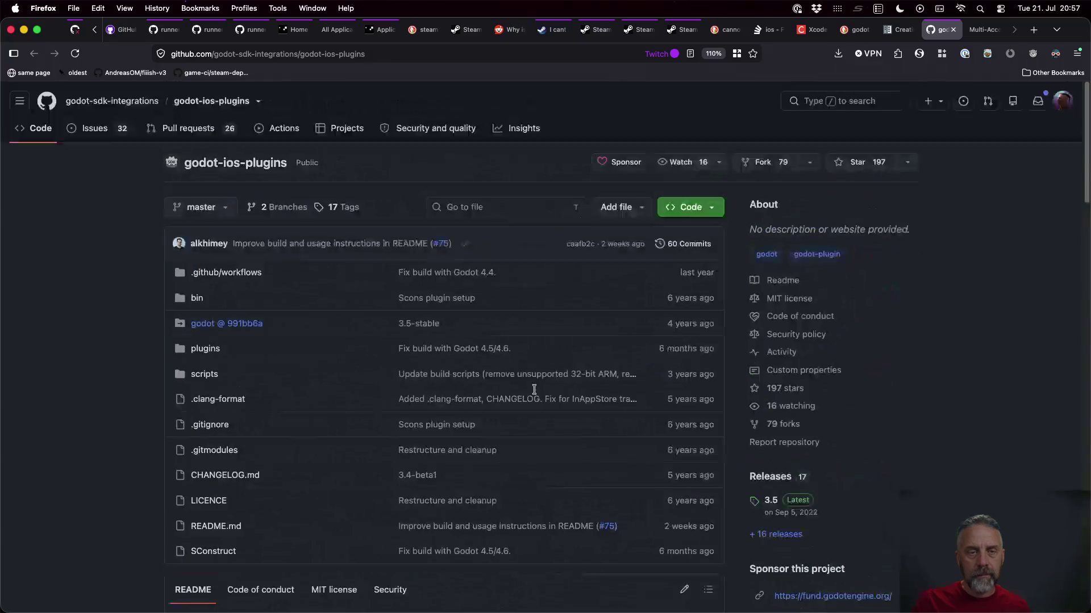
click(215, 350)
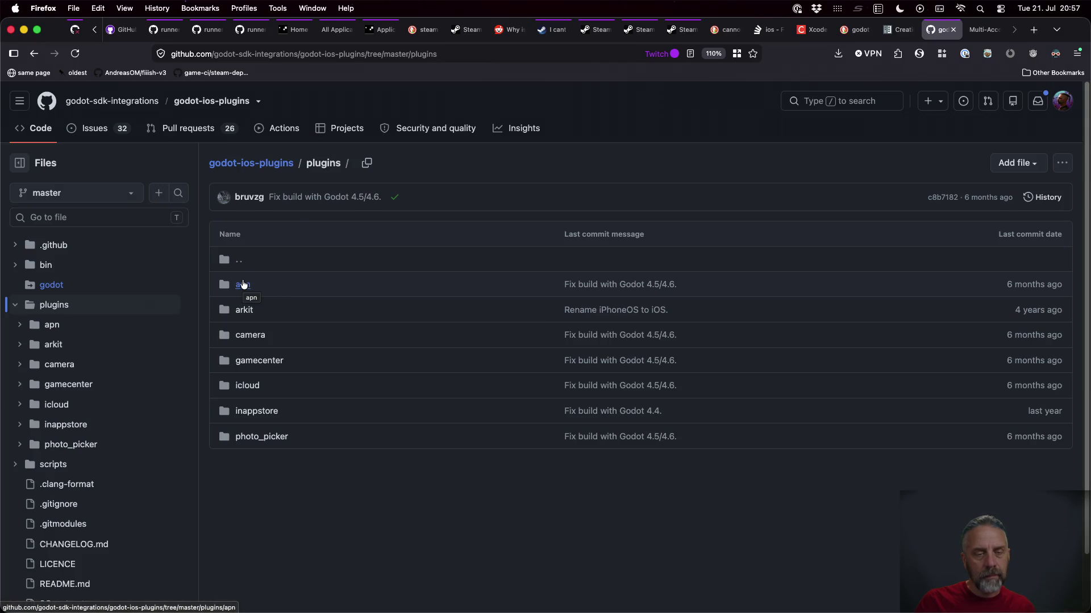
key(super+Left)
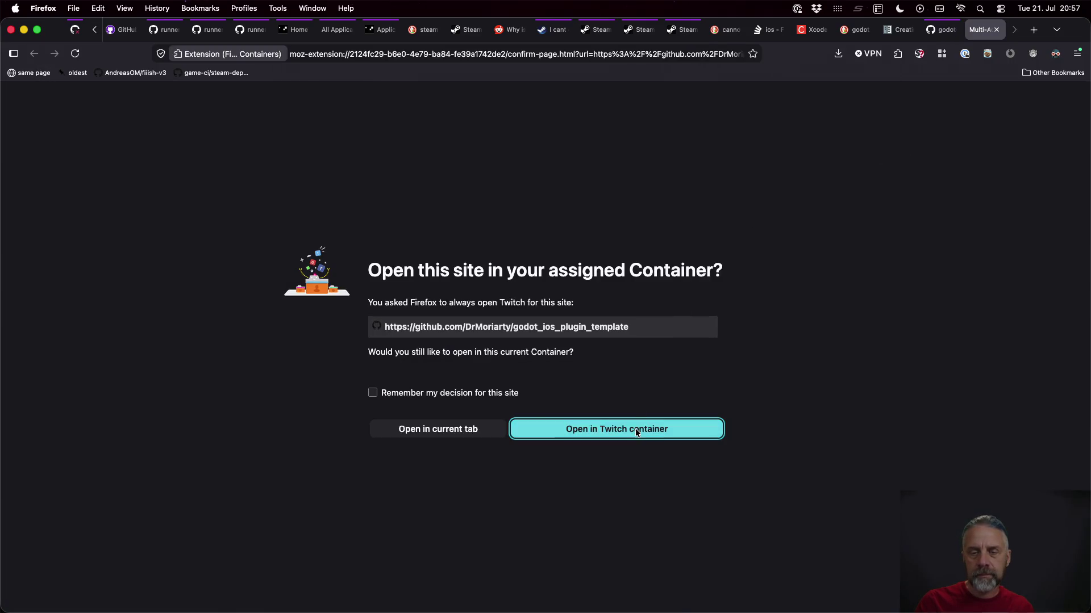
click(633, 428)
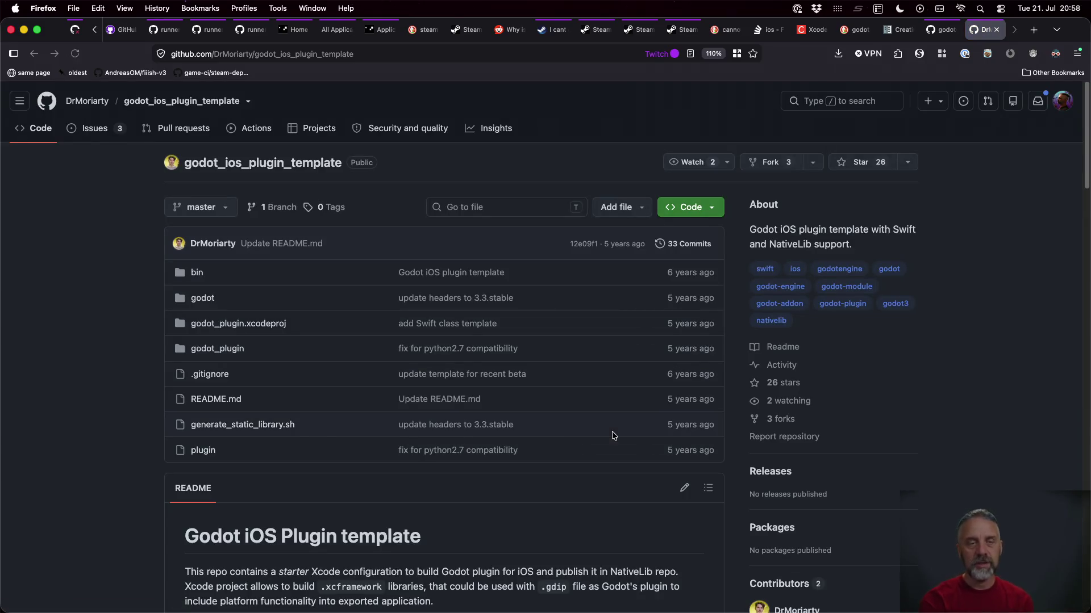
Read the godot_ios_plugin_template README to Plugin publishing, then return to Sublime Text's TODO.md
scroll(613, 398, down, 10)
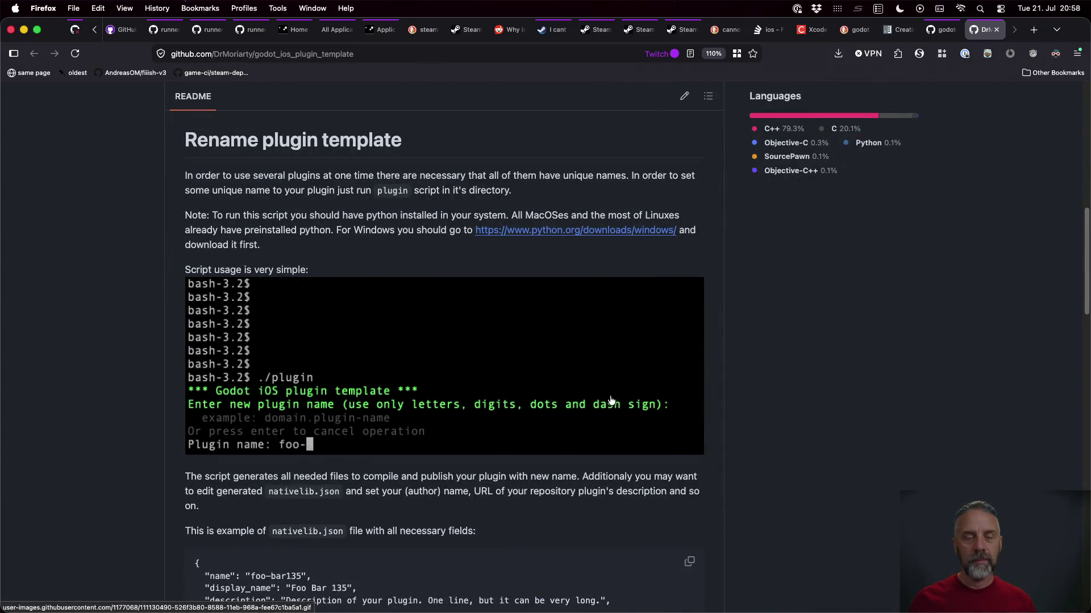
scroll(611, 400, down, 10)
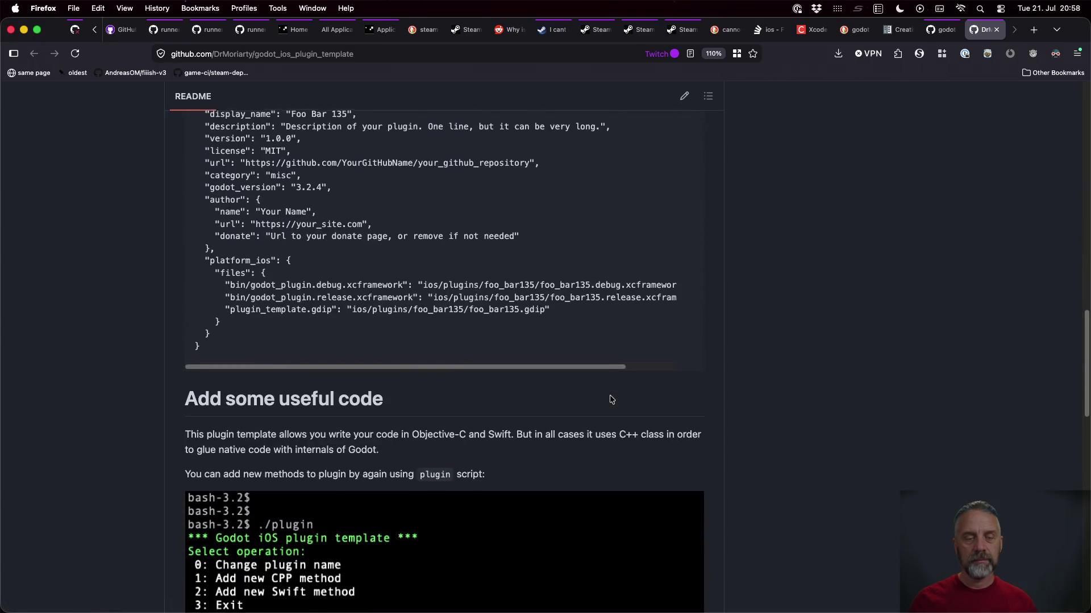
scroll(610, 400, down, 2)
scroll(611, 399, down, 12)
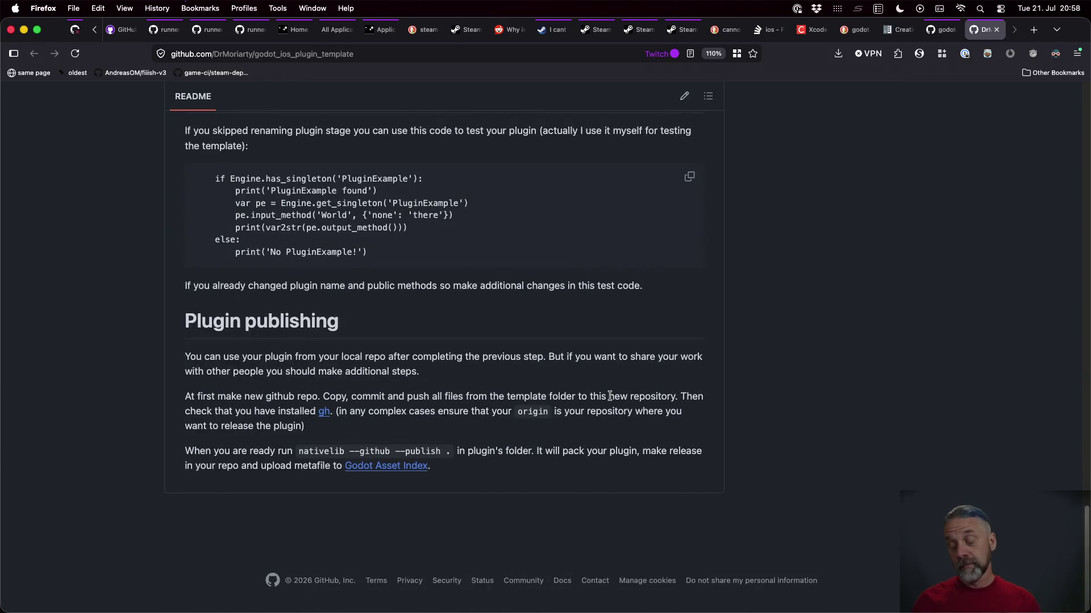
key(ctrl+Right)
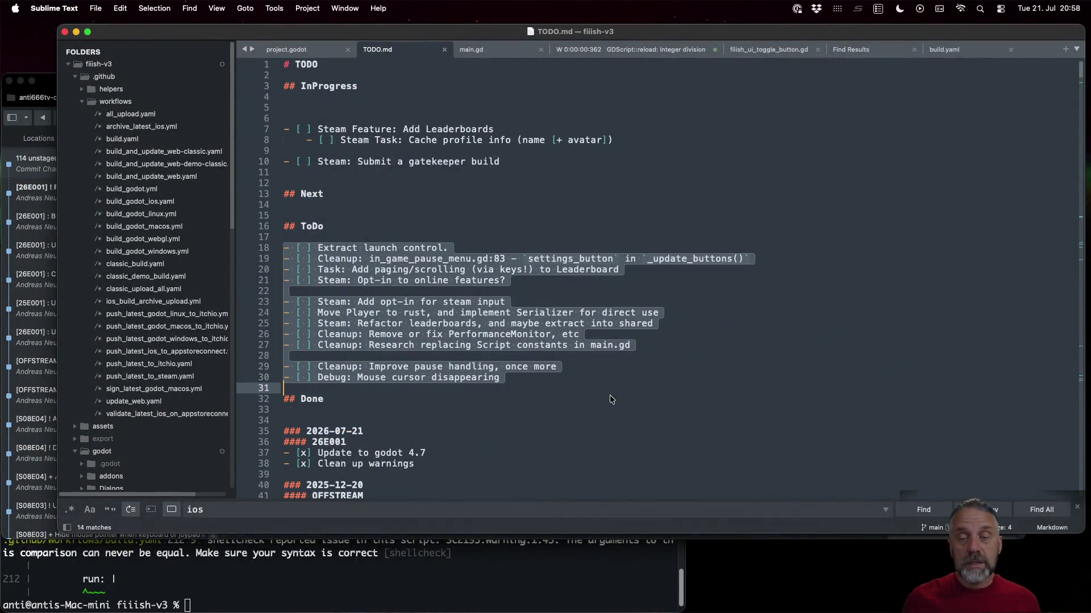
Switch to Godot and open the Export Template Manager for 4.7.1.stable from Project > Export
key(ctrl+Right)
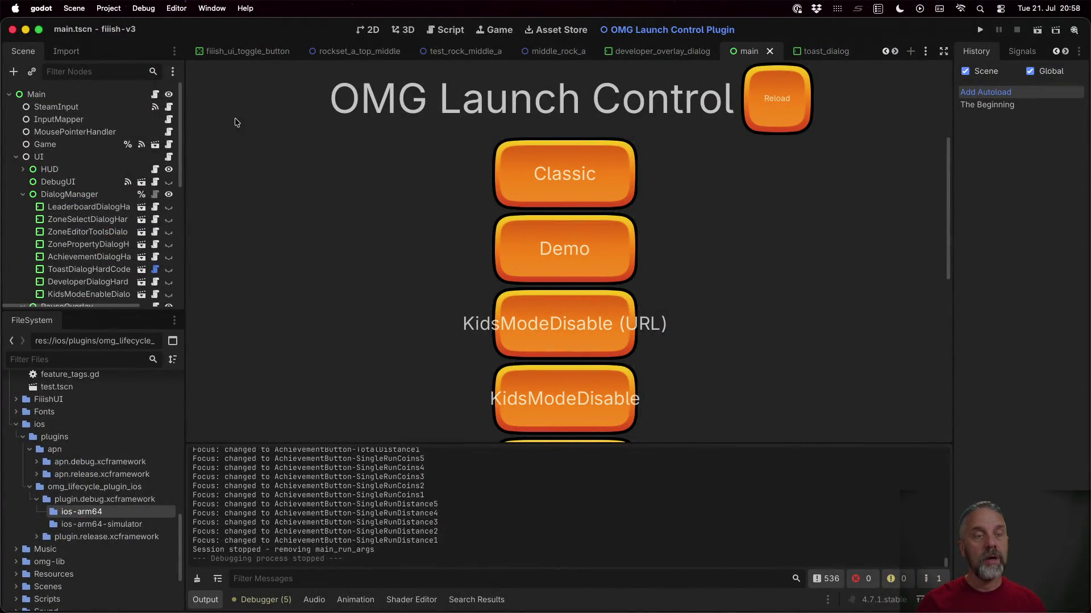
click(118, 13)
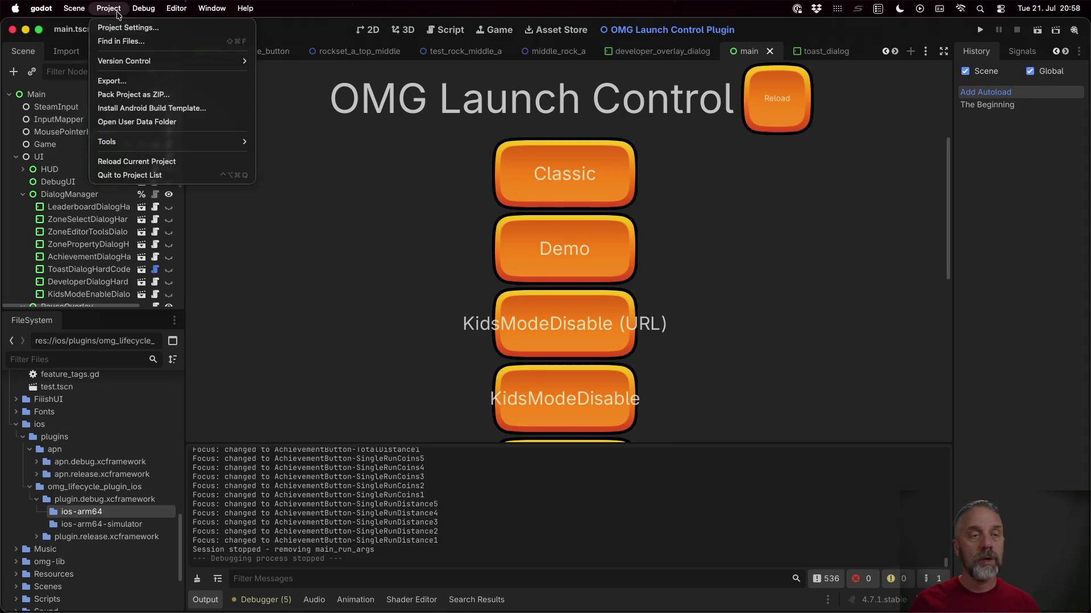
click(138, 80)
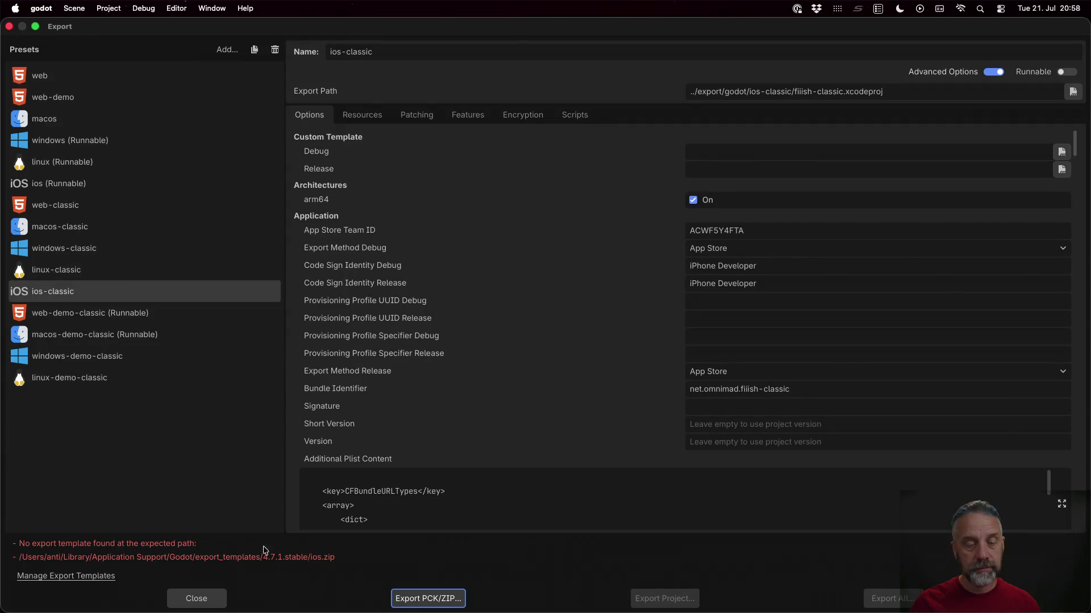
click(81, 576)
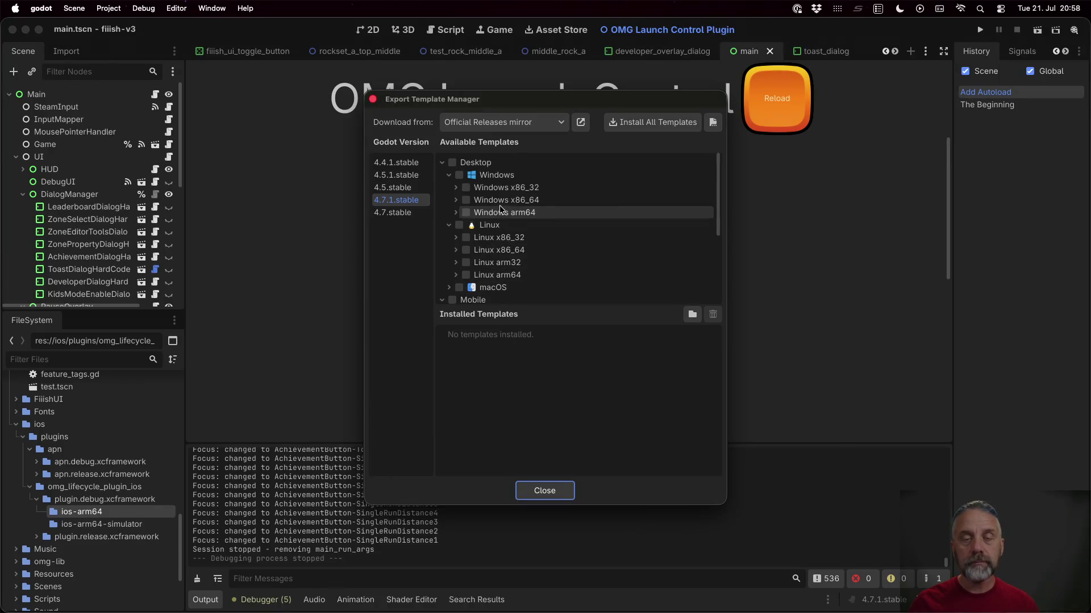
Tick the macOS and iOS export templates, expanding each to check its zip file
click(459, 287)
scroll(563, 265, down, 3)
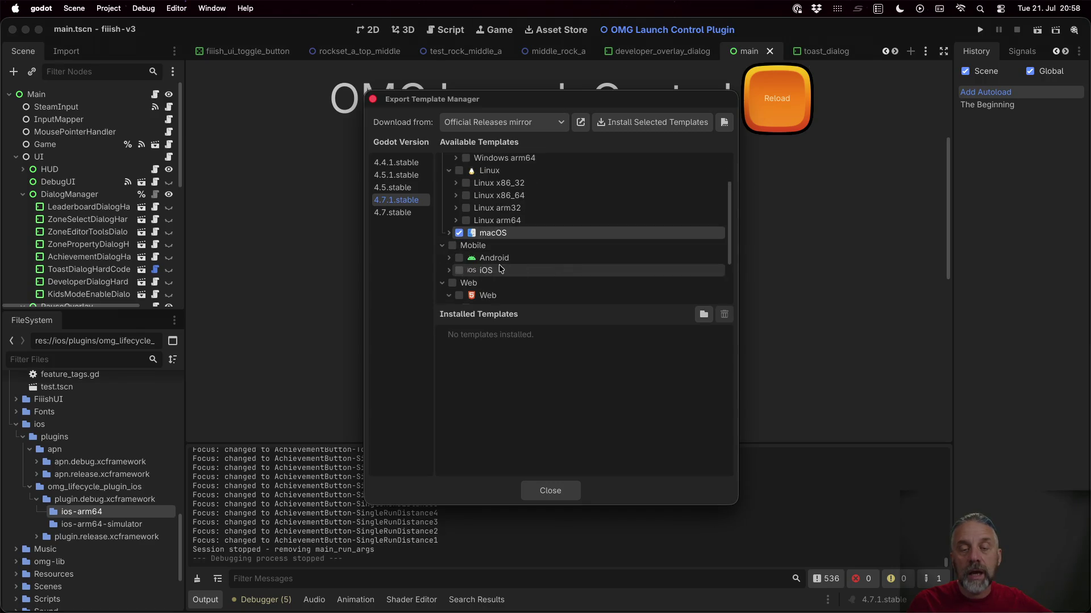
click(459, 271)
click(449, 271)
click(449, 271)
click(449, 233)
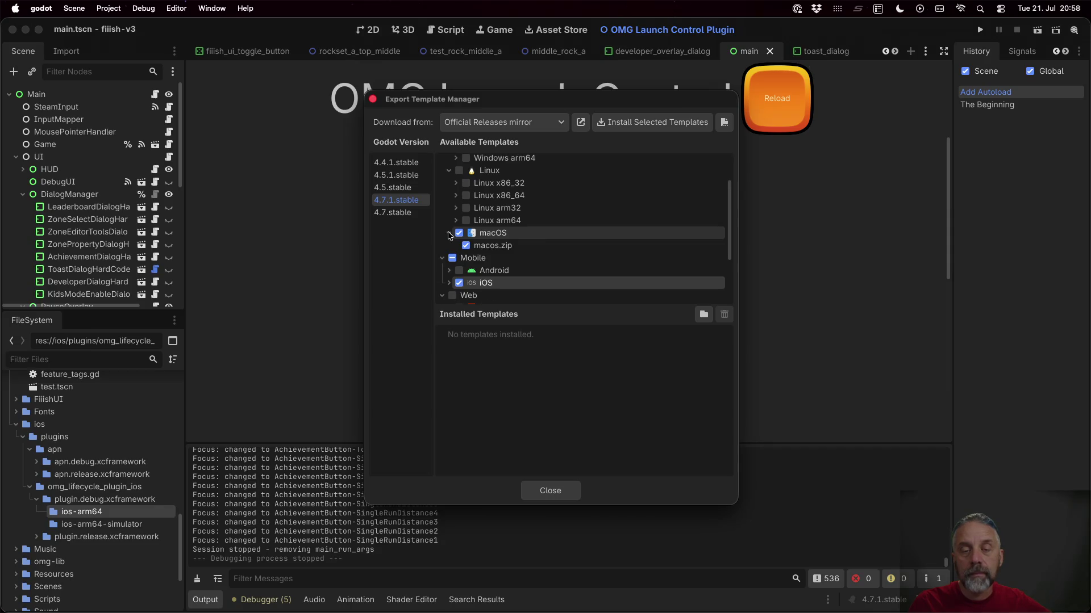
click(449, 234)
scroll(554, 252, down, 5)
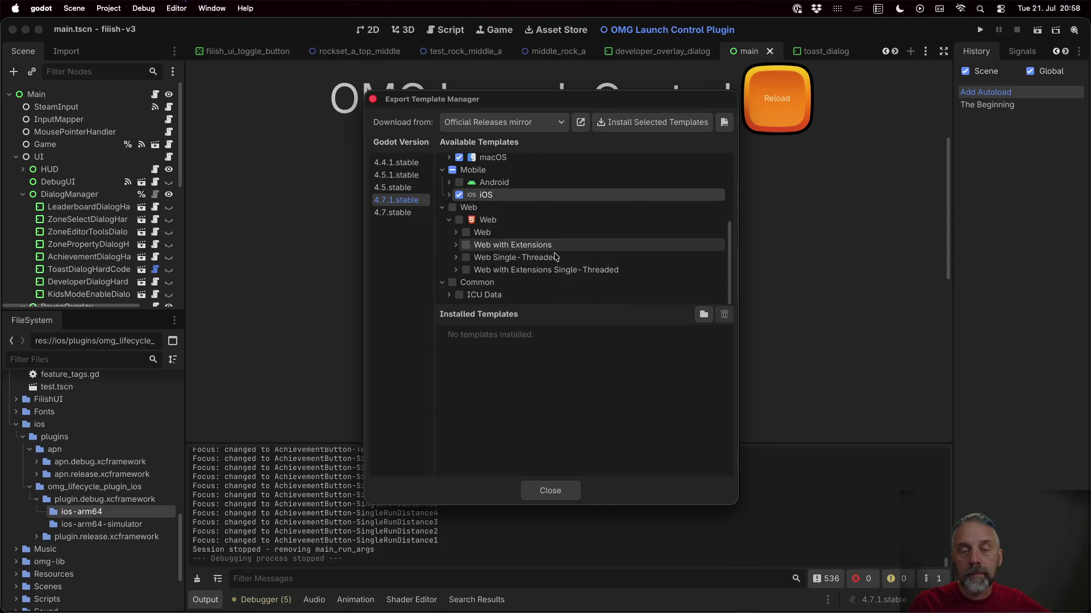
scroll(555, 257, up, 6)
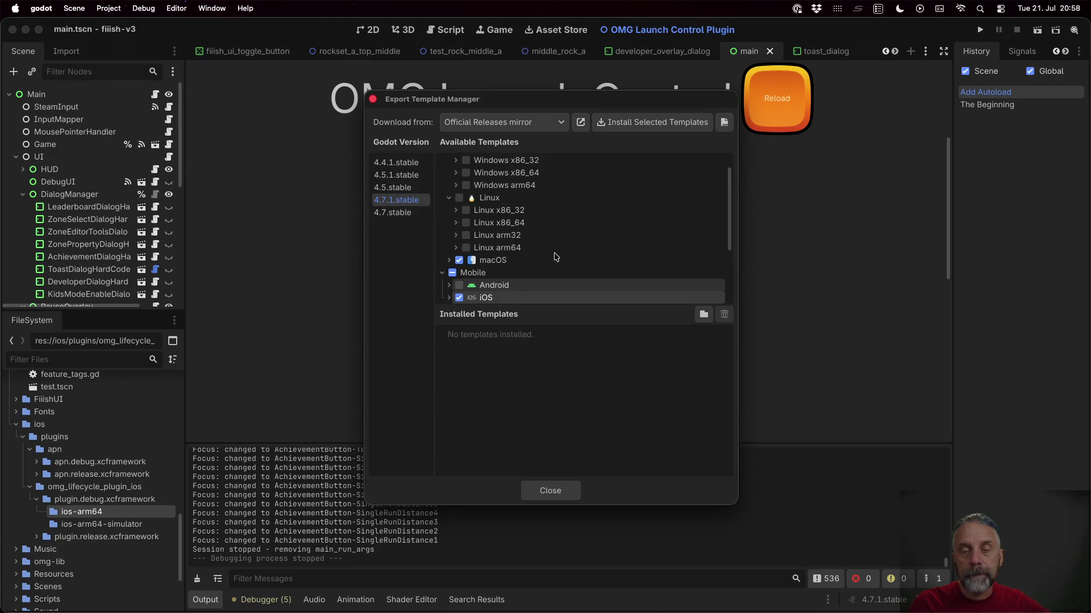
scroll(555, 257, up, 1)
Review the template list and start downloading and installing the selected macOS and iOS templates
click(466, 239)
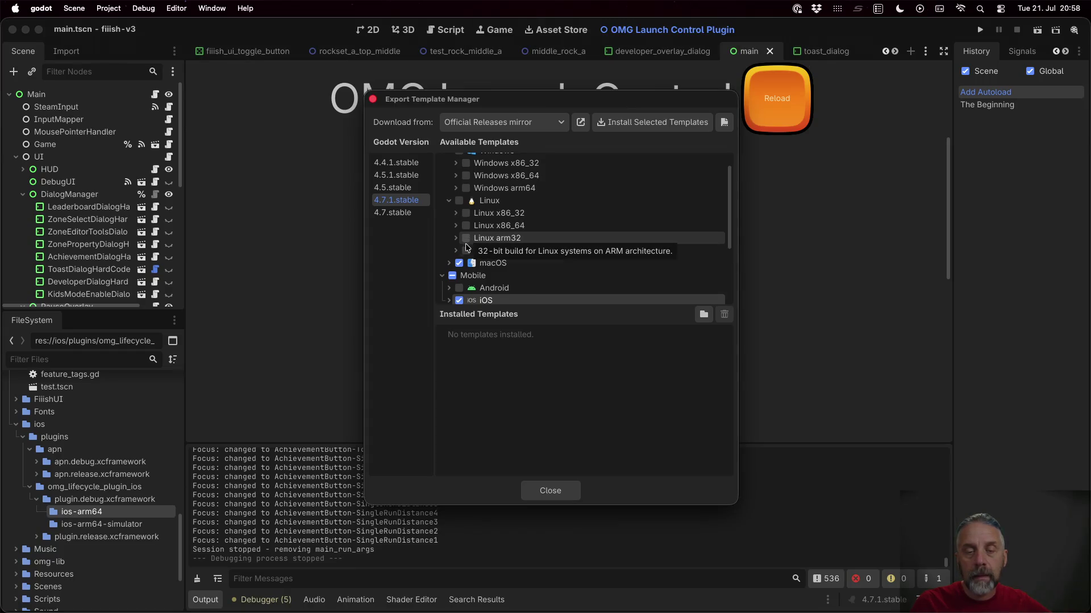
click(466, 250)
scroll(573, 263, down, 5)
scroll(573, 264, down, 1)
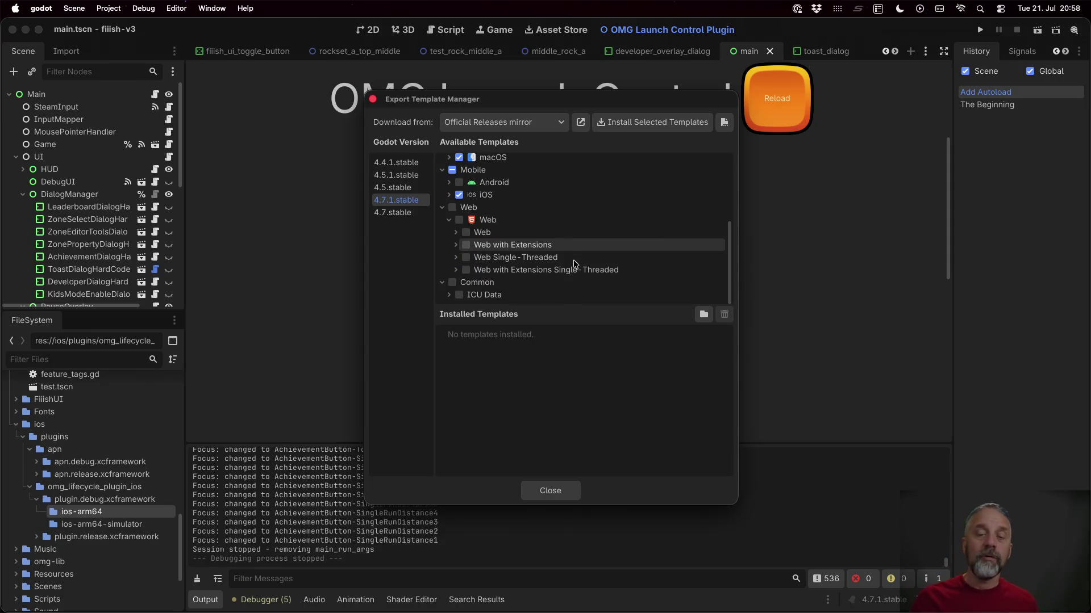
mouse_move(467, 234)
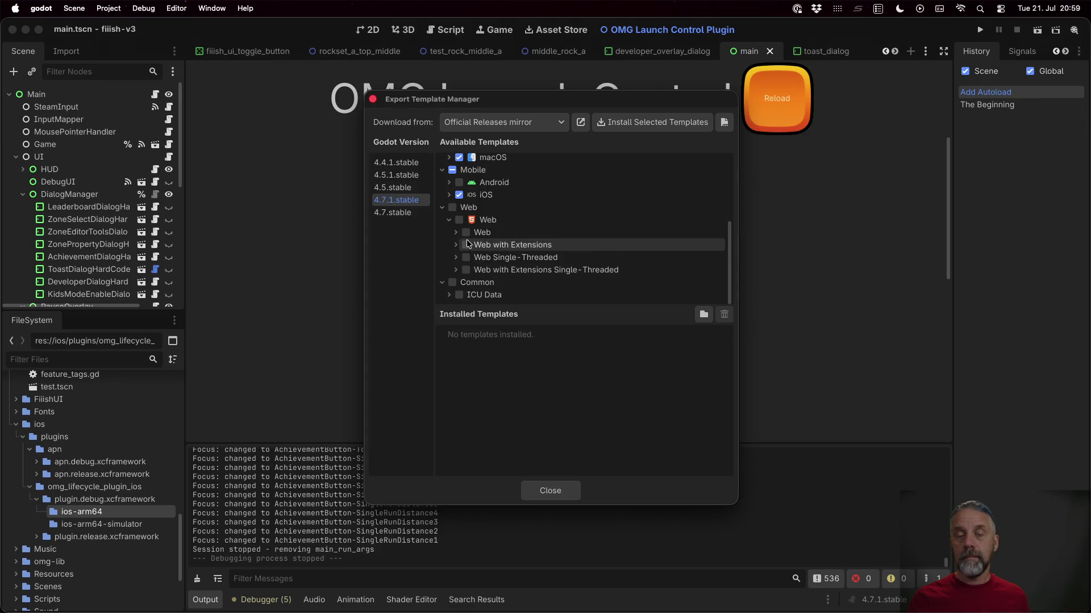
mouse_move(467, 260)
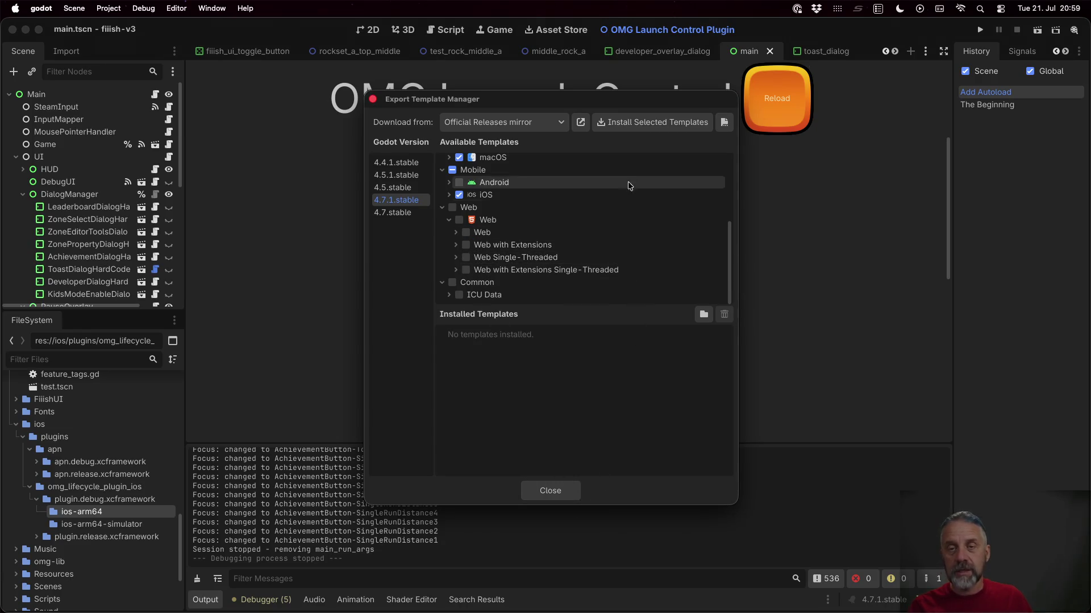
click(644, 124)
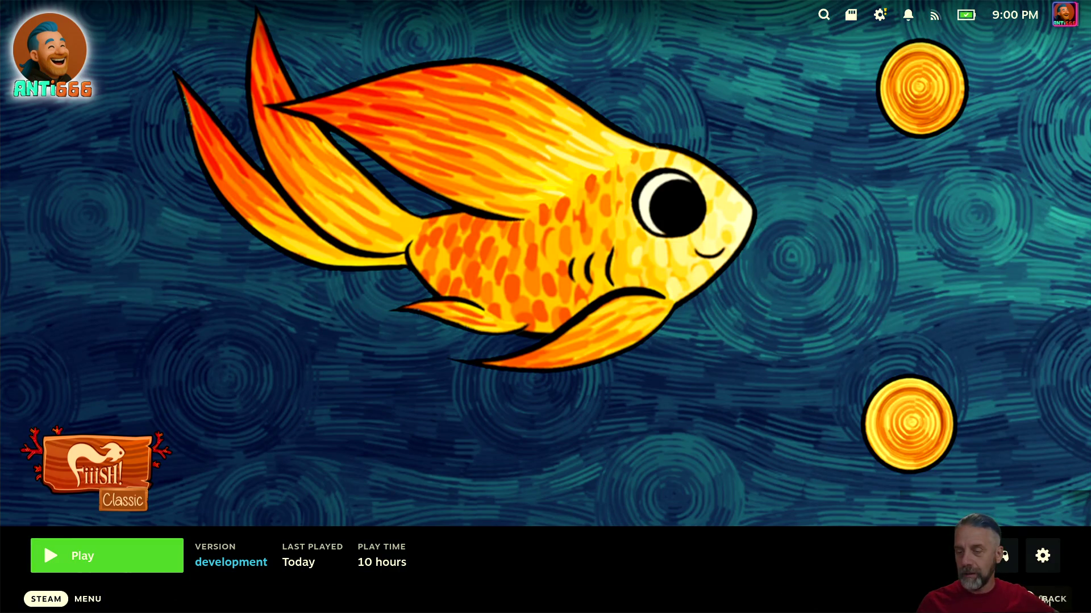
Go back from the Fiiish! Classic page to the library and launch Oaken Tower
click(1044, 601)
click(510, 168)
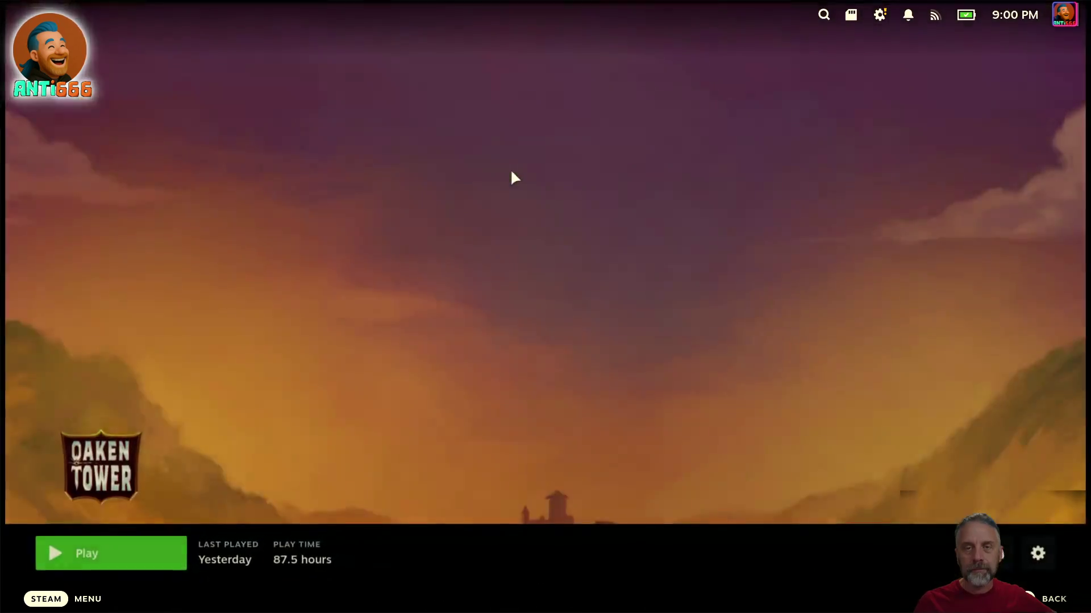
click(134, 565)
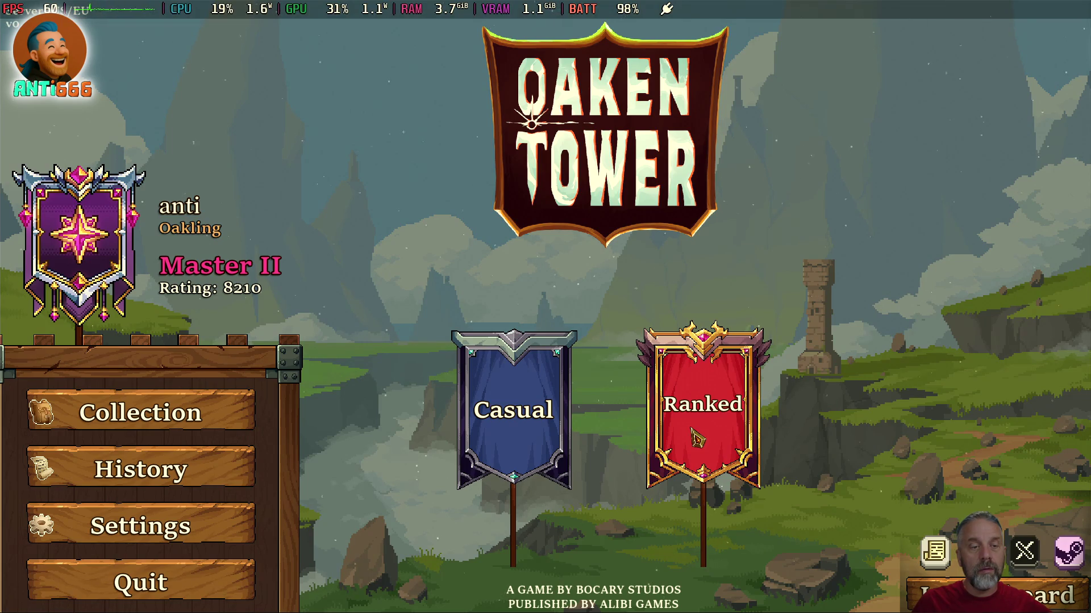
Start a Ranked run and take the offered perk to reach the shop
click(698, 410)
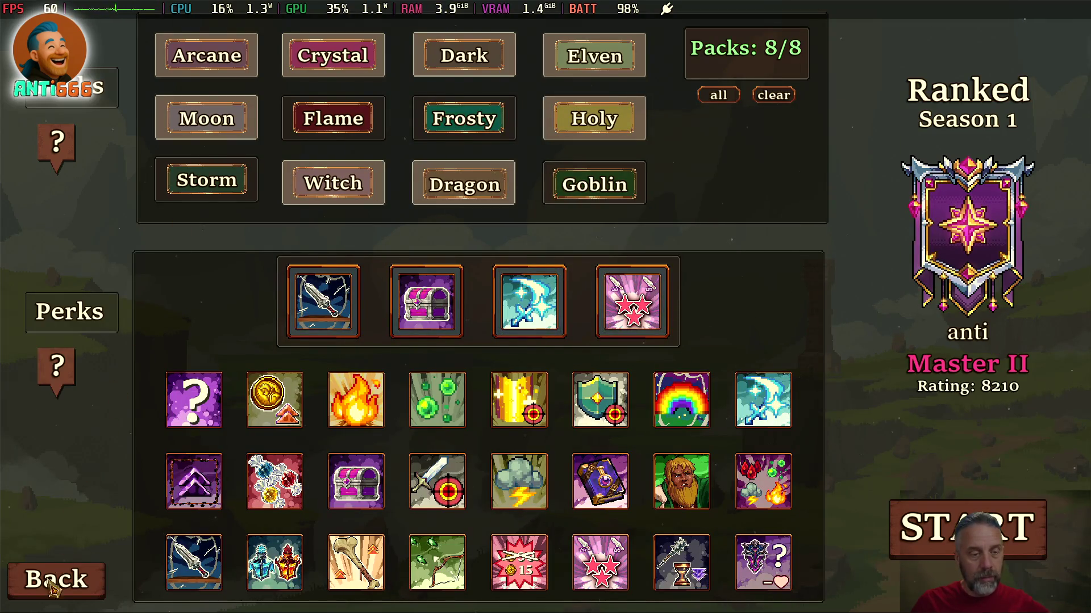
click(54, 580)
mouse_move(200, 259)
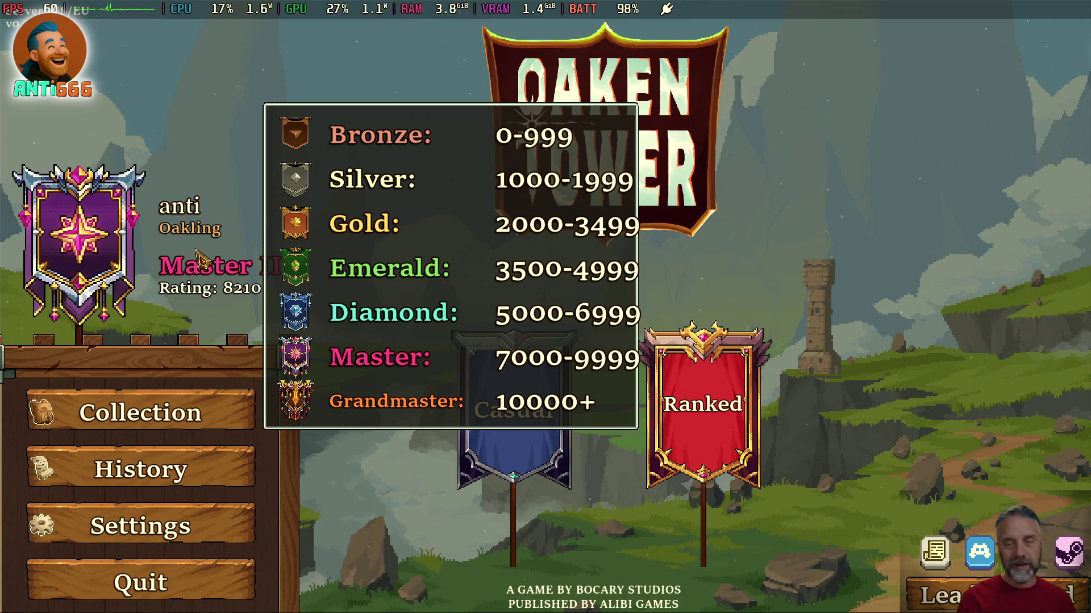
click(731, 410)
click(1006, 545)
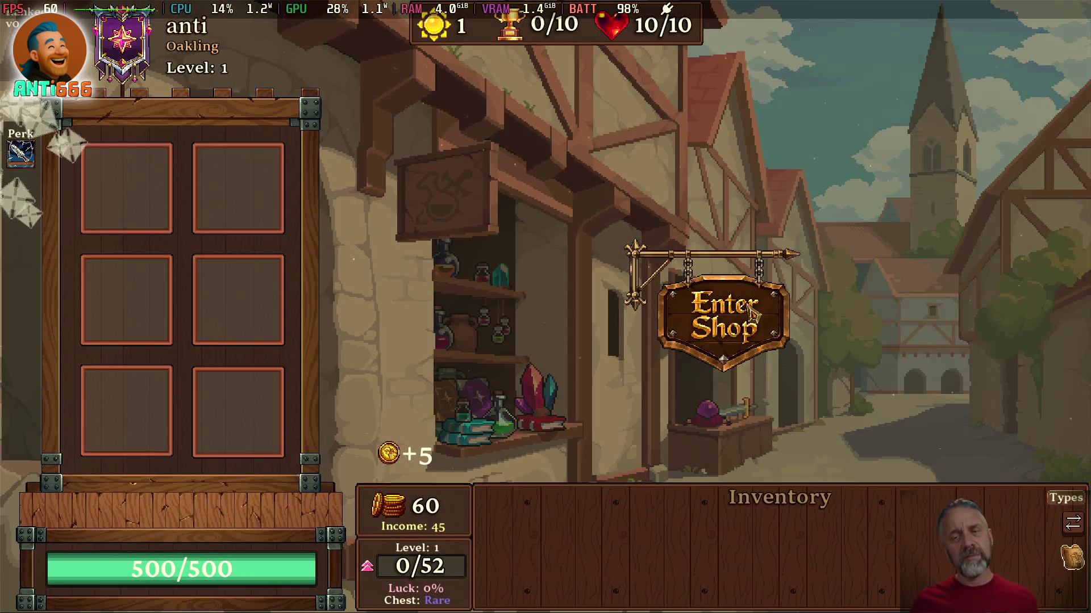
click(739, 324)
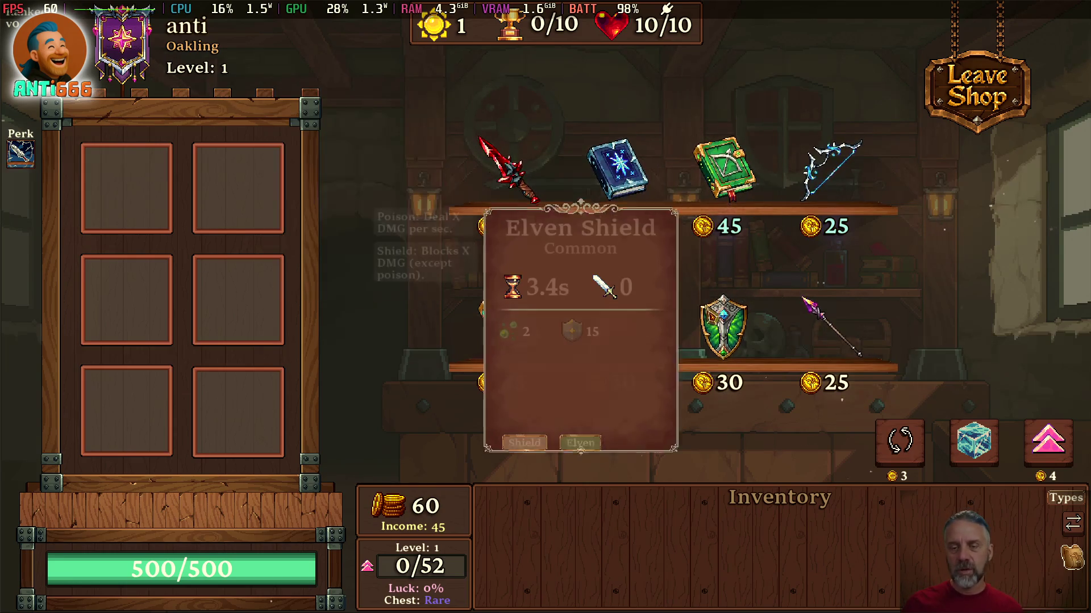
Buy the Elven Shield into the middle-right backpack slot, then fight and win the first battle
mouse_move(848, 336)
click(719, 325)
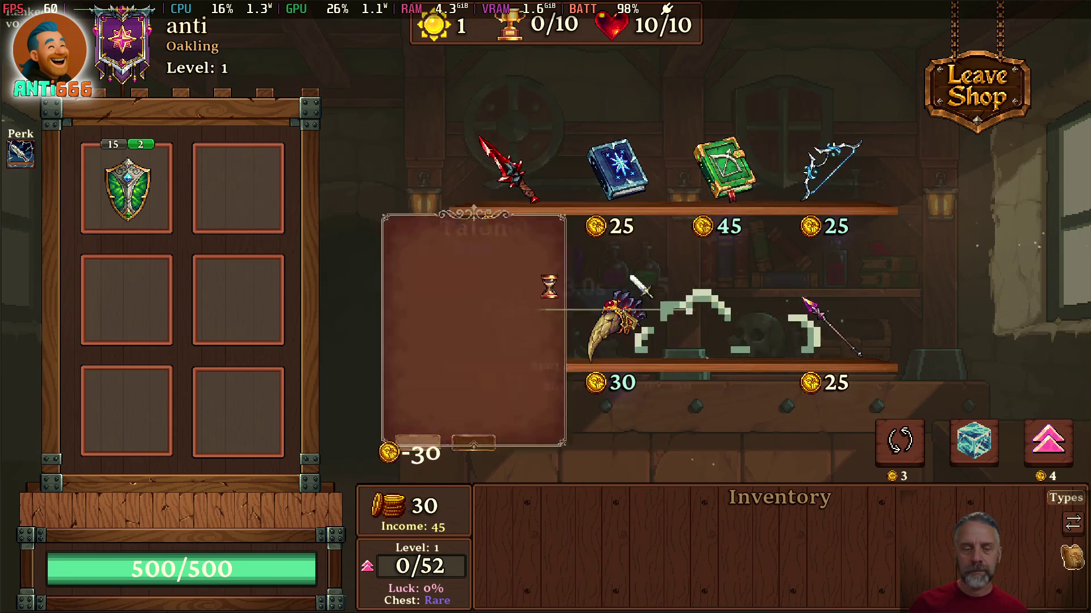
mouse_move(128, 190)
mouse_down()
mouse_move(261, 307)
mouse_move(239, 298)
mouse_up()
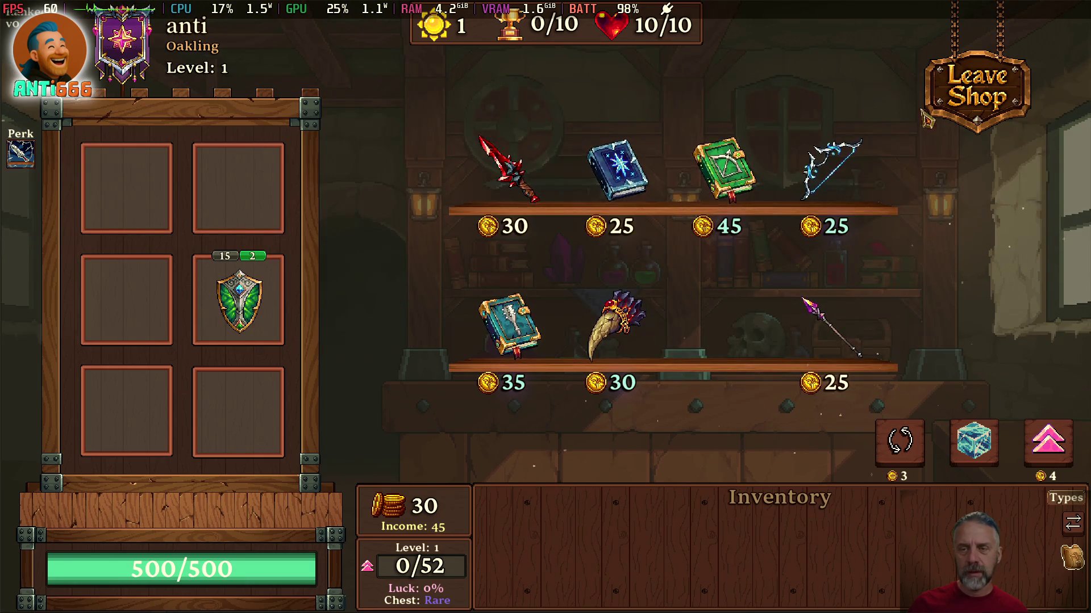
mouse_move(843, 181)
click(977, 93)
click(687, 334)
click(514, 455)
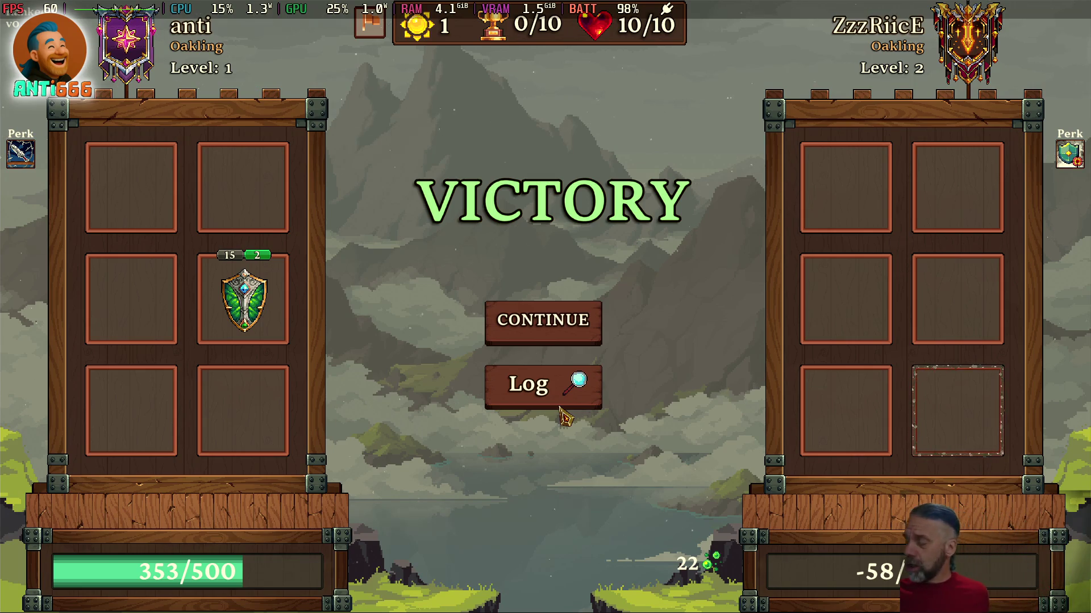
click(568, 319)
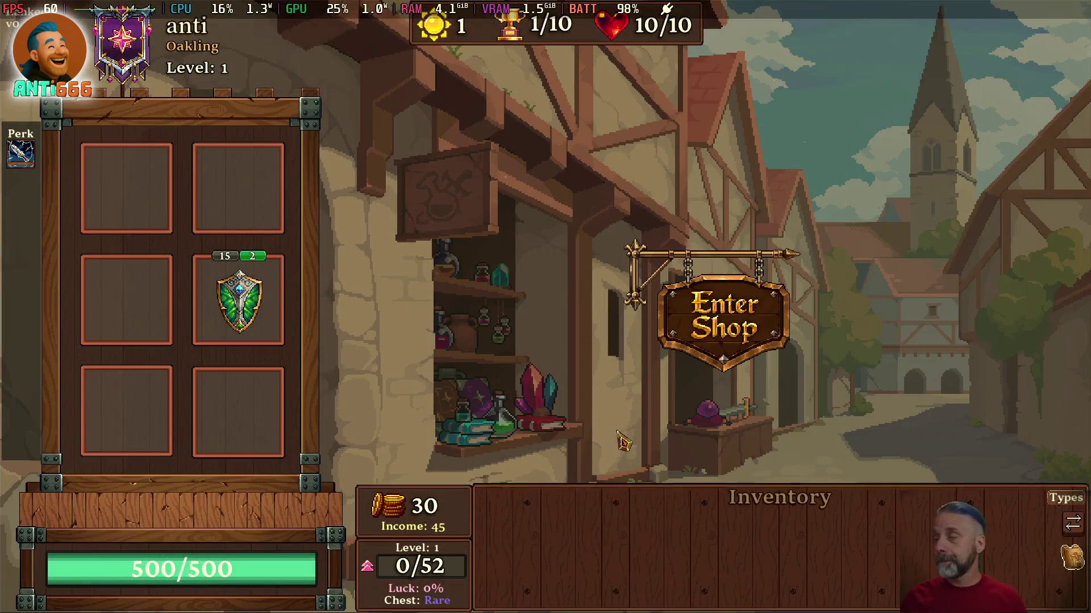
Enter the shop, level the character up to 2 and reroll the shop items
click(729, 318)
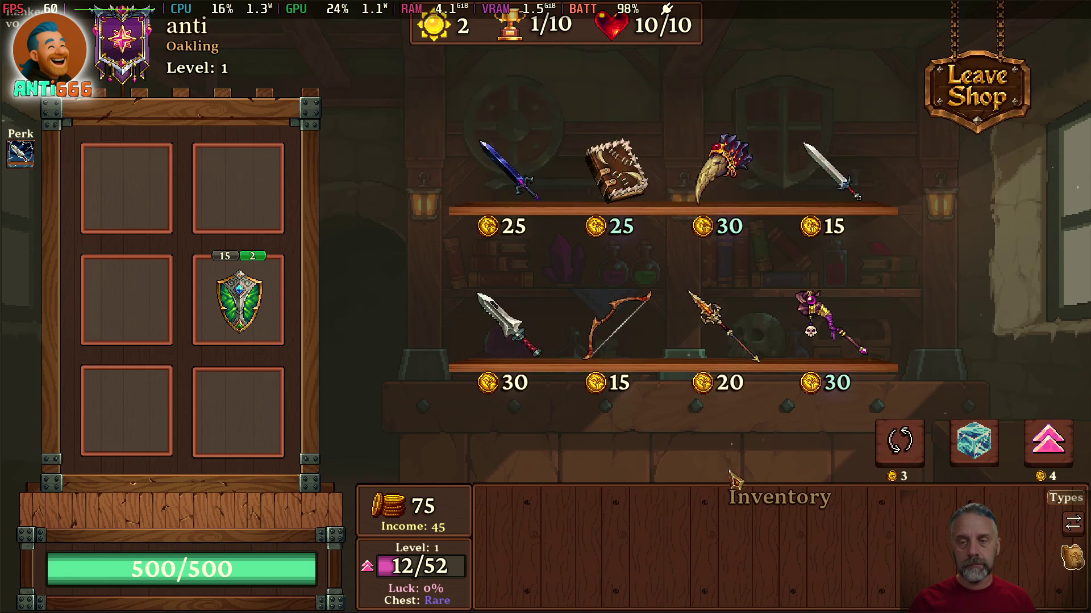
click(1048, 440)
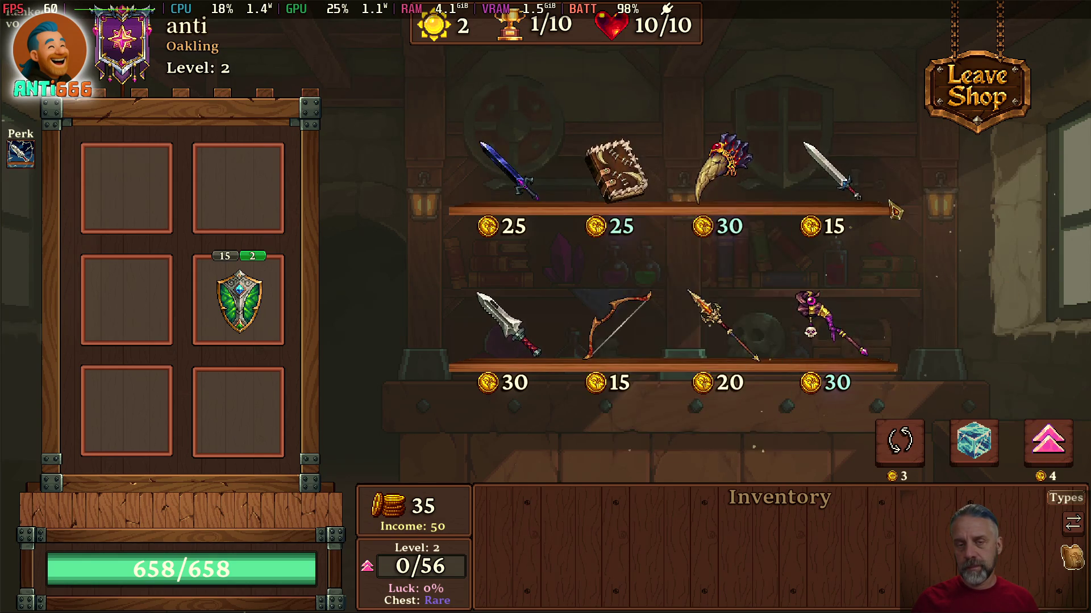
mouse_move(729, 367)
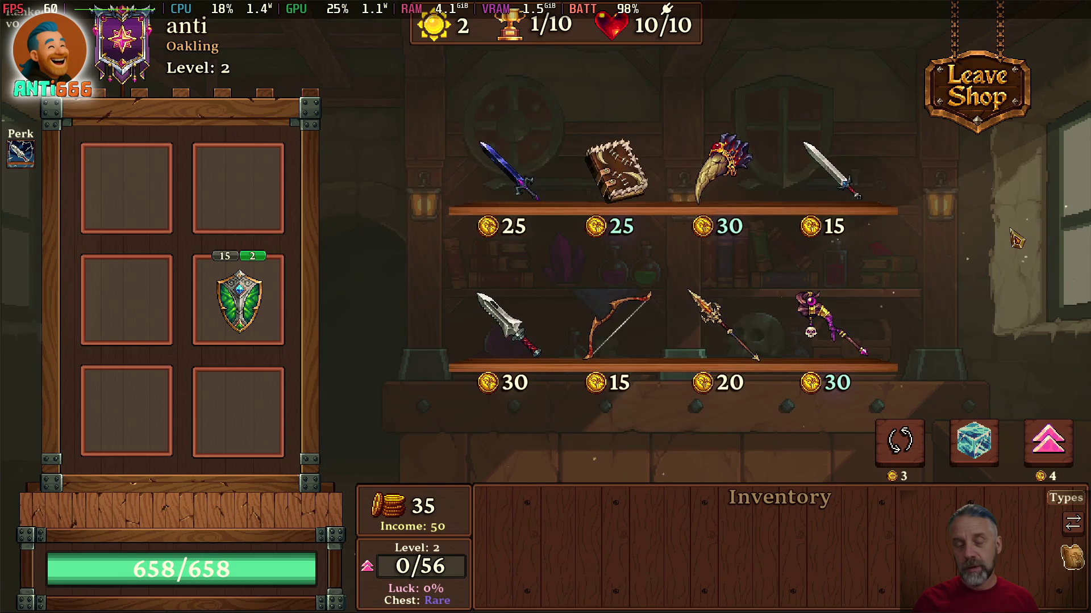
mouse_move(239, 299)
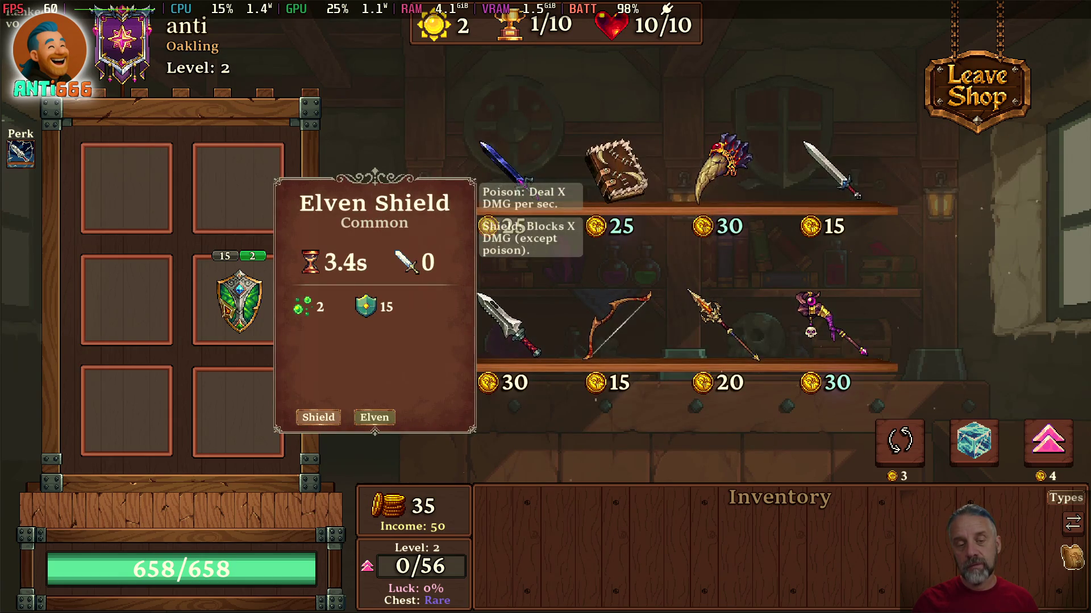
click(911, 445)
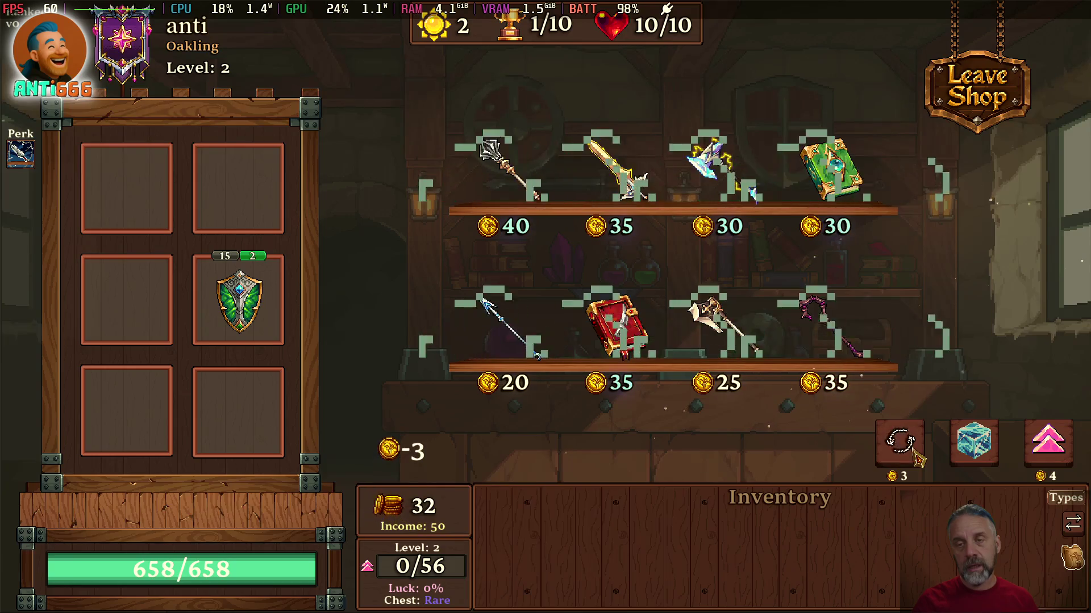
Buy the green book into the middle-left backpack slot and win the second battle
mouse_move(619, 329)
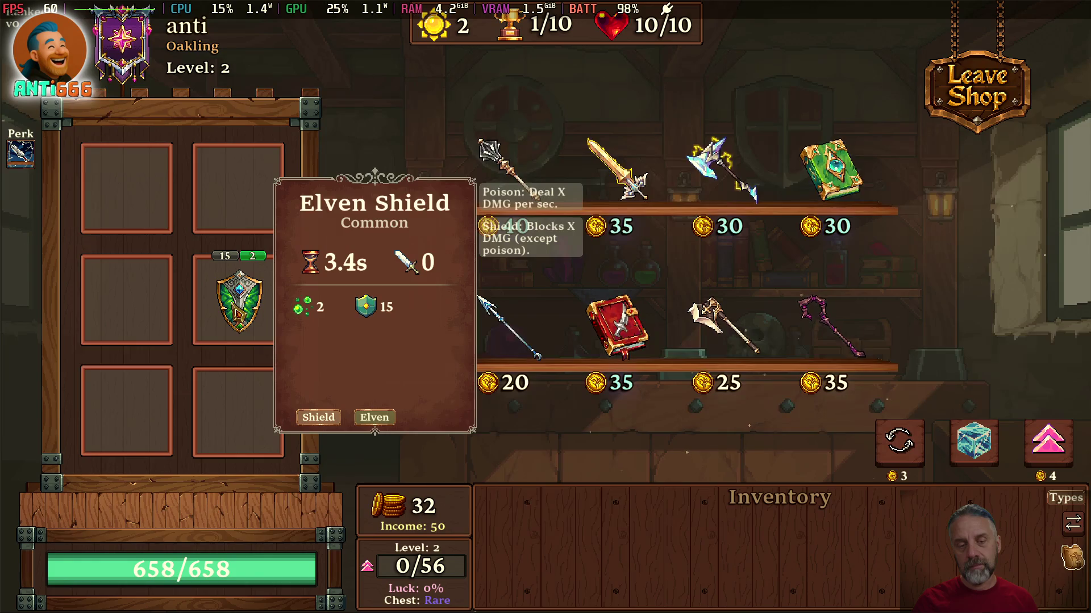
mouse_move(832, 170)
mouse_down()
mouse_move(136, 187)
mouse_move(128, 300)
mouse_up()
click(977, 69)
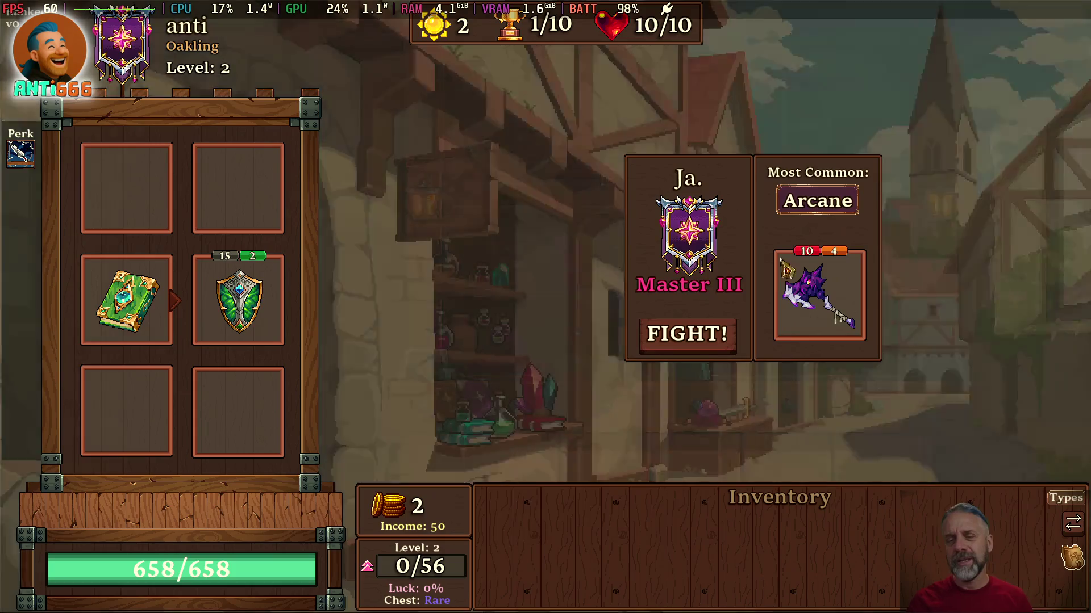
click(688, 332)
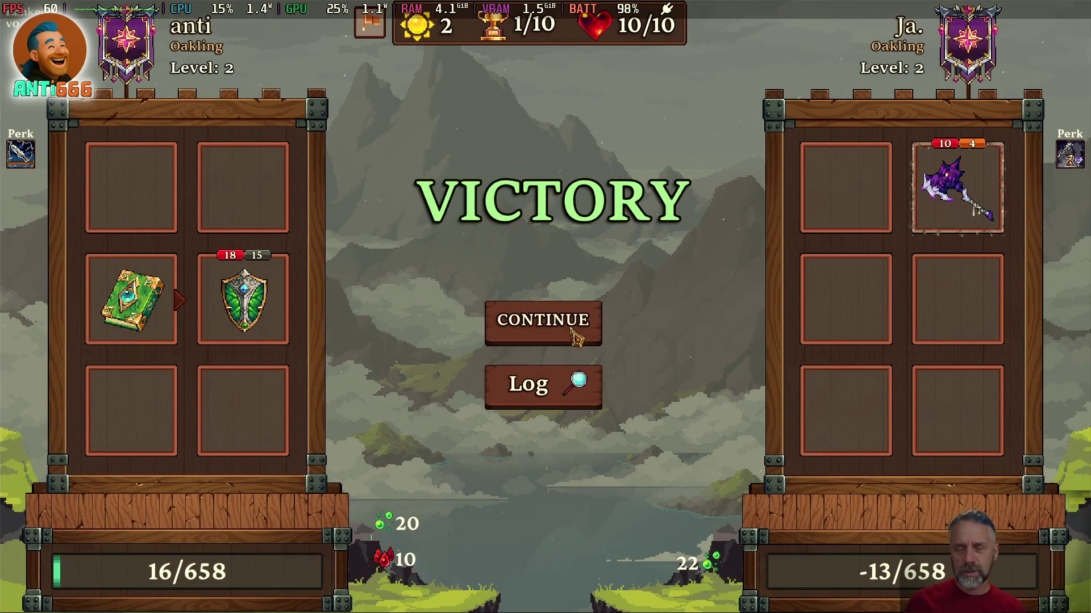
click(548, 322)
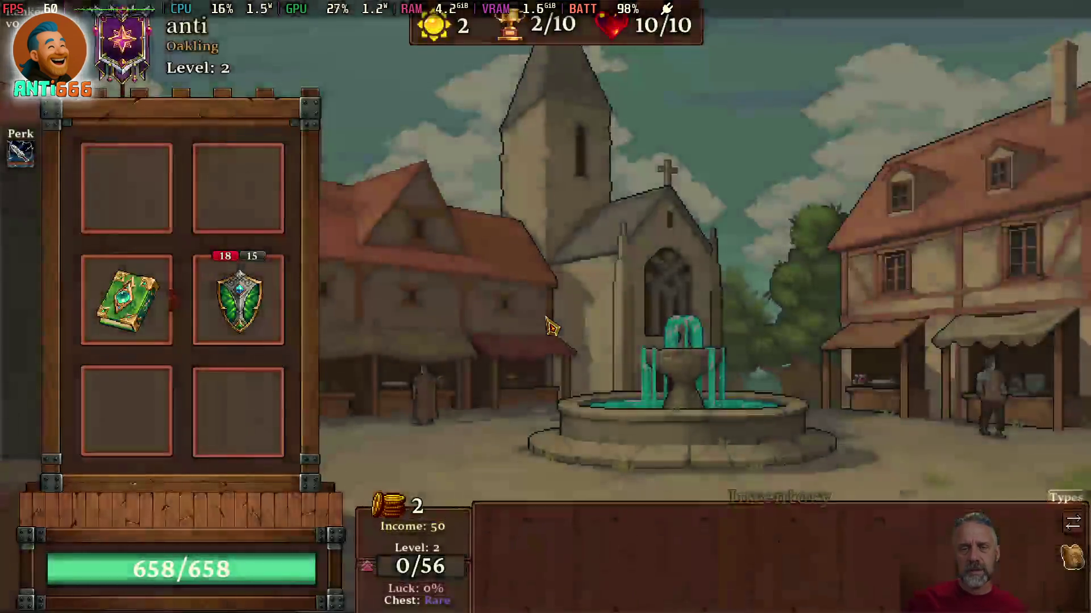
Take the healing reward for full health, then buy a level-up in the shop to reach level 3
click(574, 216)
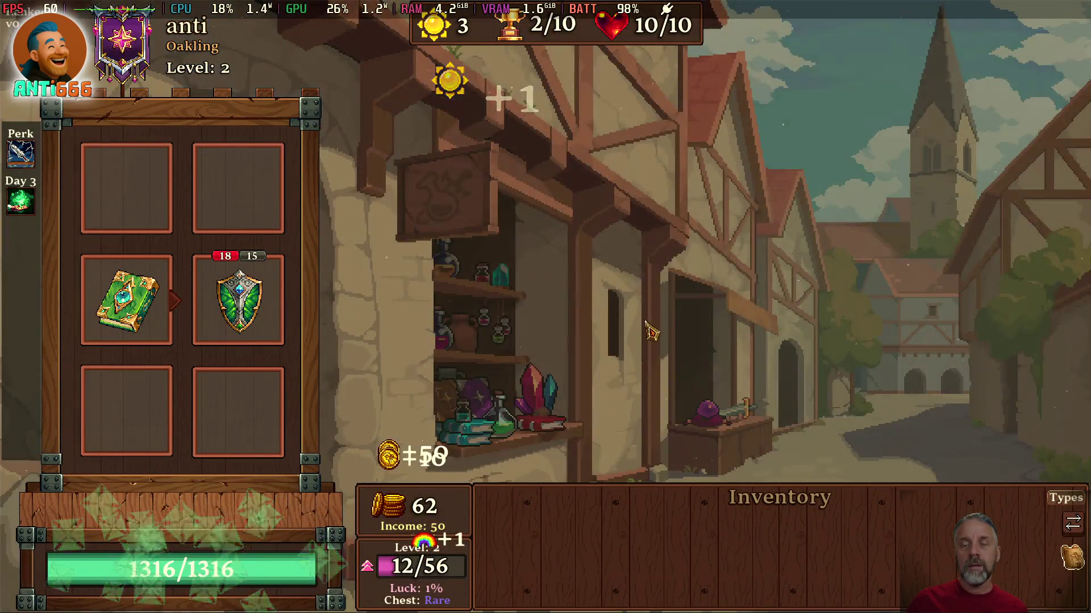
click(727, 309)
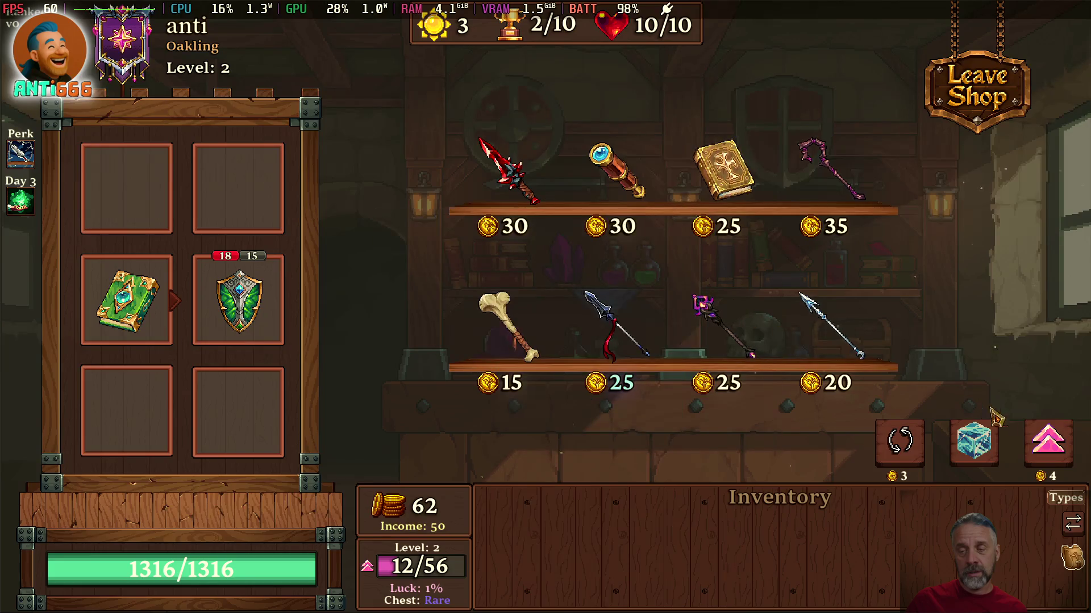
click(1049, 453)
Fight the next opponent and win, returning to town with 3/10 wins
click(977, 90)
click(696, 343)
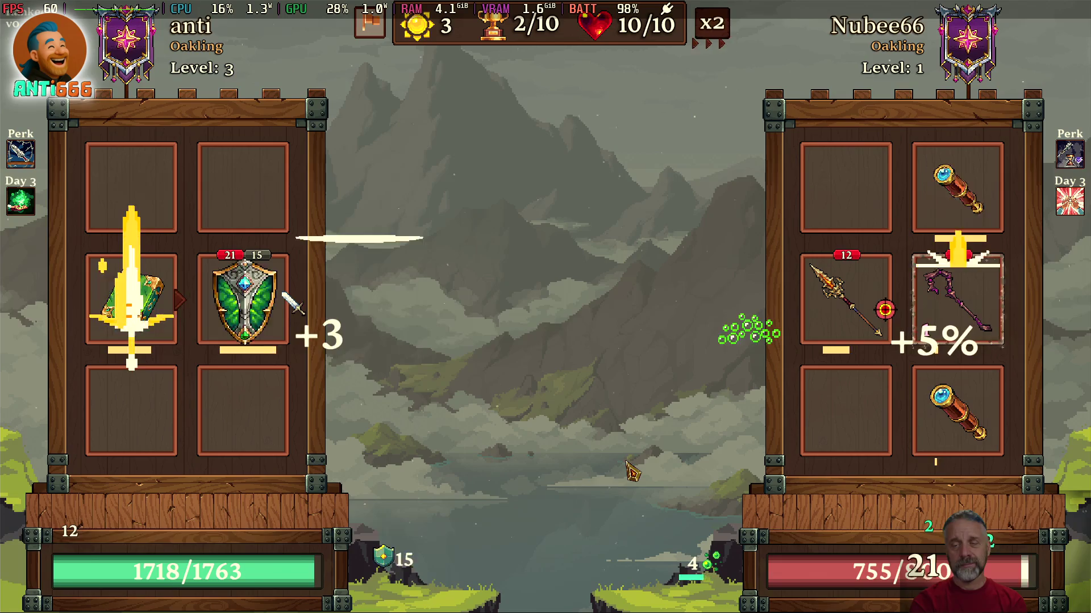
mouse_move(856, 323)
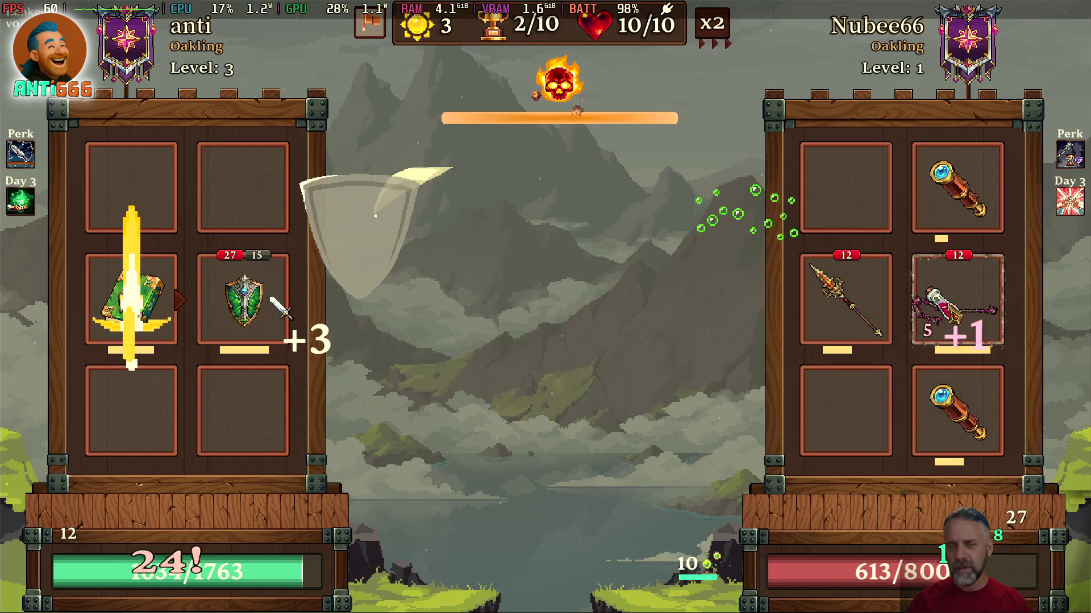
mouse_move(958, 299)
mouse_move(847, 300)
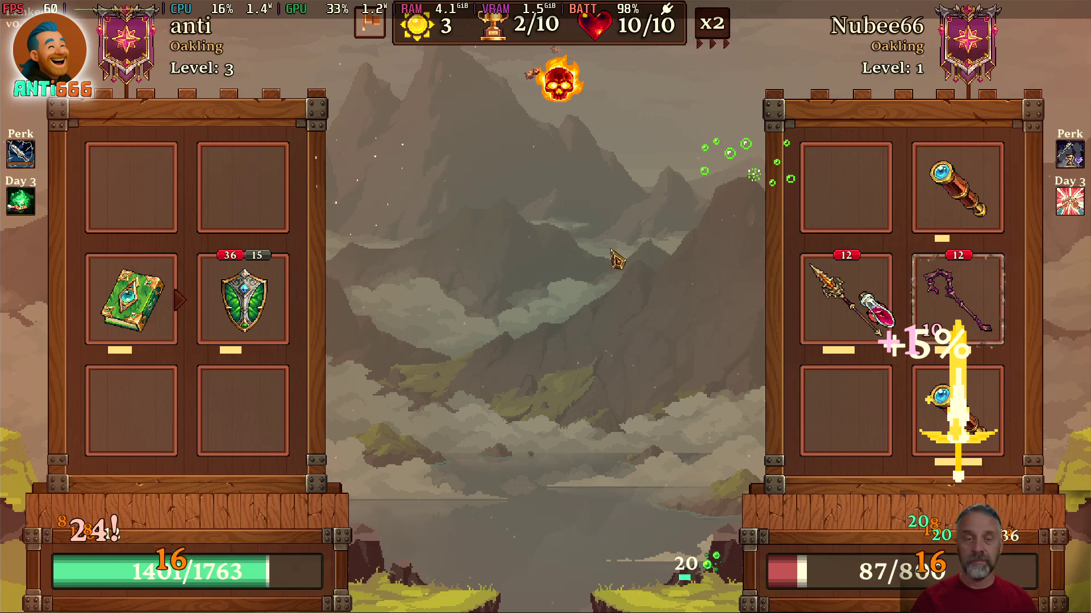
click(556, 321)
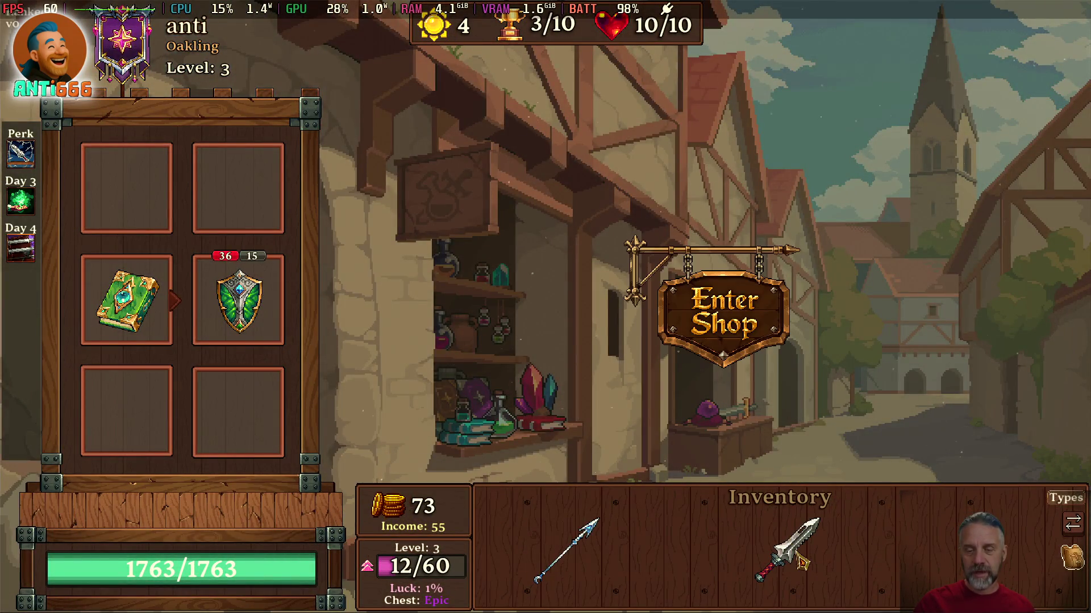
Sell the spare sword and spear, and buy a second Elven Shield into the top-right backpack slot
click(737, 316)
mouse_move(789, 547)
mouse_down()
mouse_move(766, 238)
mouse_move(750, 193)
mouse_up()
mouse_move(612, 525)
mouse_down()
mouse_move(613, 256)
mouse_move(616, 335)
mouse_up()
click(627, 349)
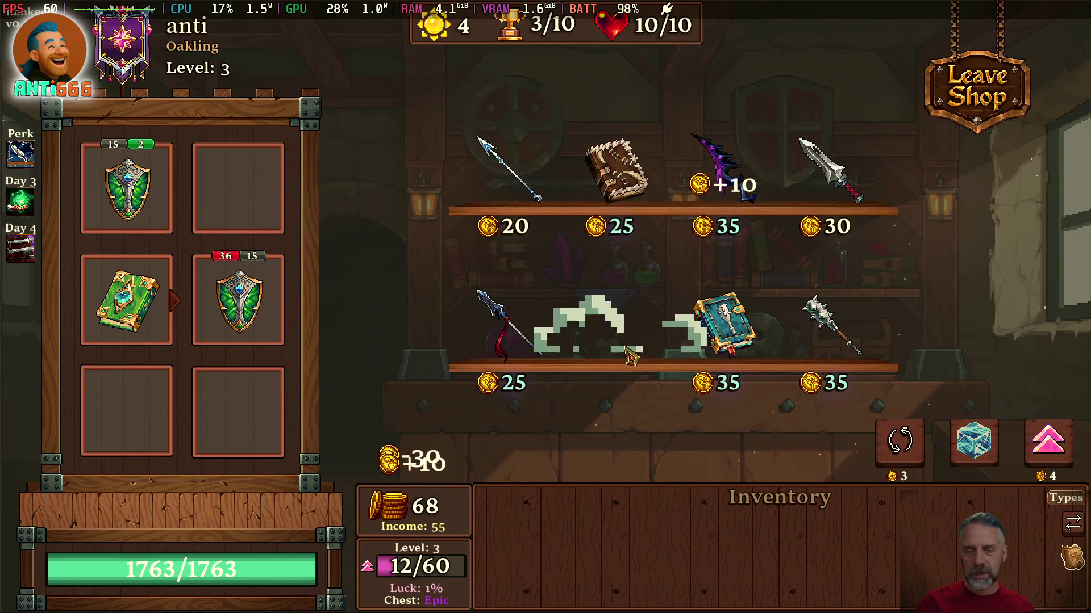
drag(126, 187, 239, 188)
Buy a level-up to reach level 4, then win the next battle for 4/10 wins
mouse_move(431, 568)
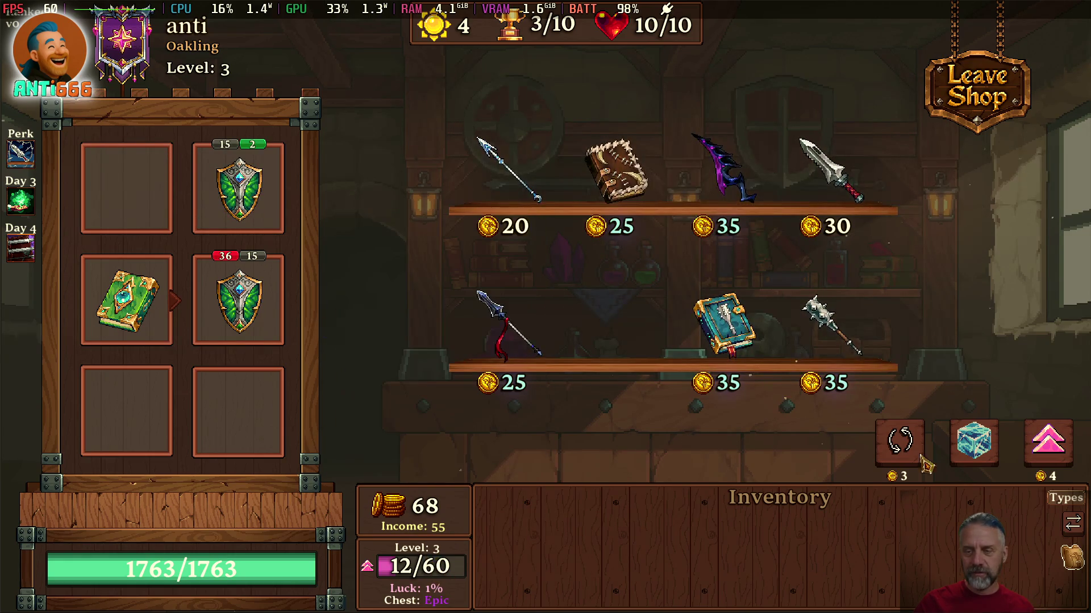
click(1052, 450)
mouse_move(426, 572)
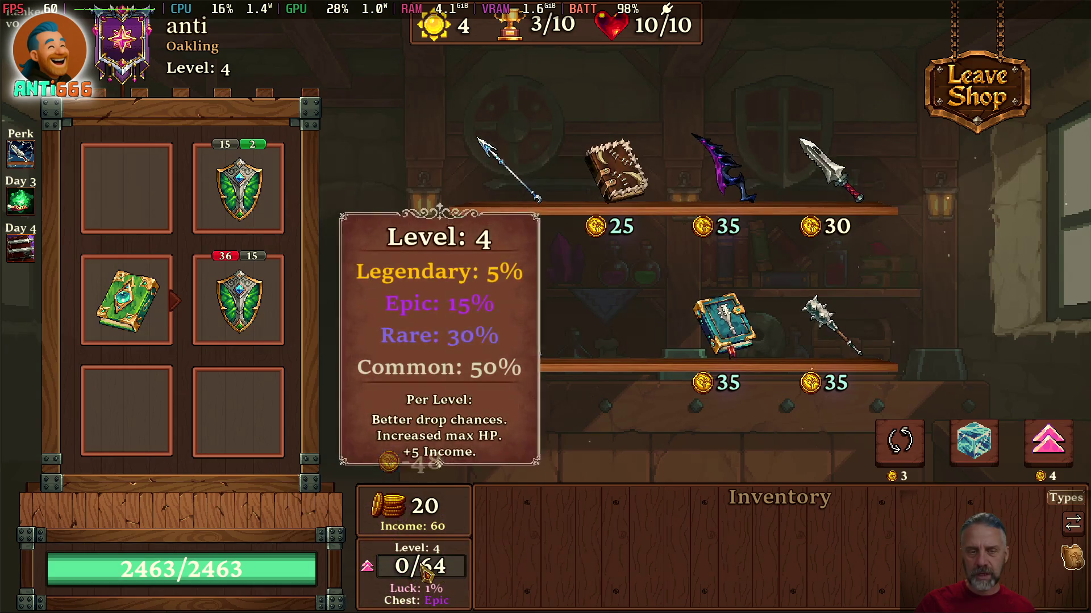
click(991, 94)
click(687, 333)
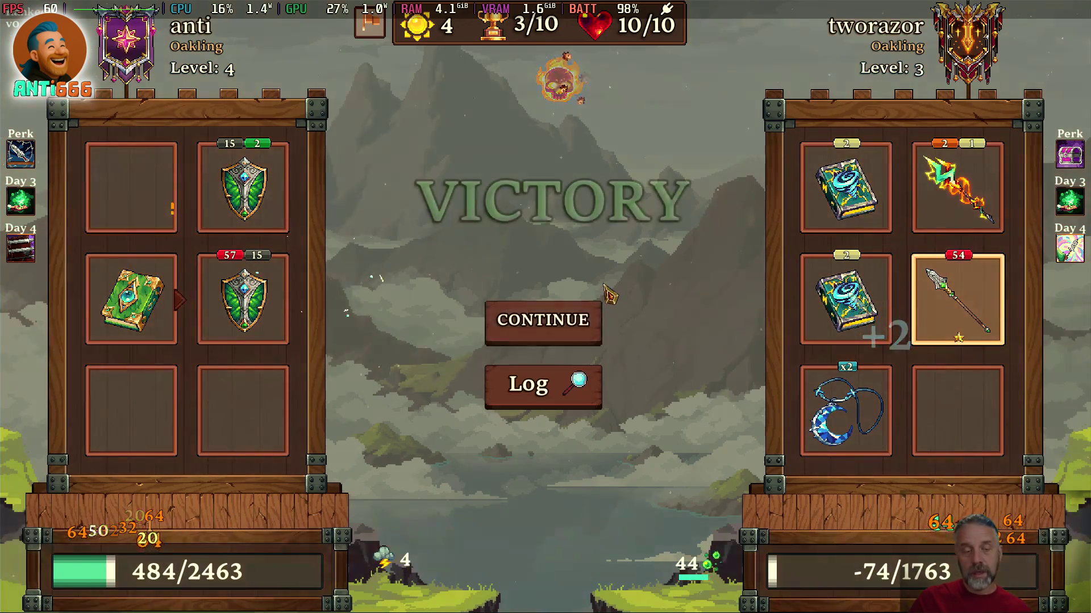
click(555, 324)
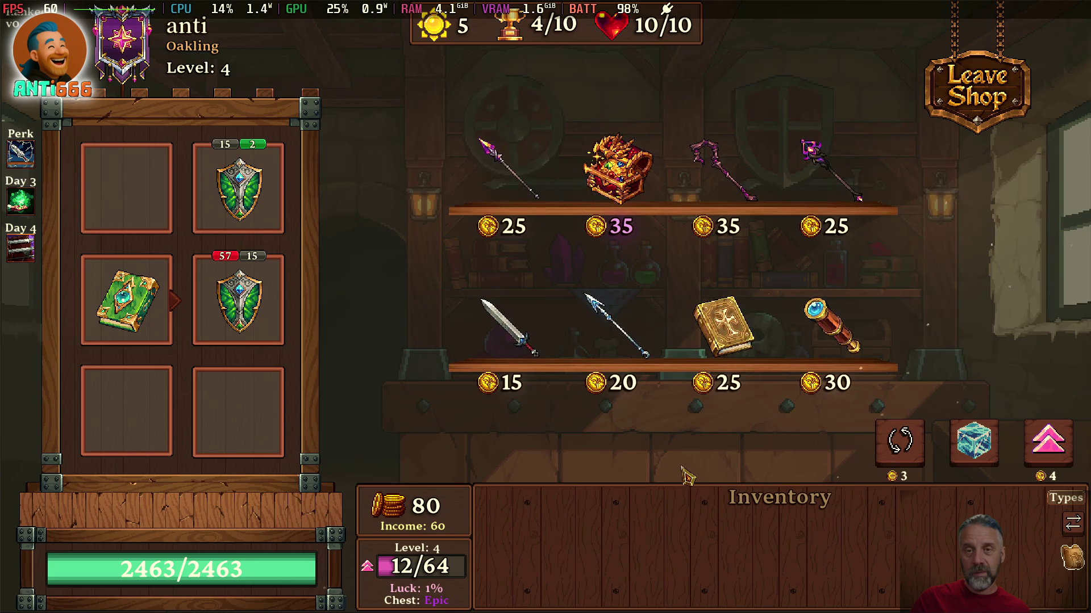
Buy the 35-gold Hoard treasure chest, reroll the shop twice, and buy the Moon Knife
click(625, 176)
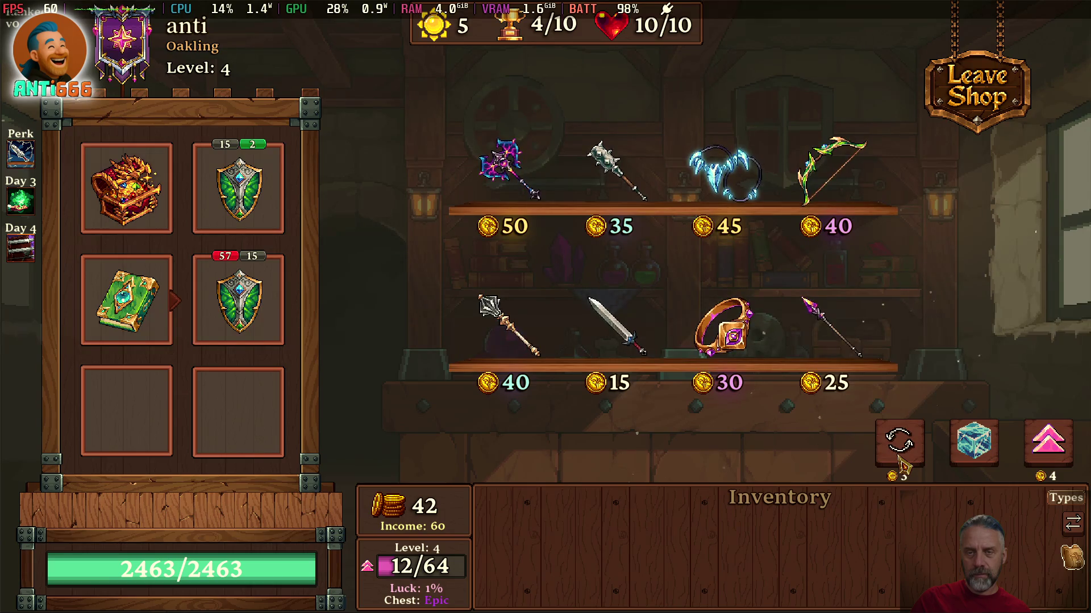
click(900, 455)
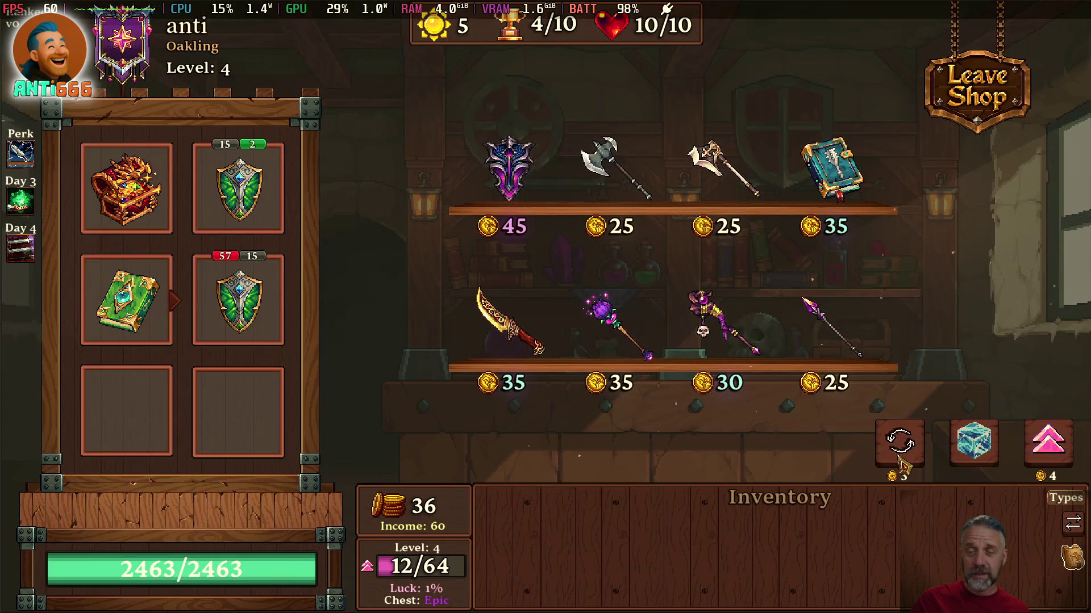
click(901, 459)
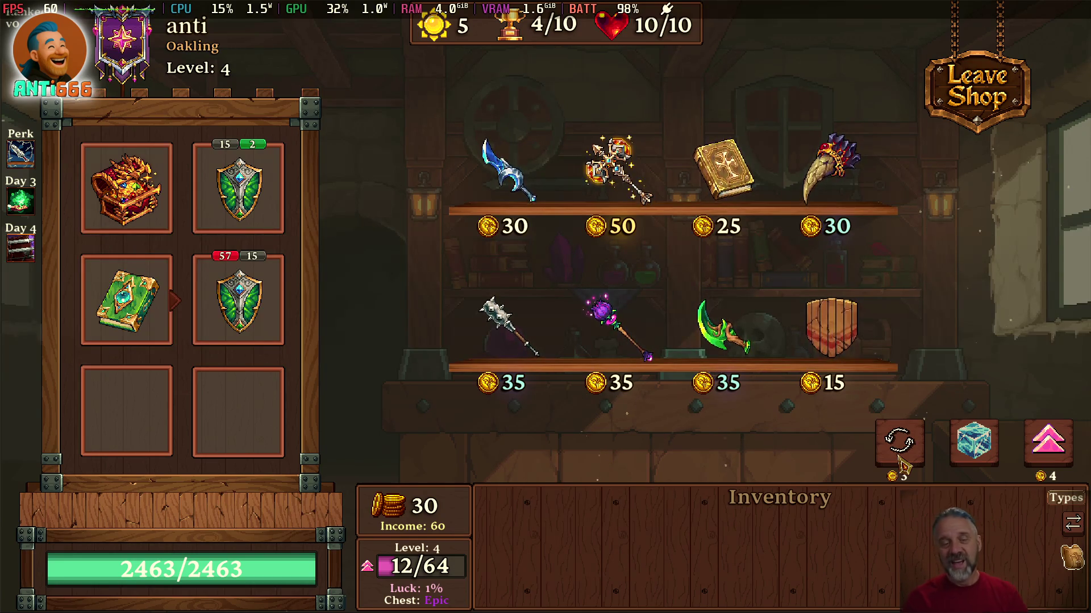
click(508, 170)
Fight the next opponent and win, raising wins to 5/10
click(931, 108)
click(689, 333)
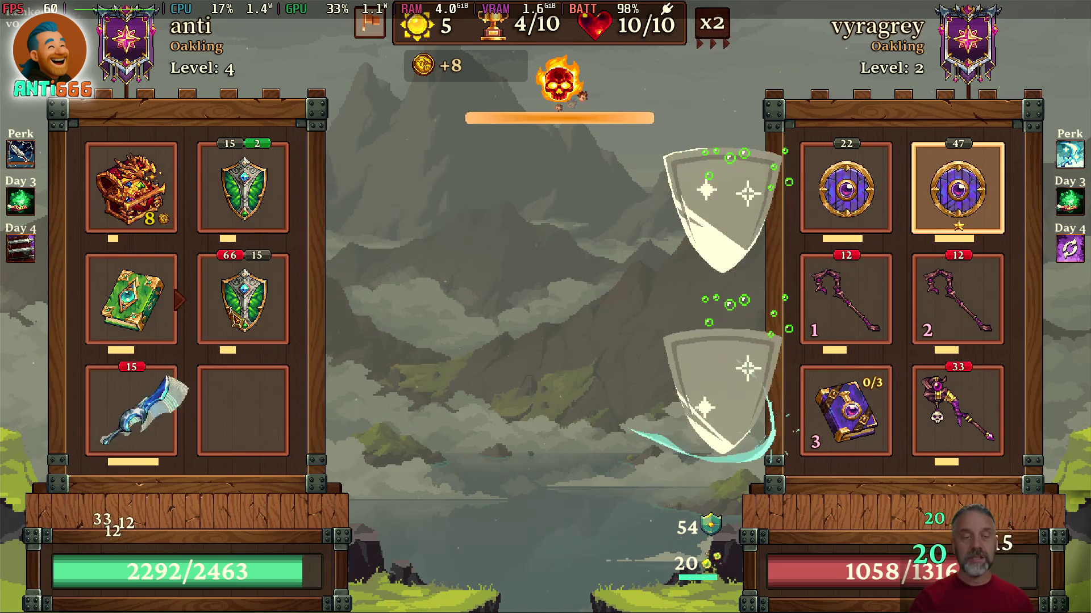
mouse_move(243, 299)
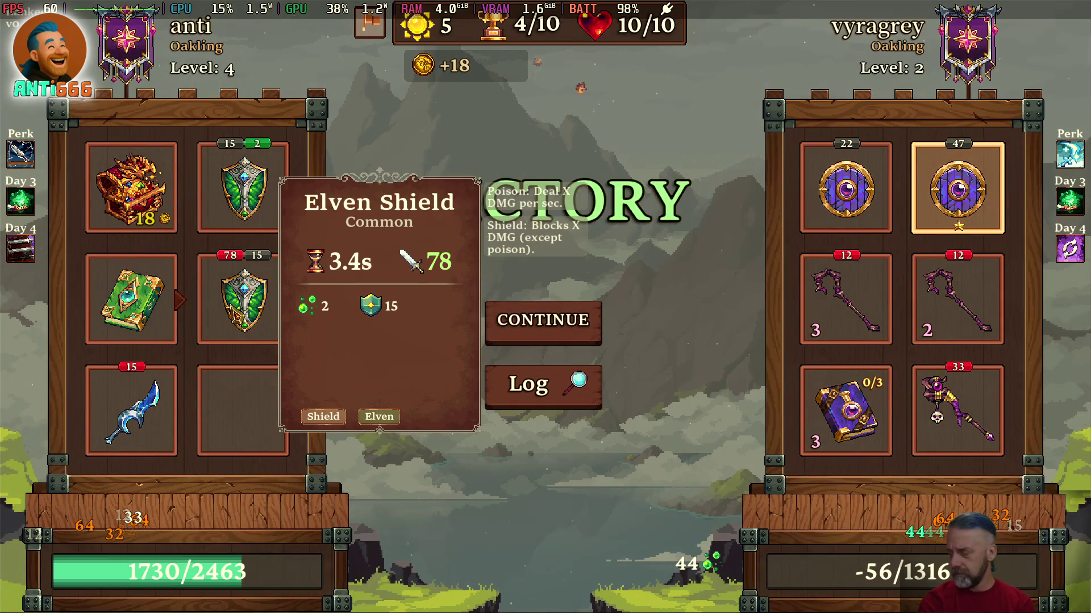
click(529, 335)
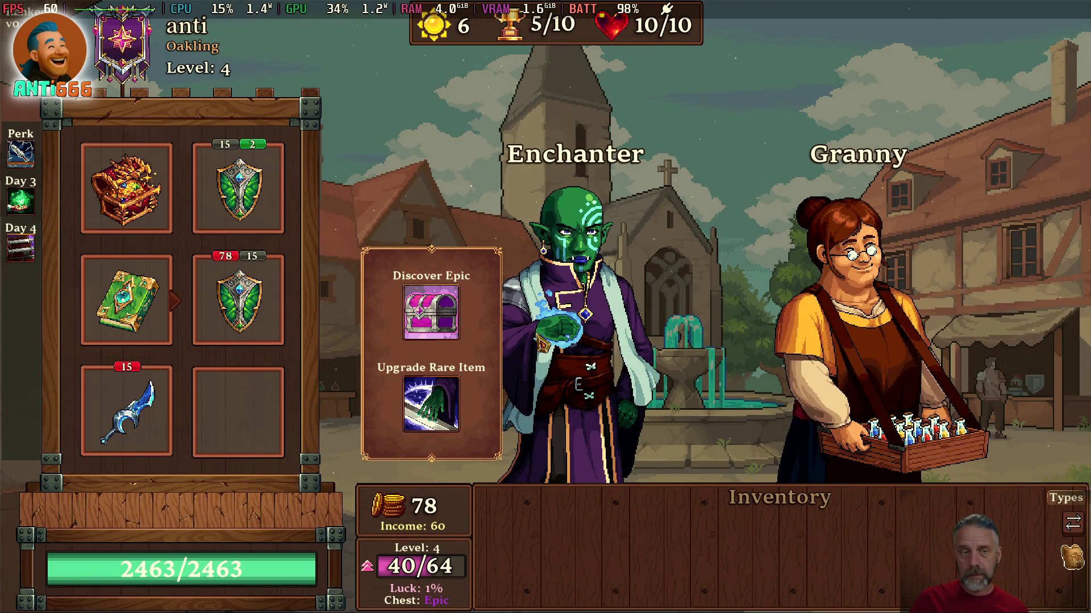
Take the Enchanter's Discover Epic reward, open the epic chest, and claim the Lapis Lazuli moon pendant
click(573, 312)
click(824, 398)
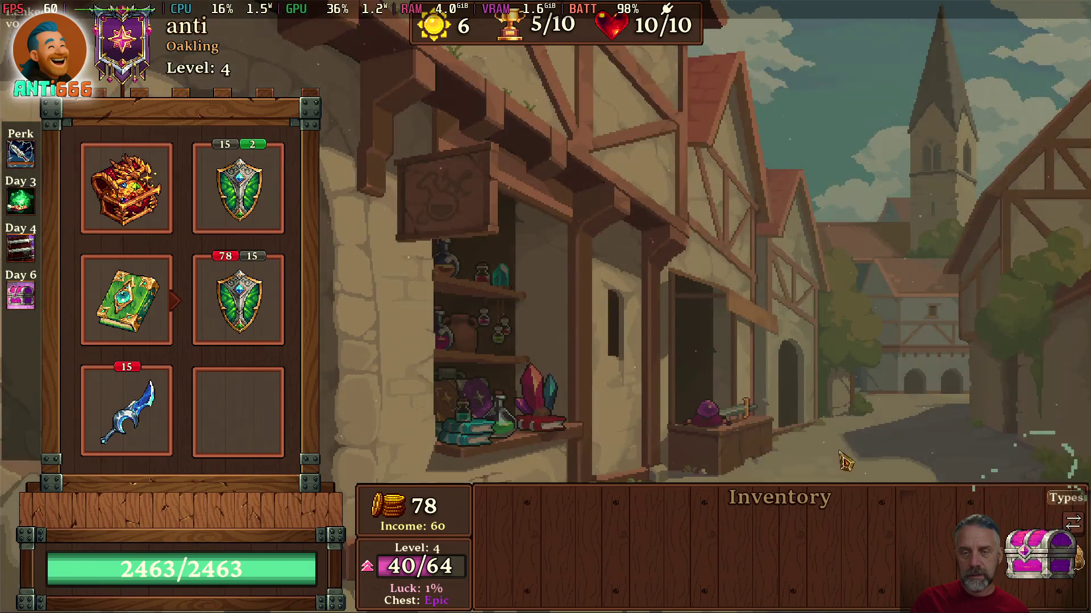
click(751, 301)
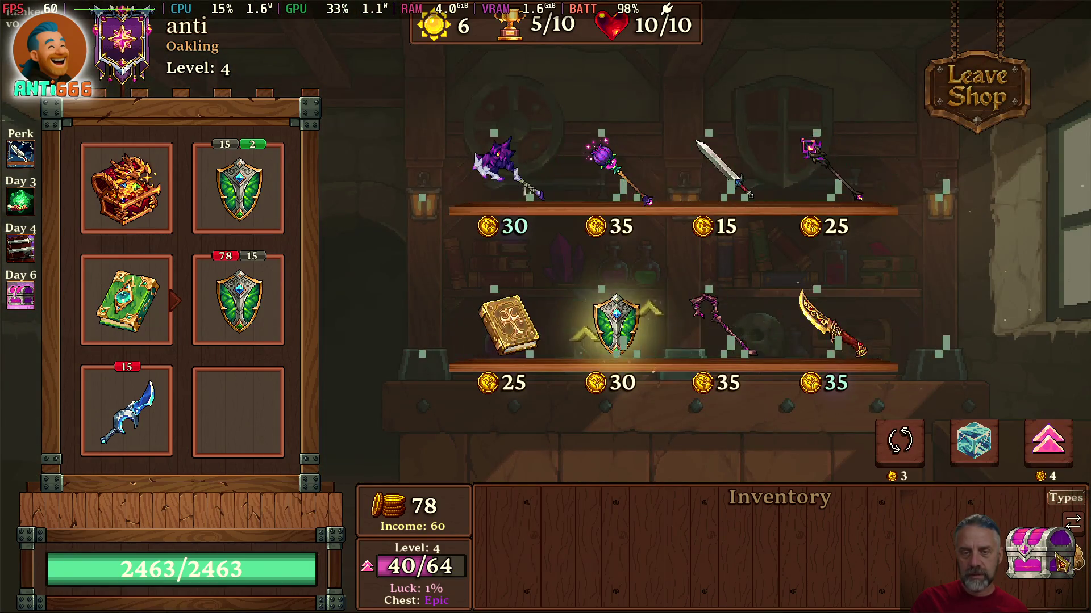
mouse_move(1061, 563)
mouse_down()
mouse_move(864, 304)
mouse_move(841, 318)
mouse_up()
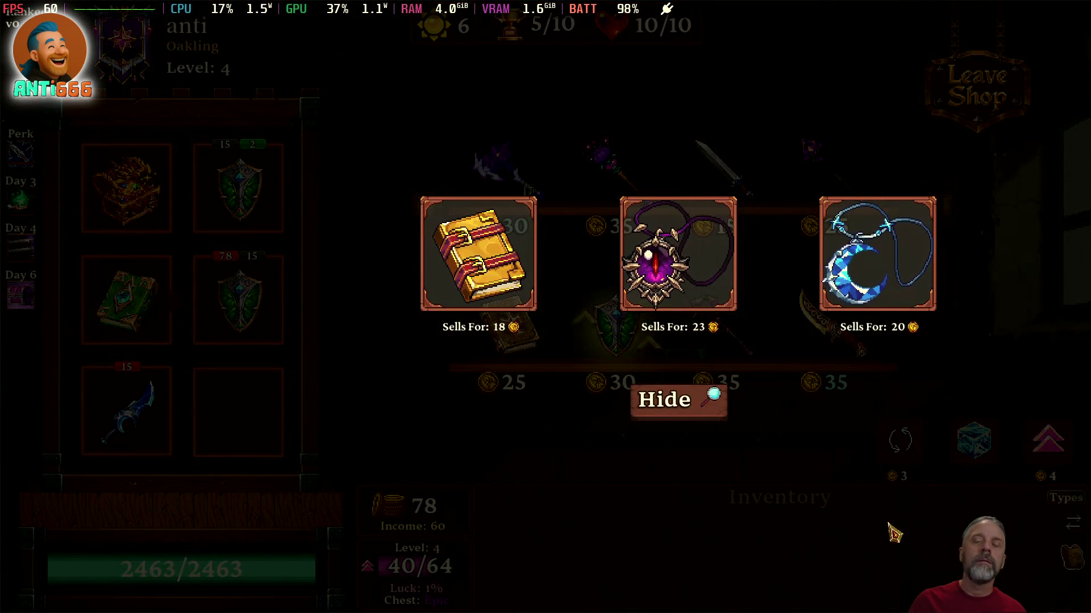
mouse_move(912, 280)
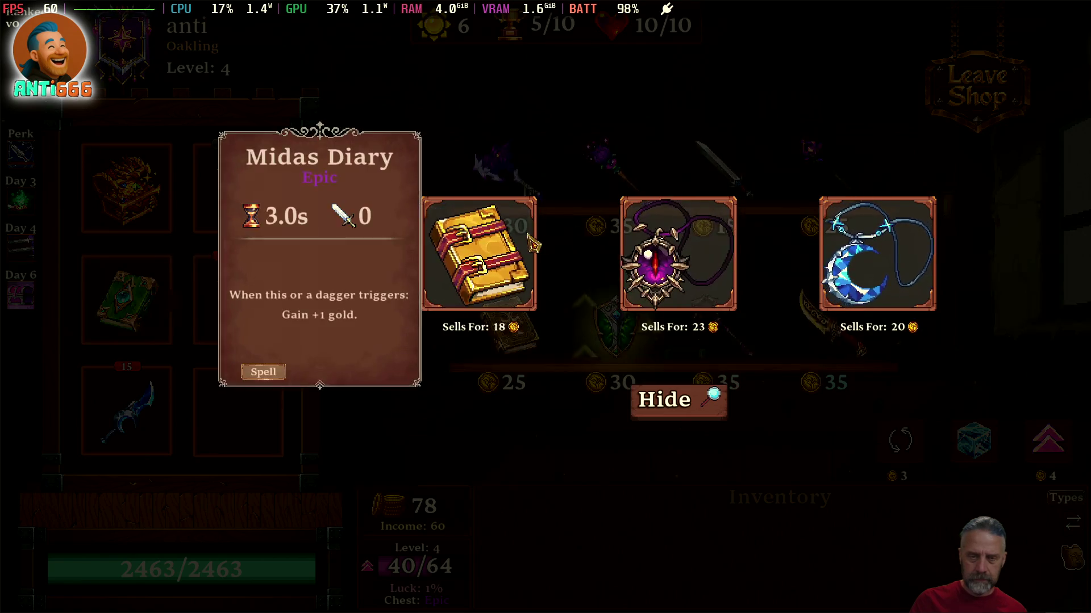
click(839, 282)
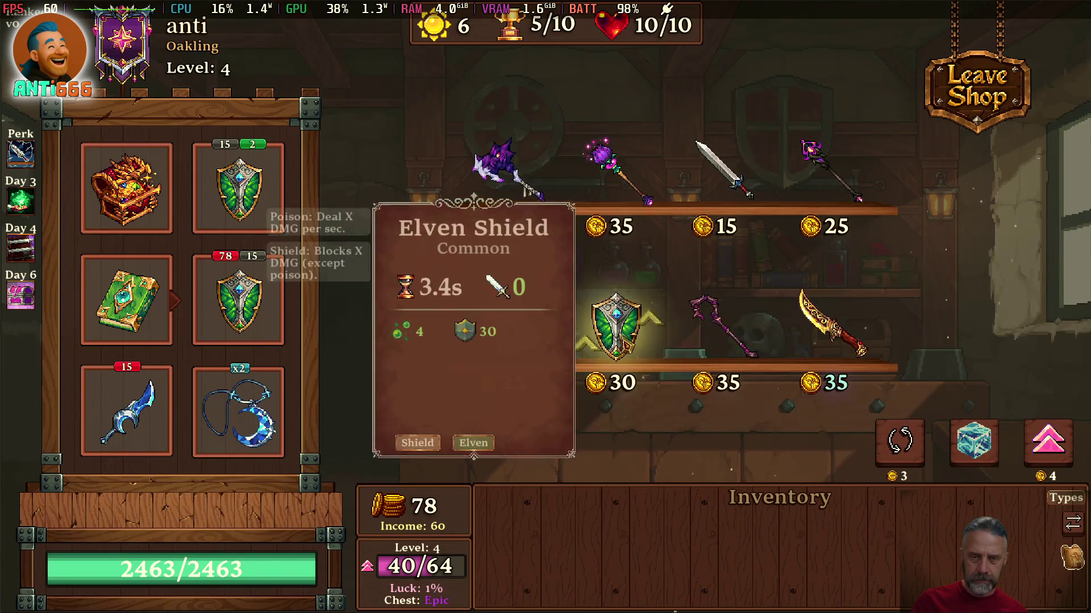
Buy an Elven Shield to upgrade the existing one, then open the second chest for the gold necklace
mouse_move(616, 327)
mouse_down()
mouse_move(239, 187)
mouse_move(238, 301)
mouse_up()
drag(1031, 553, 835, 255)
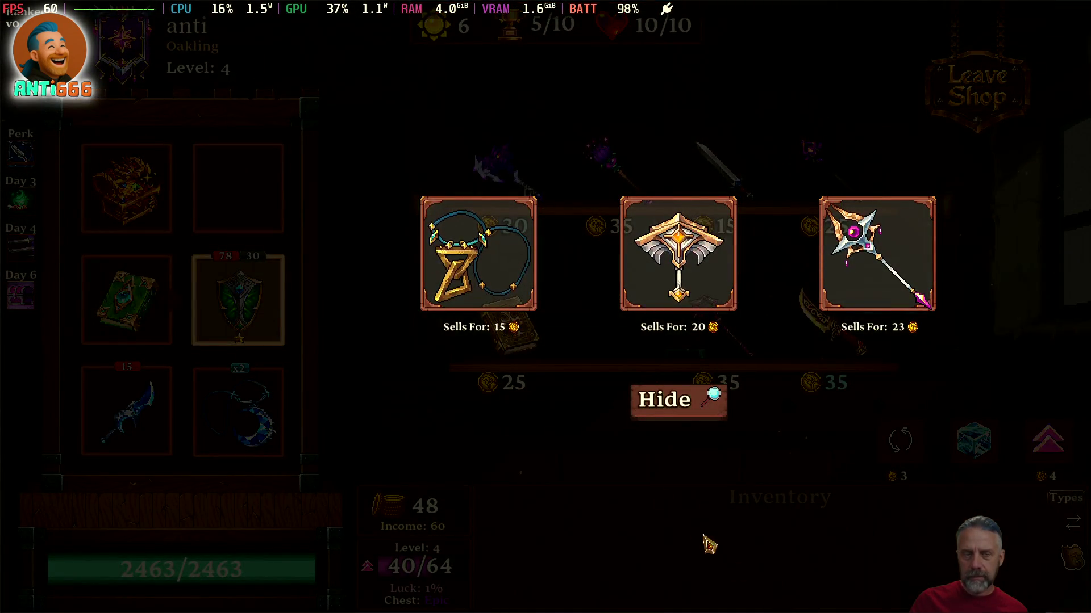
click(477, 273)
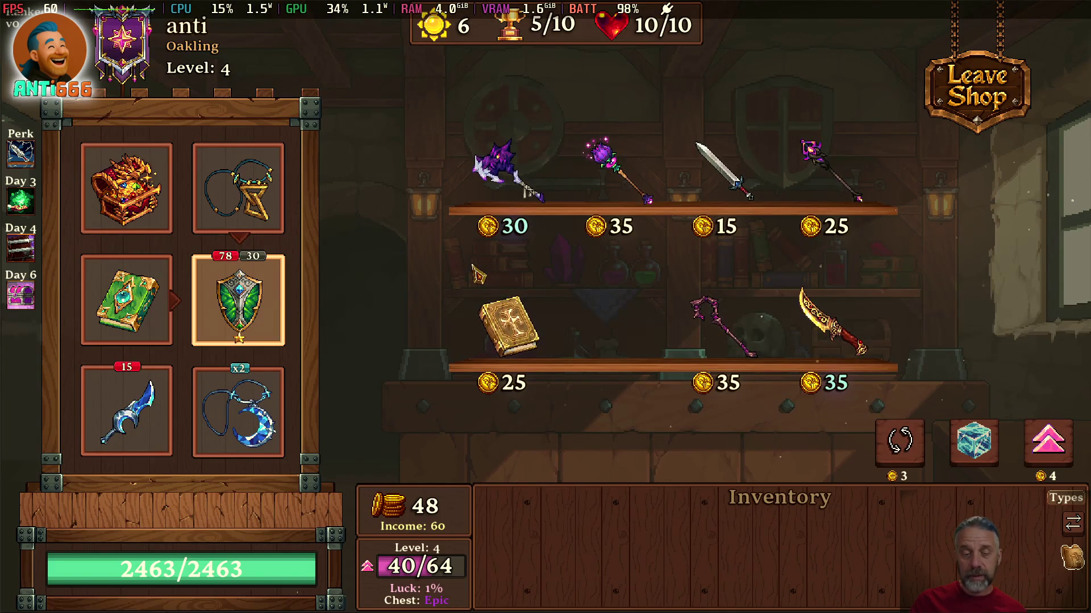
Level up to 5, reroll the shop, sell the Moon Knife, and buy the Potion Belt
click(1051, 446)
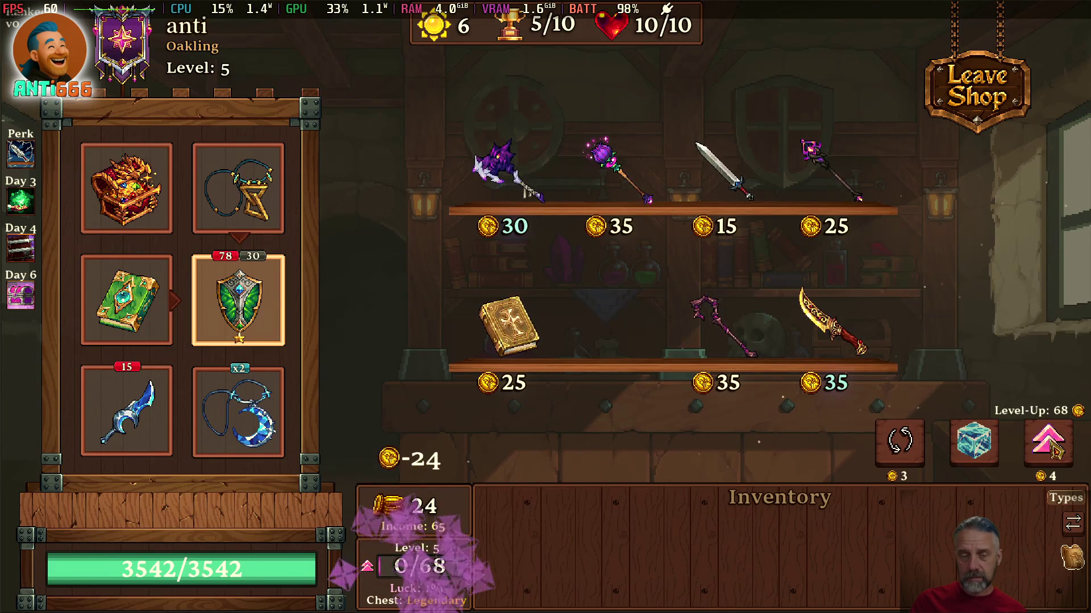
click(886, 455)
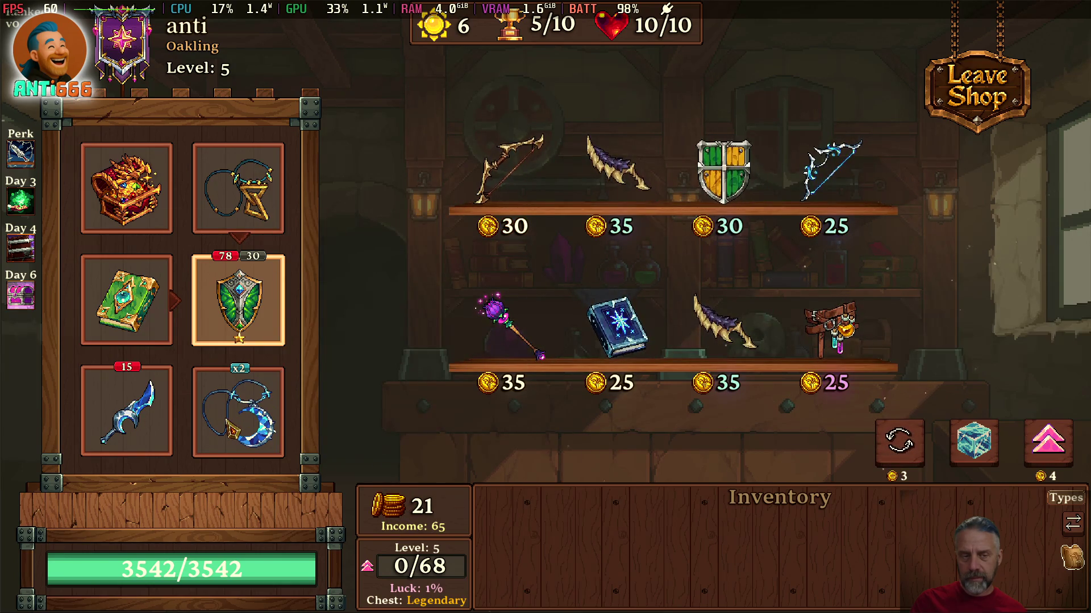
mouse_move(509, 327)
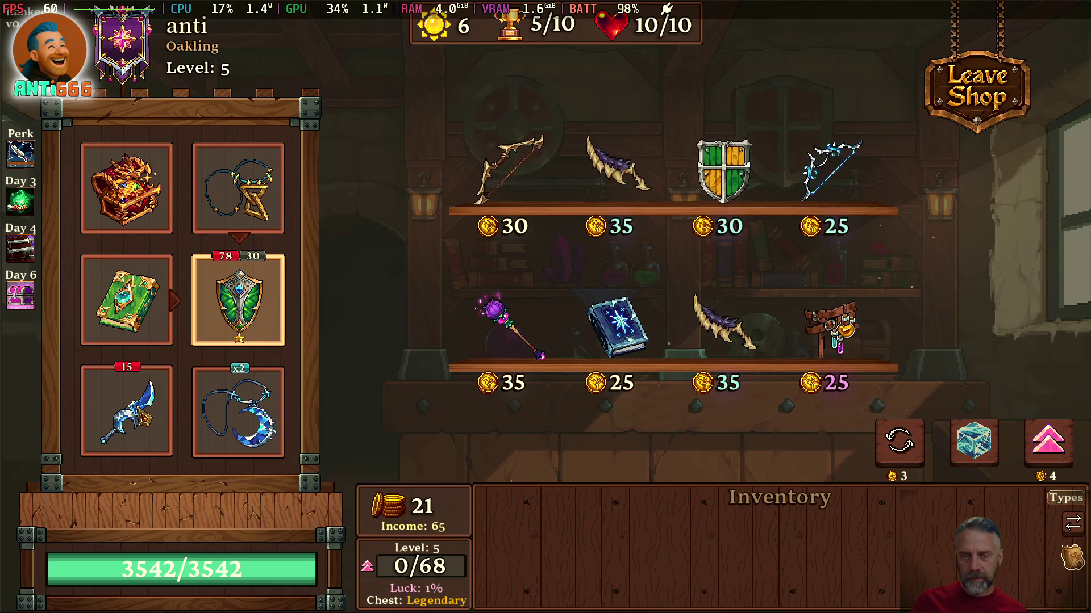
mouse_move(128, 409)
mouse_down()
mouse_move(625, 296)
mouse_move(659, 267)
mouse_up()
click(841, 341)
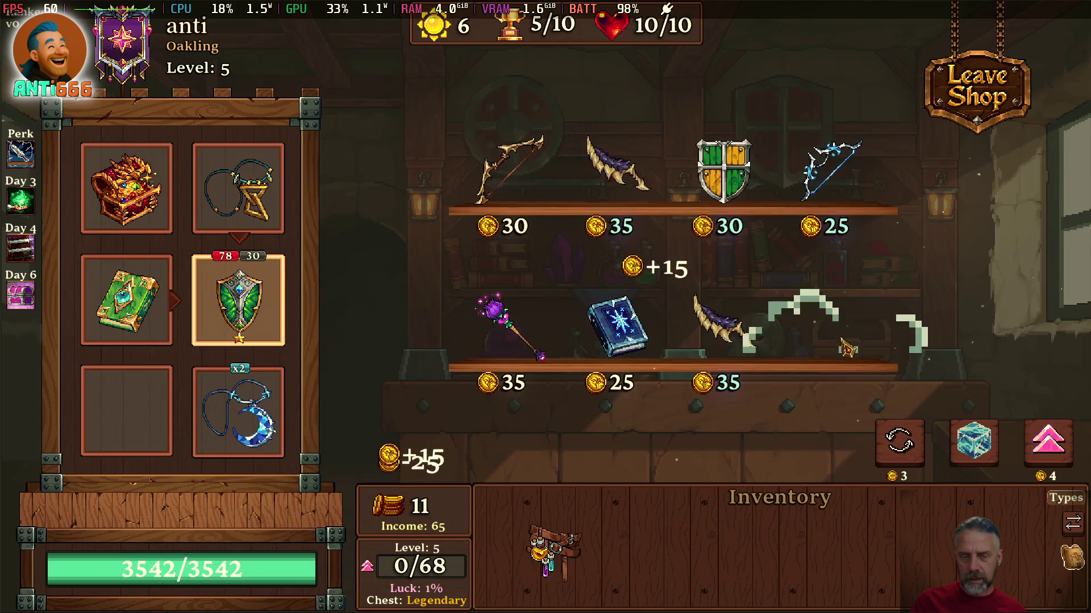
Leave the shop and start the sixth battle against the next opponent
click(968, 98)
click(687, 331)
mouse_move(243, 409)
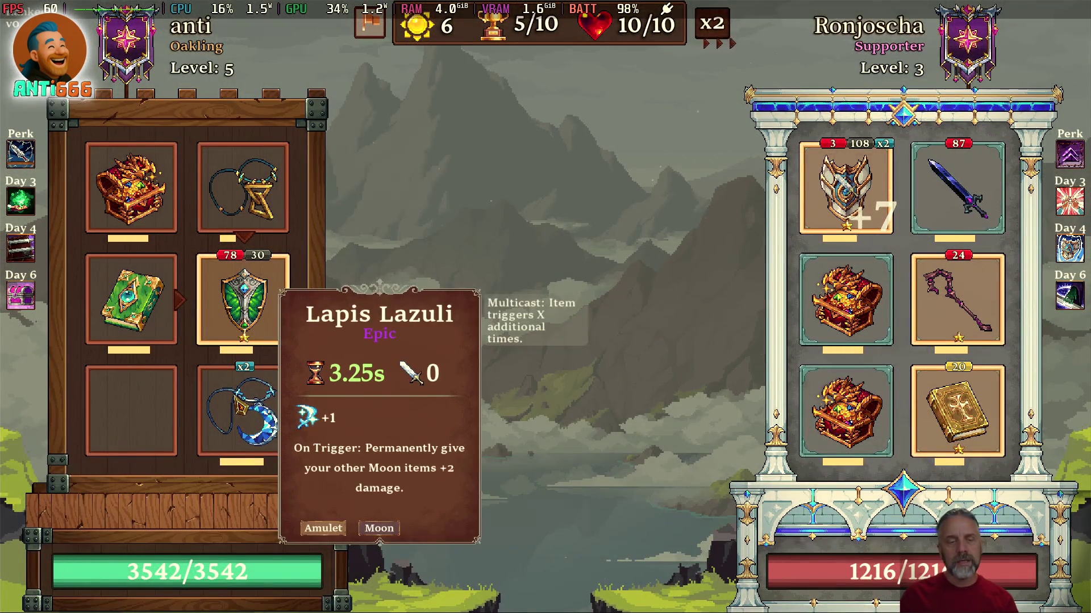